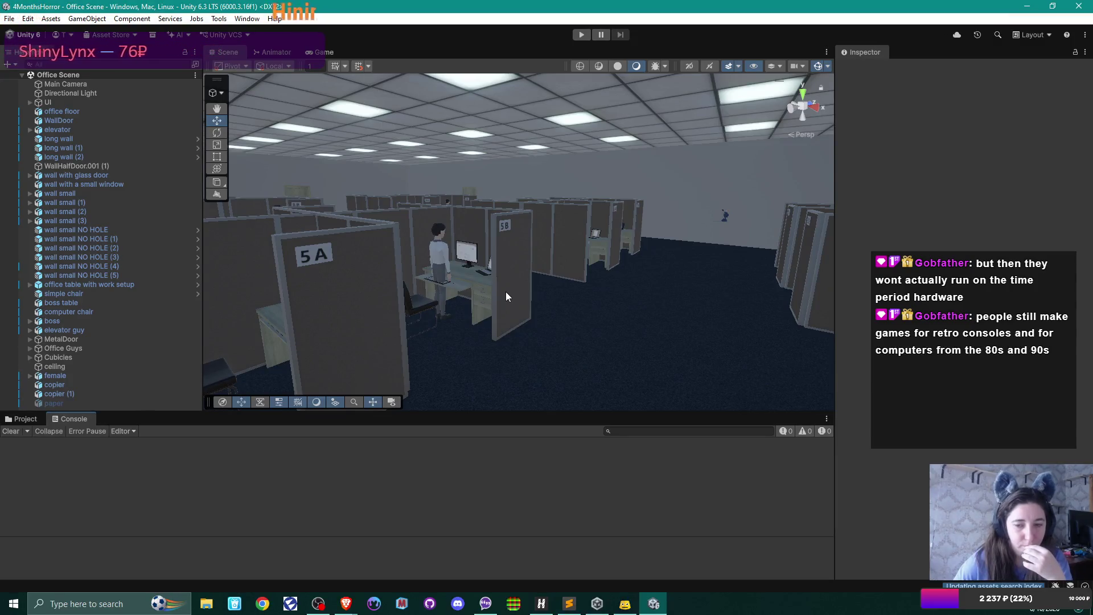
Bring the Sublime Text to-do notes forward and move them to the top right beside Unity.
click(563, 606)
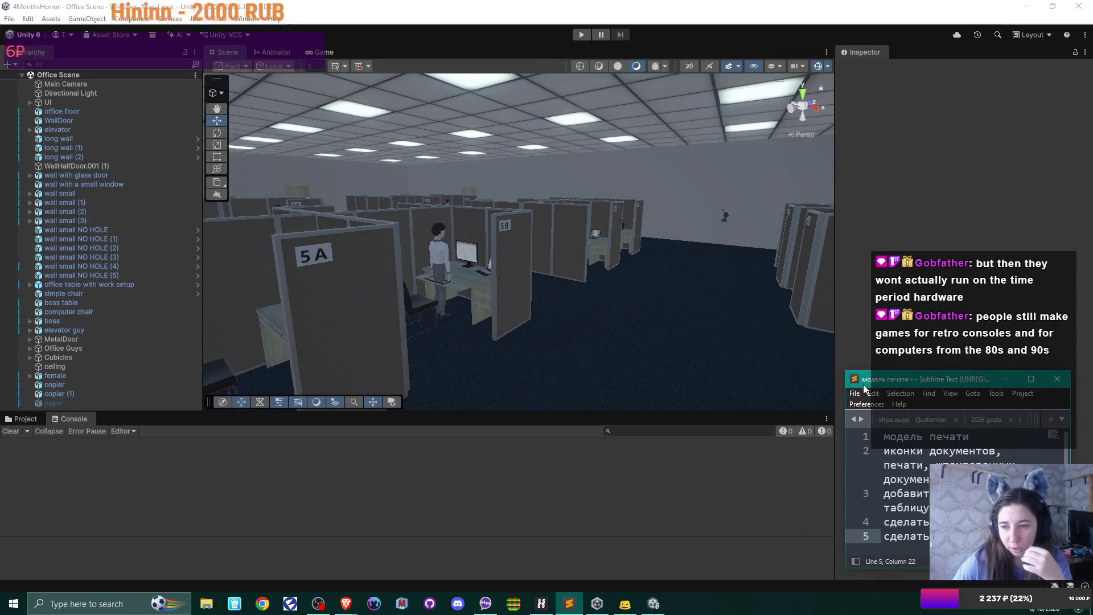
mouse_move(863, 384)
mouse_down()
mouse_move(859, 83)
mouse_move(869, 63)
mouse_up()
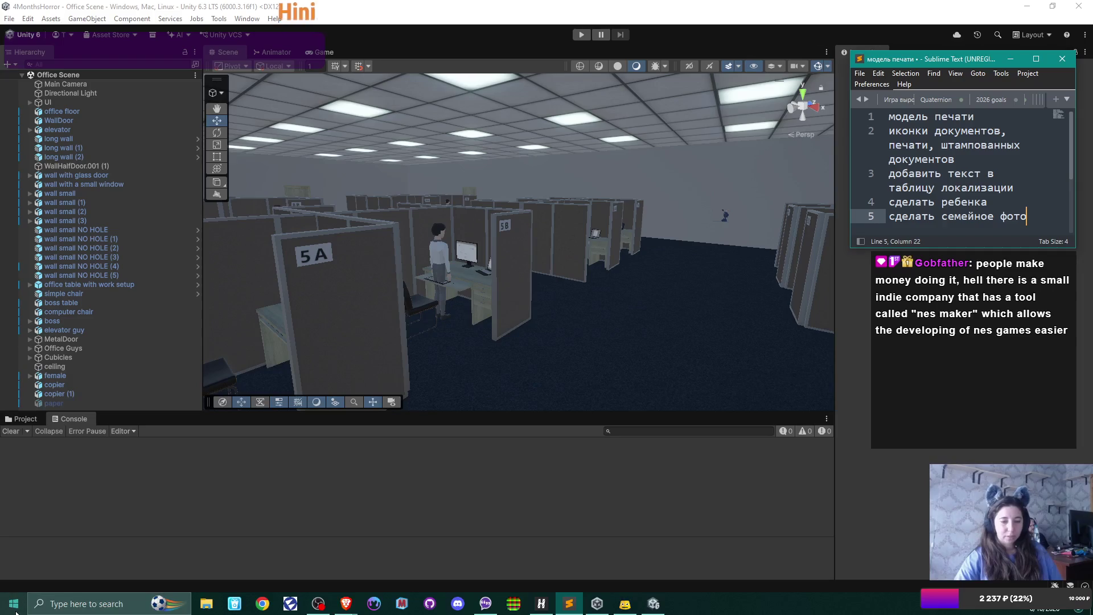
Launch Blender from the Start menu and dismiss the add-on notice and splash screen.
click(286, 138)
key(super)
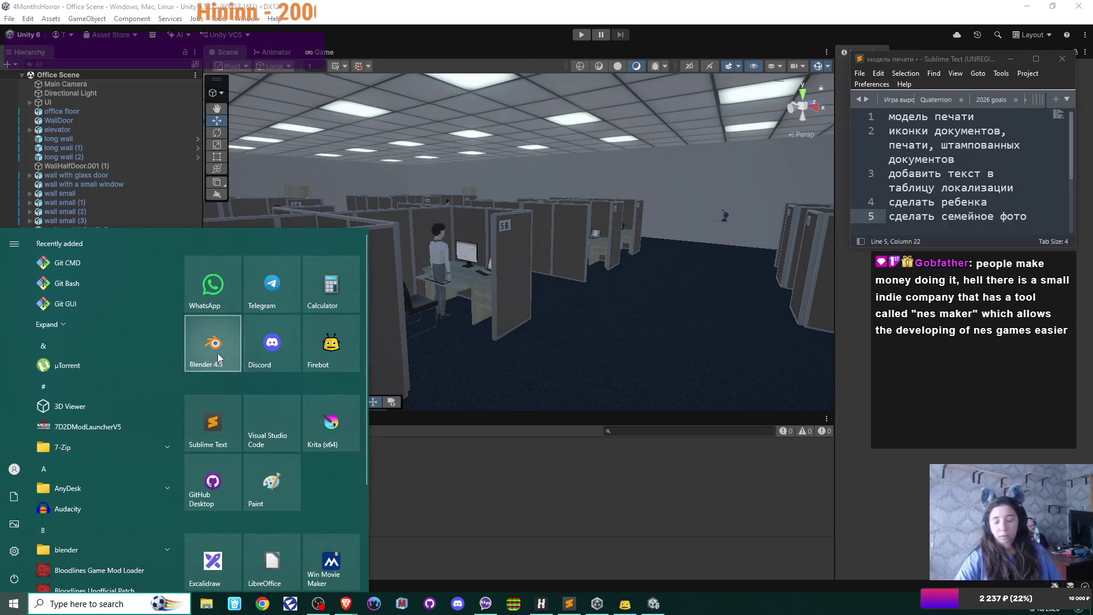
click(217, 353)
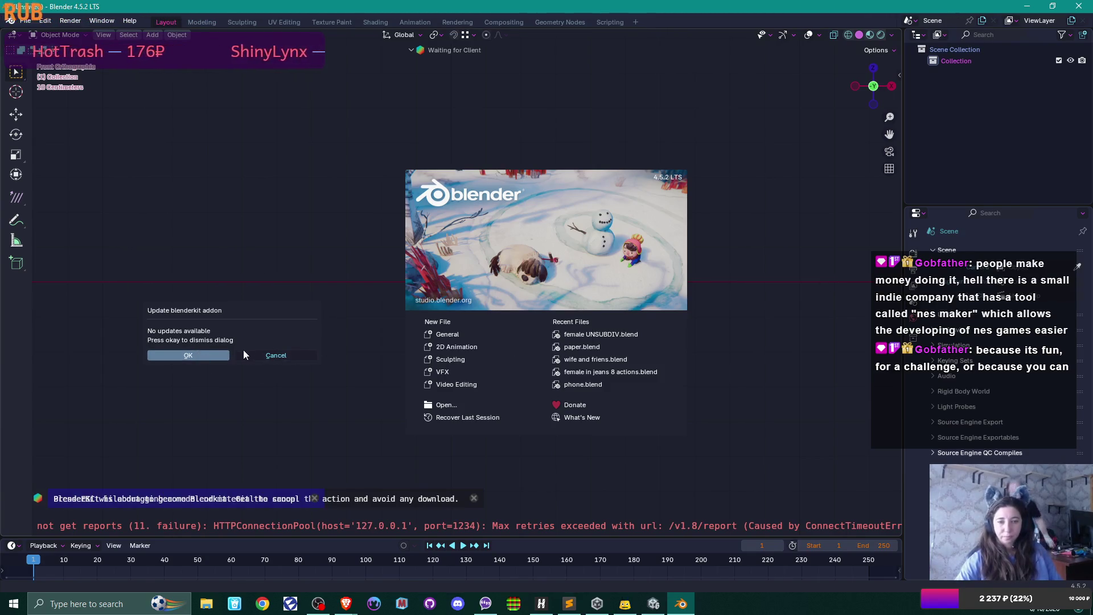
click(215, 356)
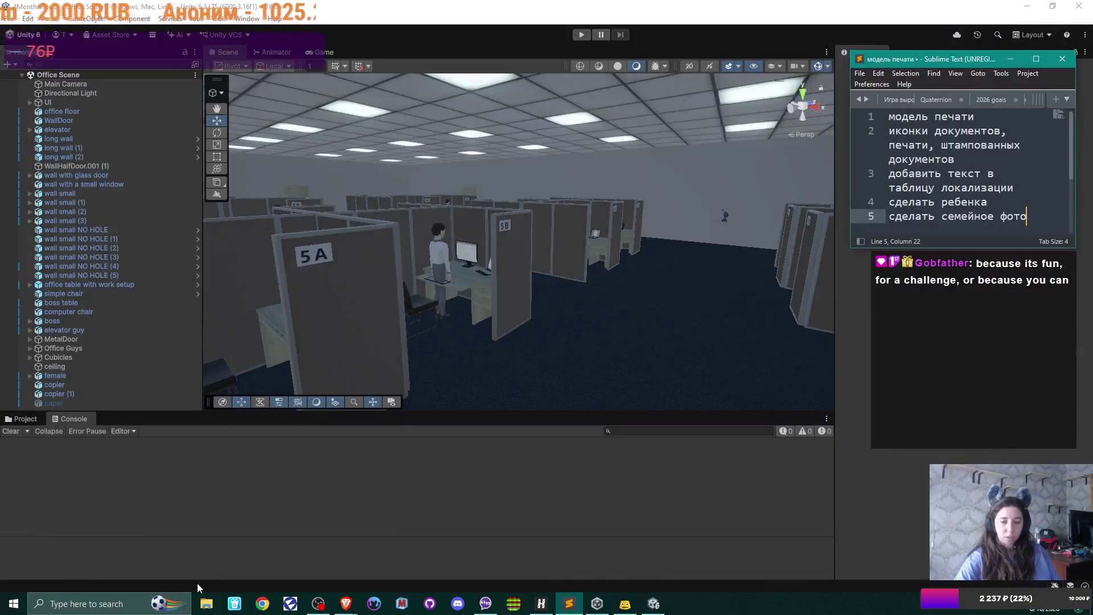
Open paper.blend from the Staircase project folder in File Explorer.
click(206, 604)
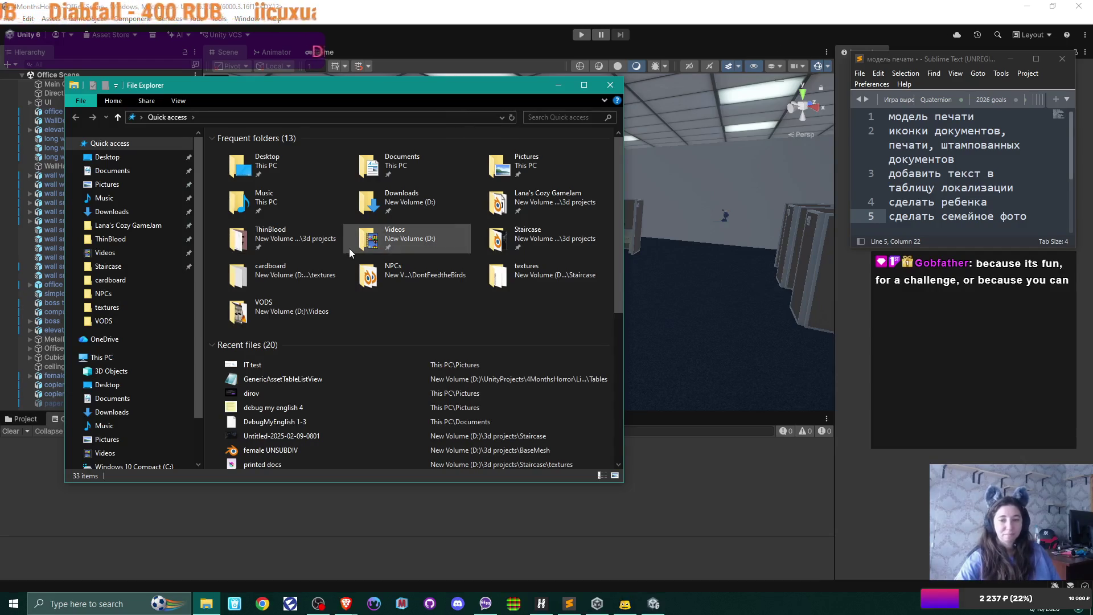
double_click(548, 238)
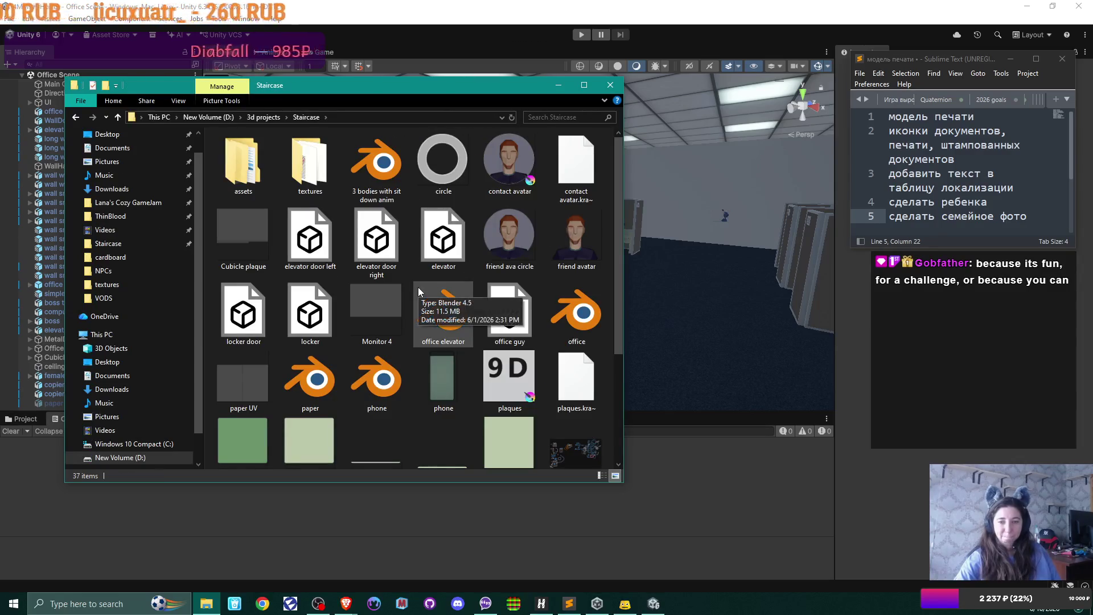
double_click(300, 386)
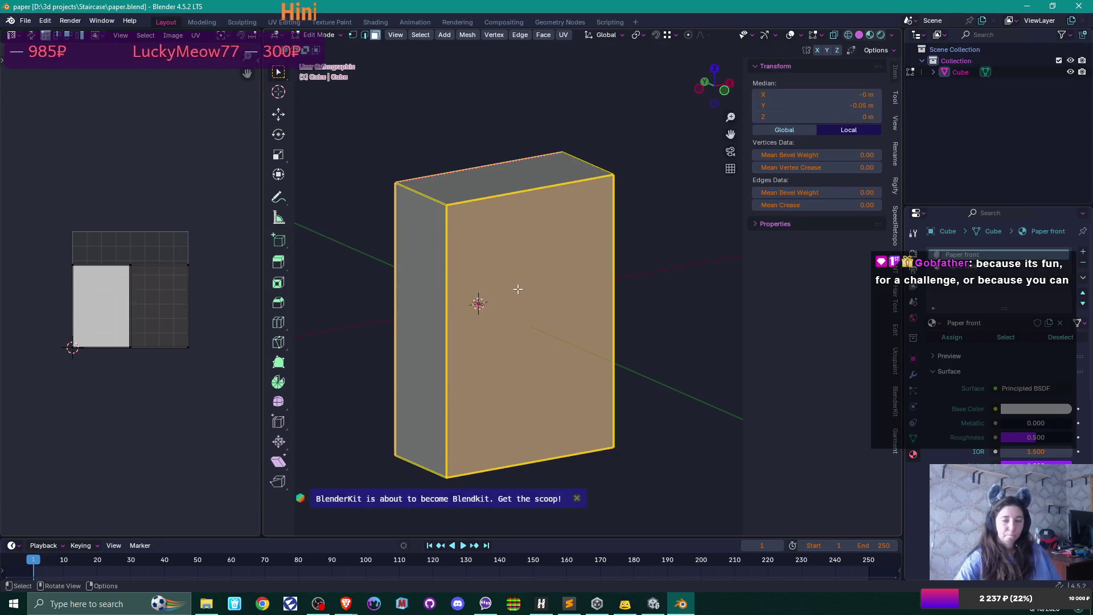
Switch to Object Mode, rotate the paper block 90° on X, and widen the 3D viewport.
key(Tab)
mouse_move(518, 289)
mouse_down()
mouse_move(616, 275)
mouse_move(496, 273)
mouse_up()
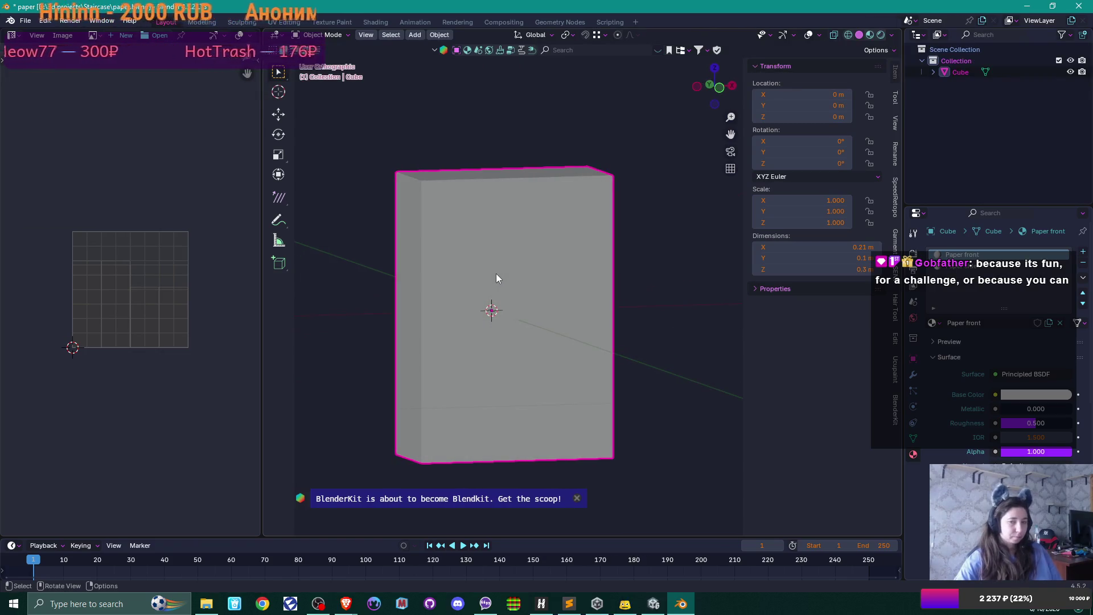
text(r)
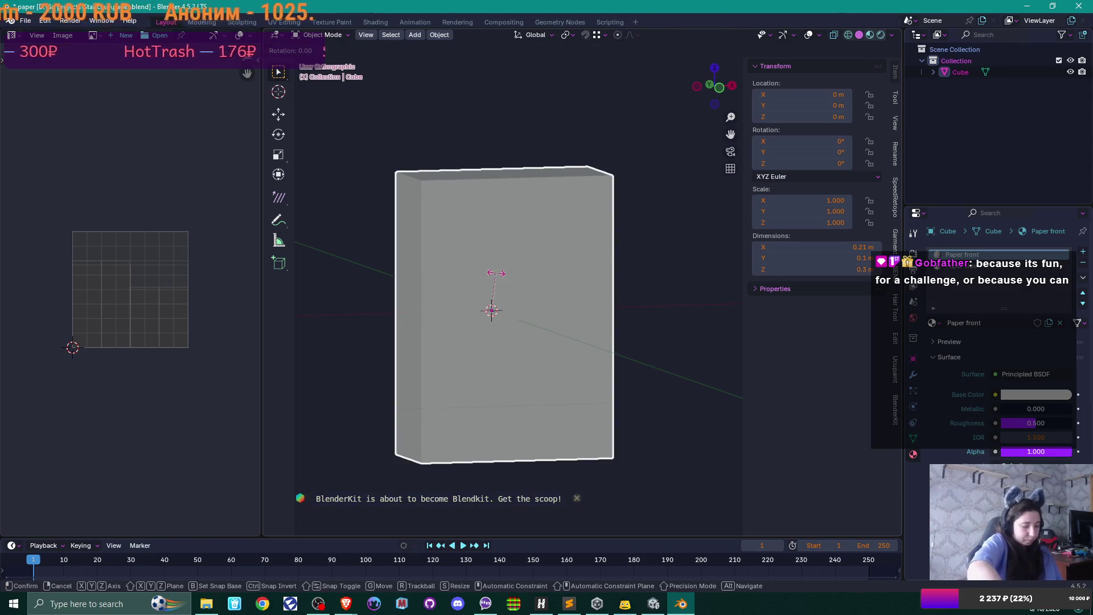
text(x90)
key(Return)
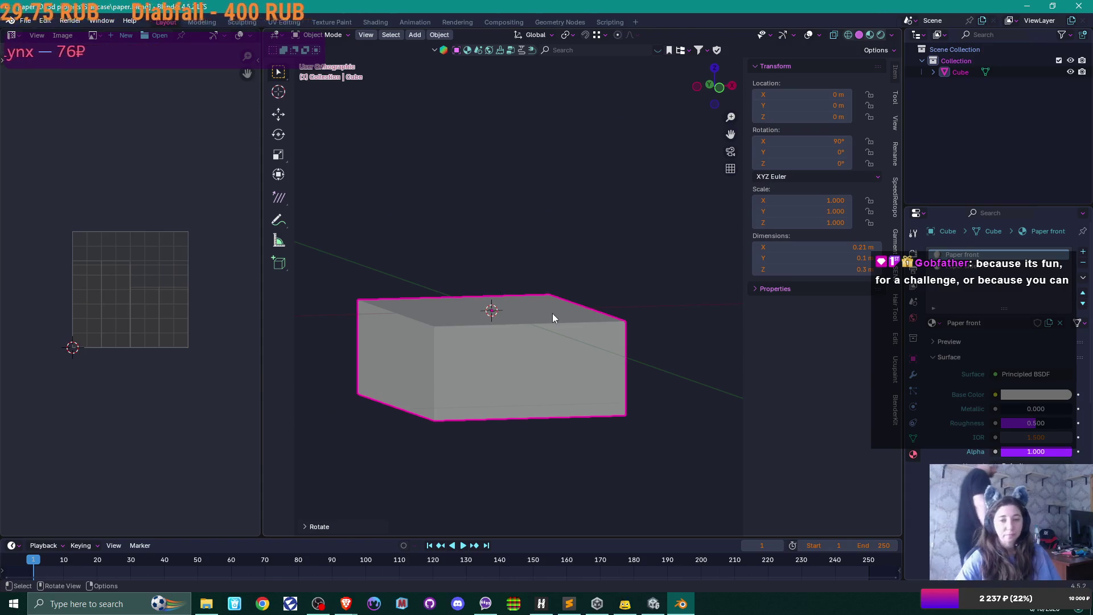
drag(541, 288, 483, 344)
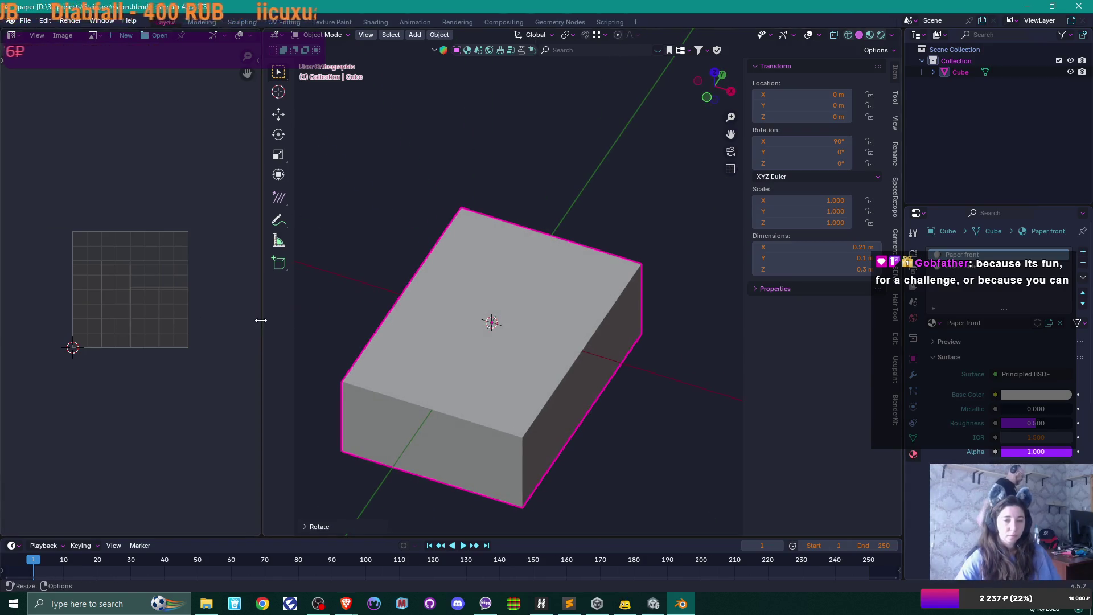
drag(262, 317, 102, 330)
drag(494, 351, 541, 312)
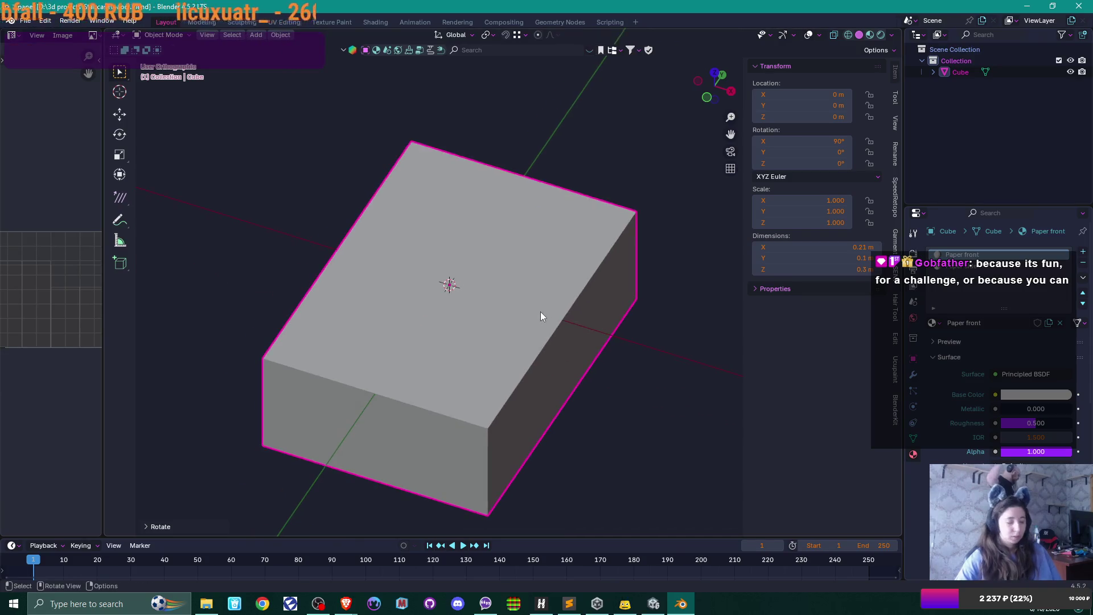
key(shift+a)
Add a cube and rename it 'stamp' in the Outliner.
mouse_move(537, 327)
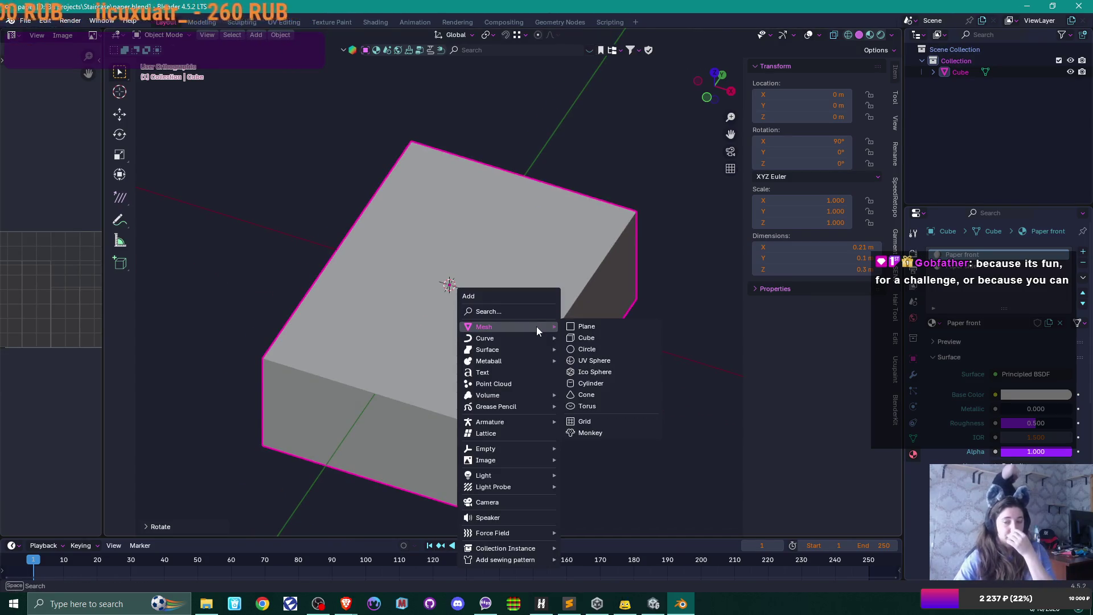
click(593, 338)
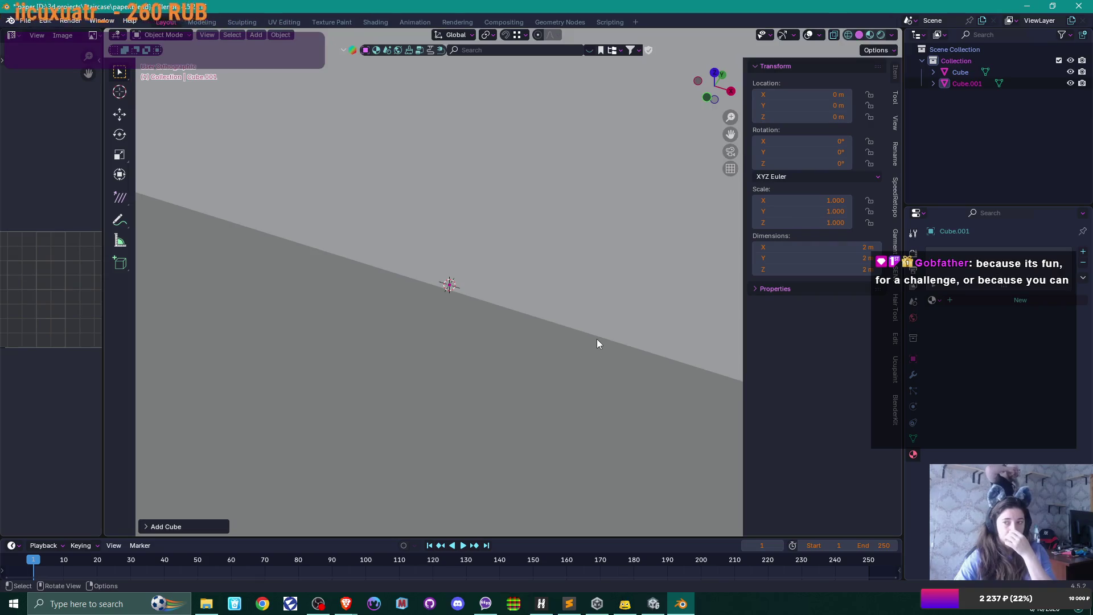
double_click(969, 84)
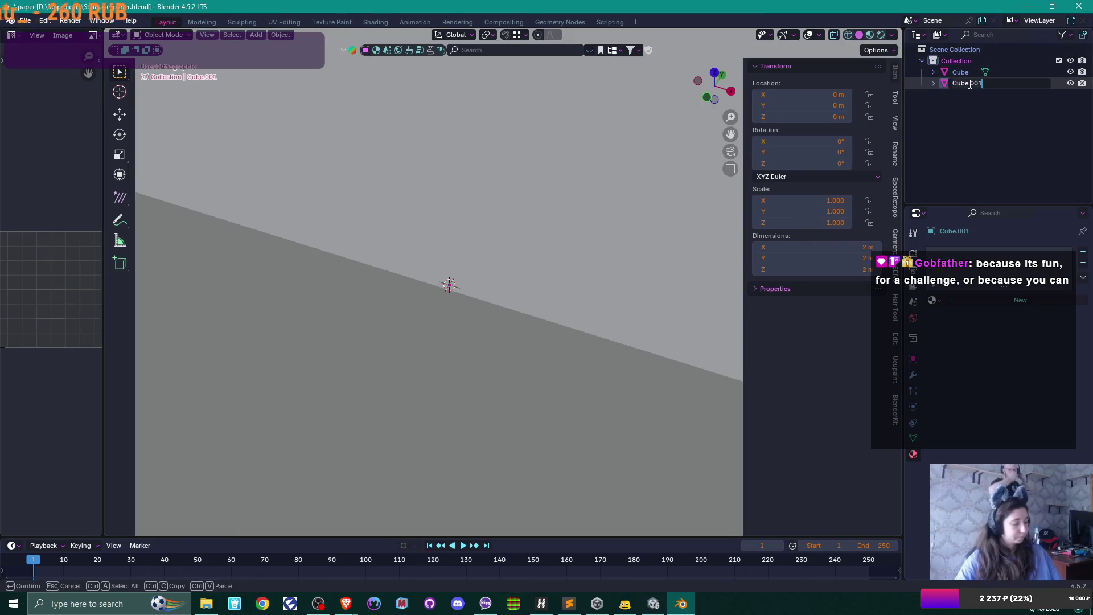
text(sta)
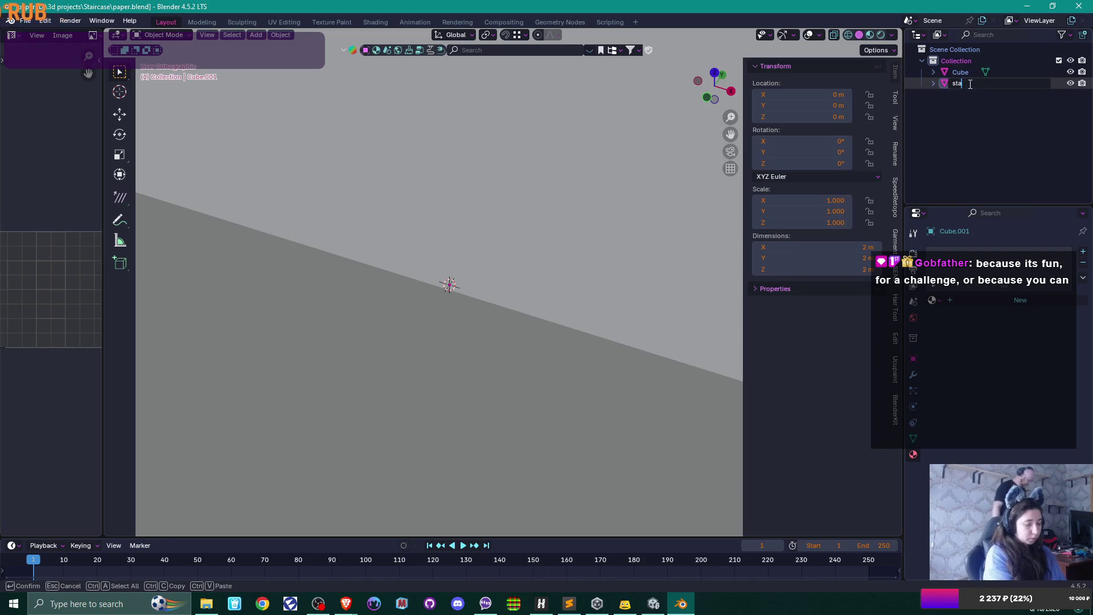
text(mp)
key(Return)
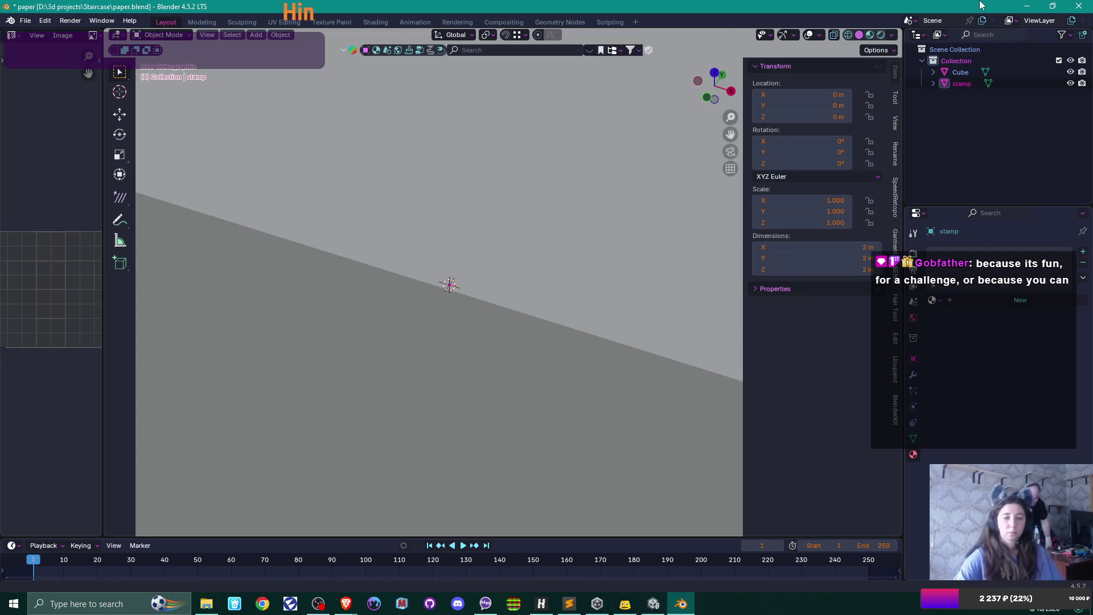
Scale the stamp cube uniformly to 0.149.
key(s)
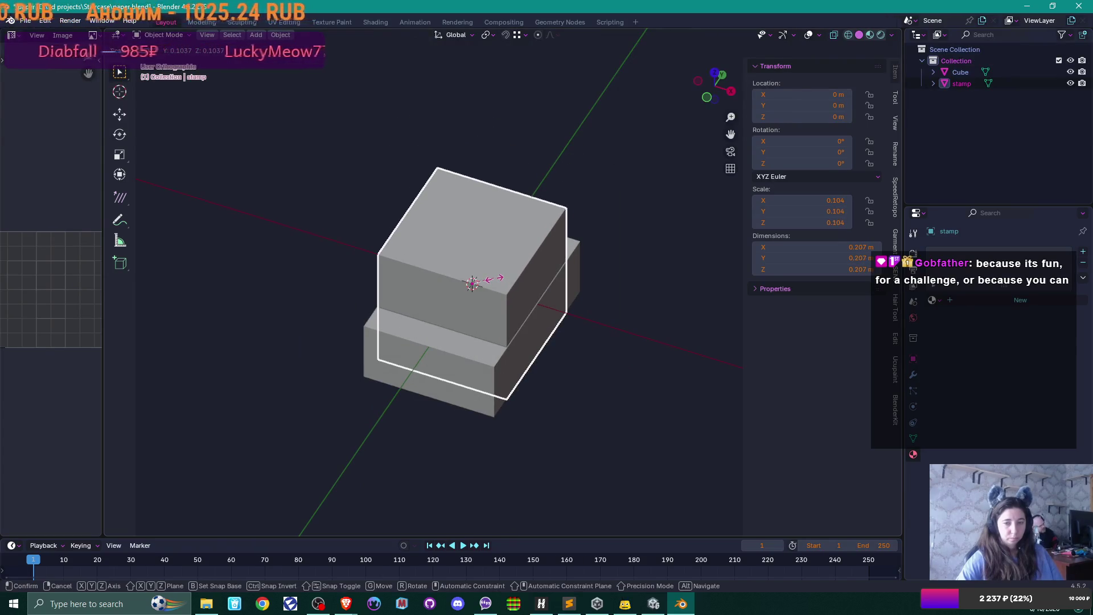
click(507, 279)
scroll(547, 286, up, 2)
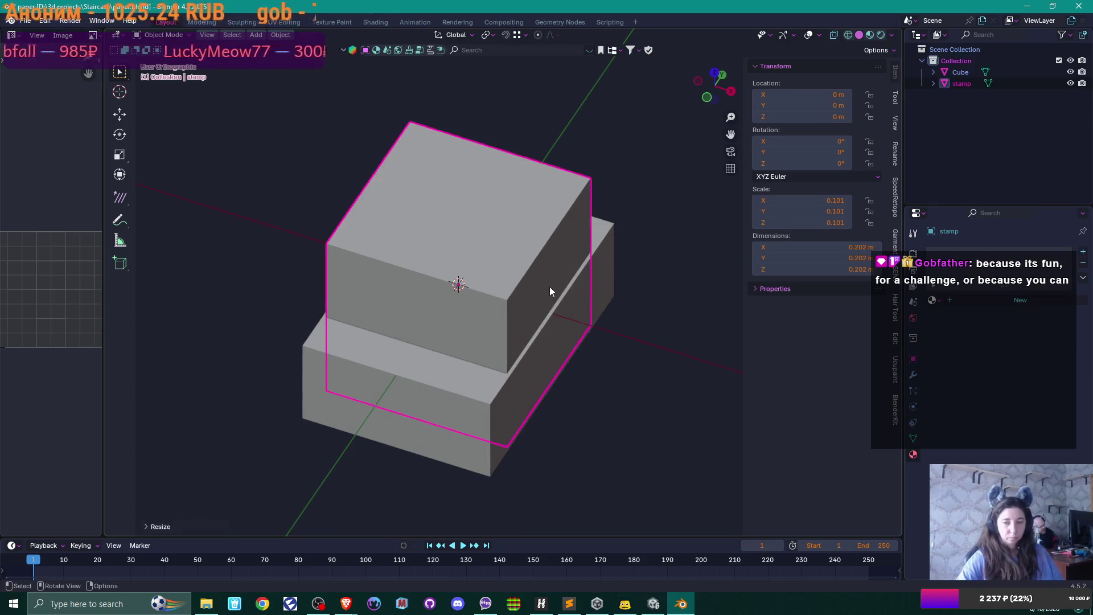
mouse_move(548, 286)
mouse_down()
mouse_move(479, 307)
mouse_move(507, 316)
mouse_up()
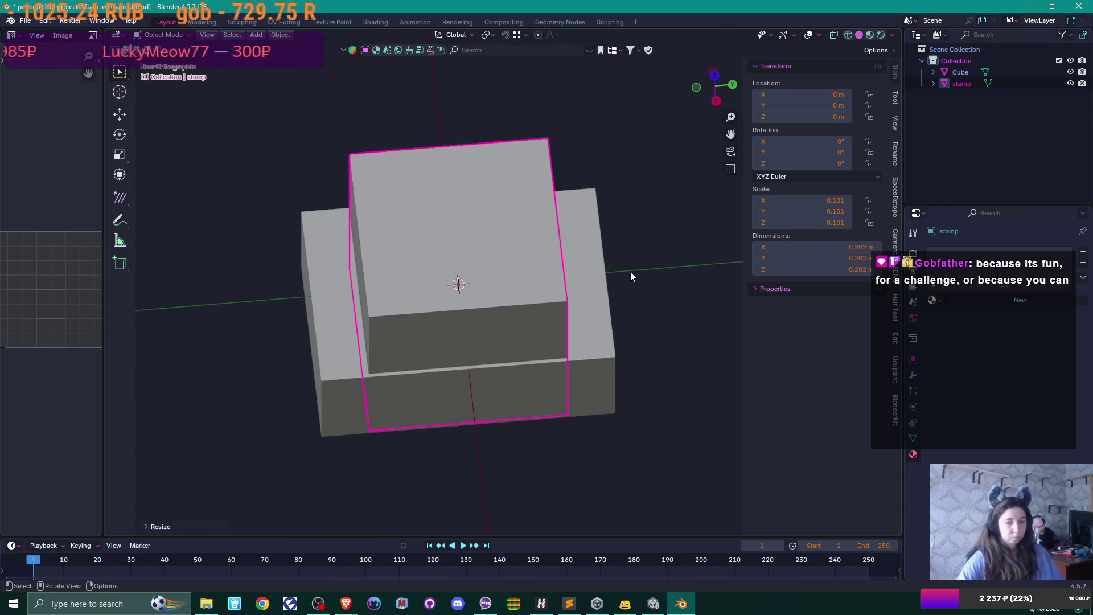
key(s)
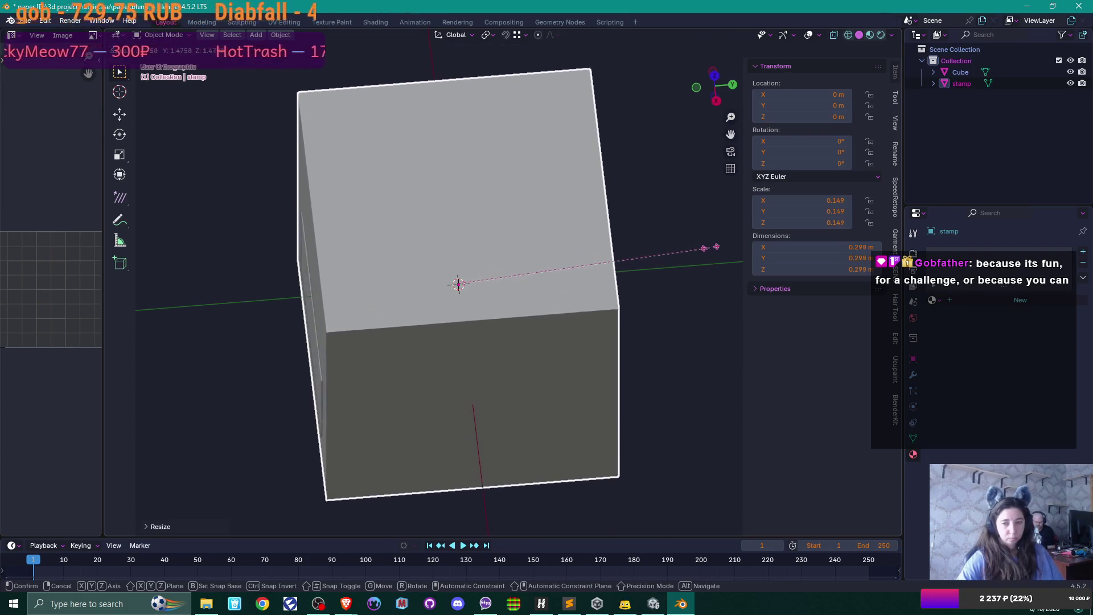
click(709, 246)
mouse_move(501, 315)
mouse_down()
mouse_move(579, 283)
mouse_move(508, 300)
mouse_up()
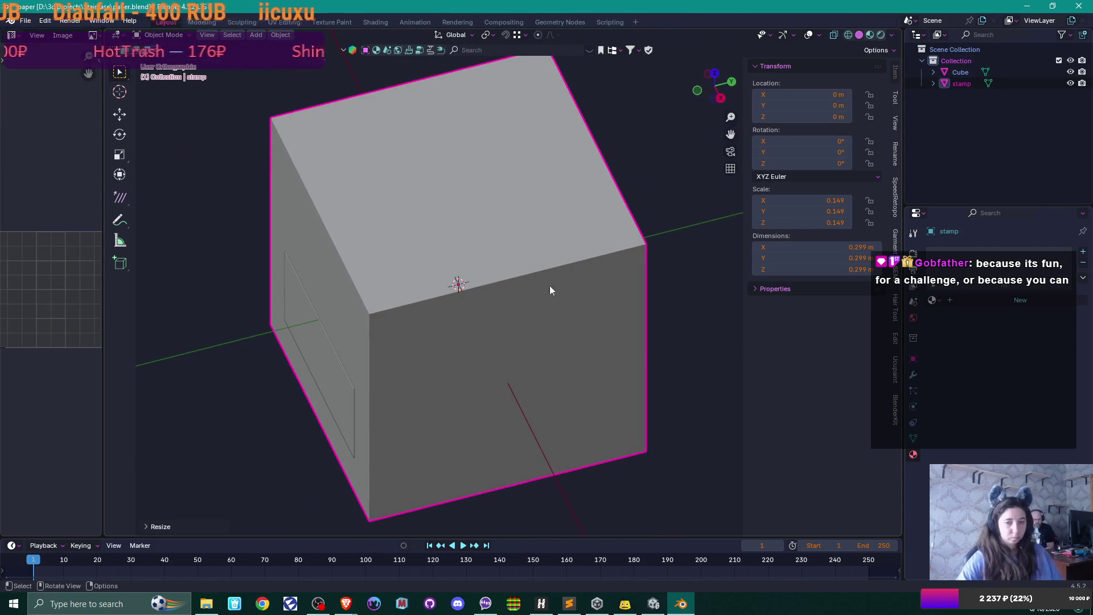
Flatten the stamp by scaling it on Y to 0.028.
key(s)
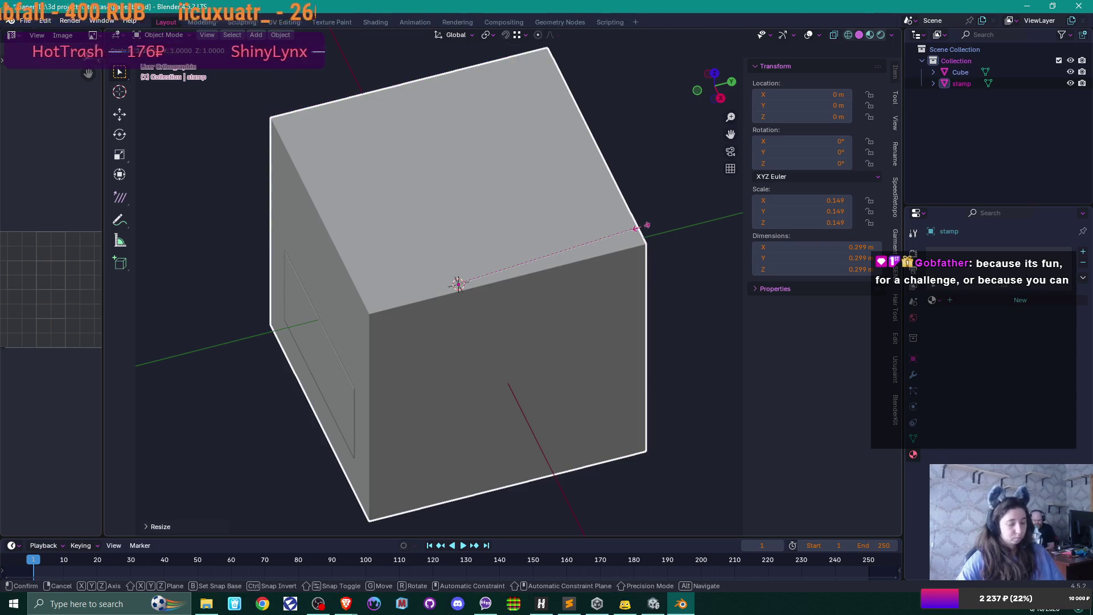
key(y)
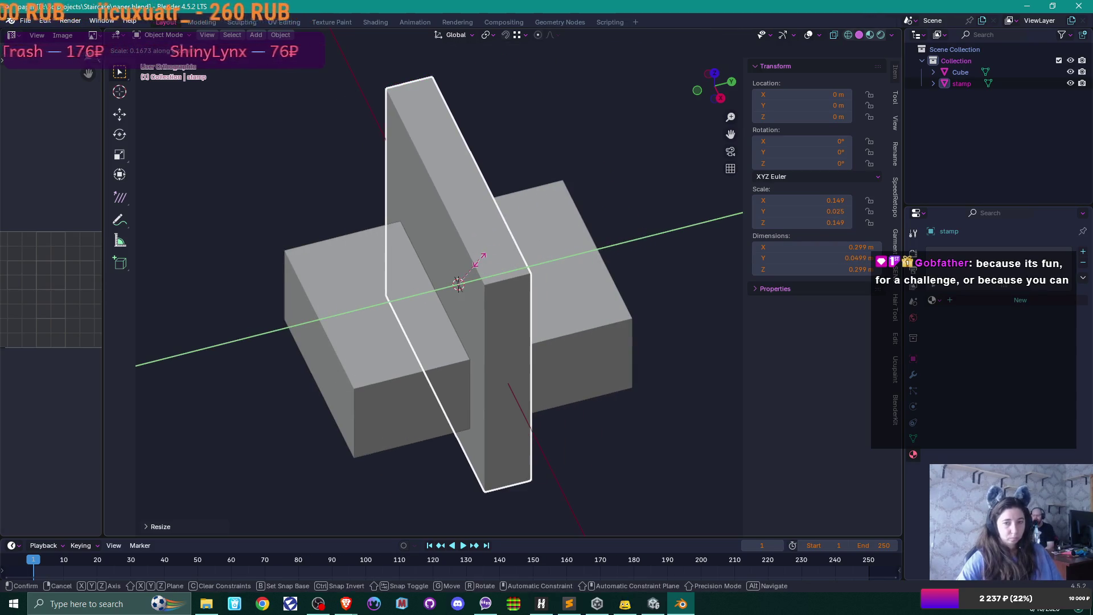
click(484, 258)
mouse_move(484, 259)
mouse_down()
mouse_move(529, 309)
mouse_move(605, 248)
mouse_move(594, 278)
mouse_up()
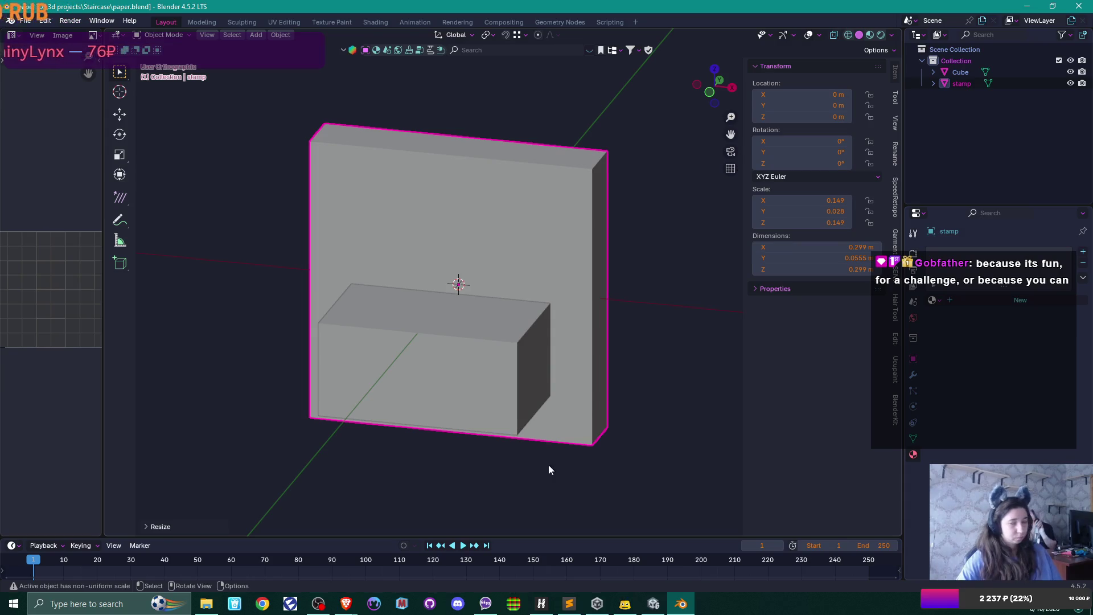
Raise the stamp along Z to 0.16357 m and bring the Staircase folder forward.
key(g)
key(z)
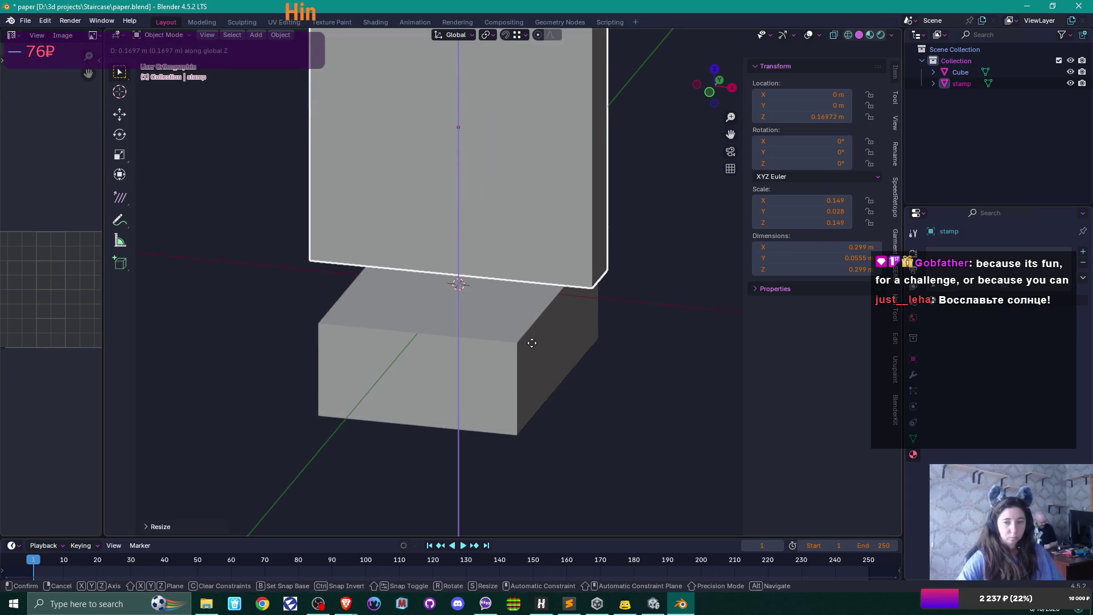
click(531, 348)
drag(621, 289, 579, 368)
drag(582, 325, 518, 453)
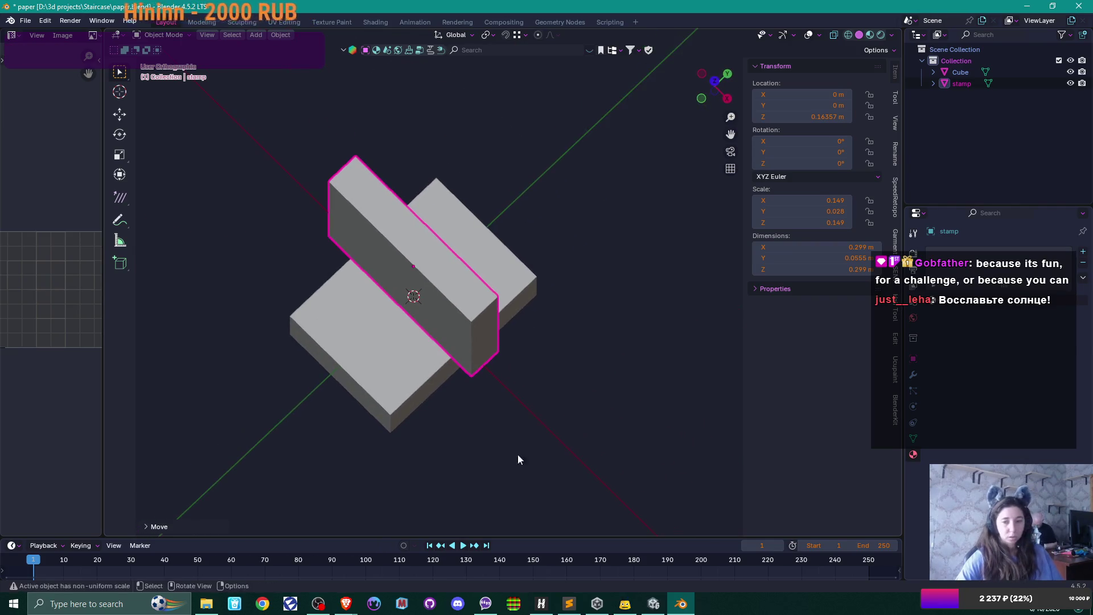
click(205, 605)
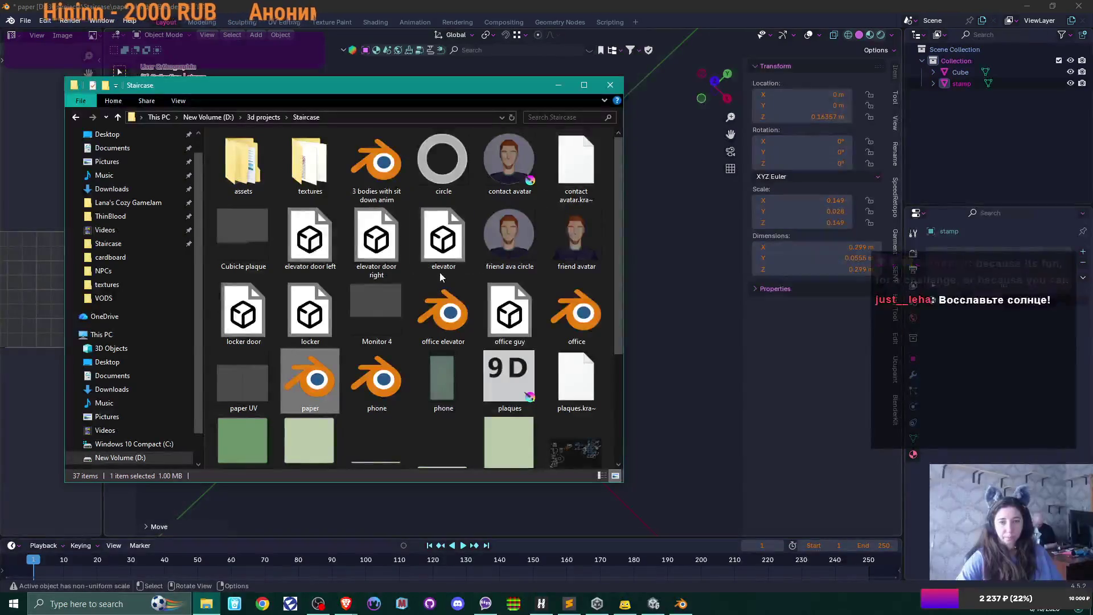
Browse into the textures folder in File Explorer, then return to Blender.
scroll(440, 272, down, 3)
scroll(438, 278, up, 5)
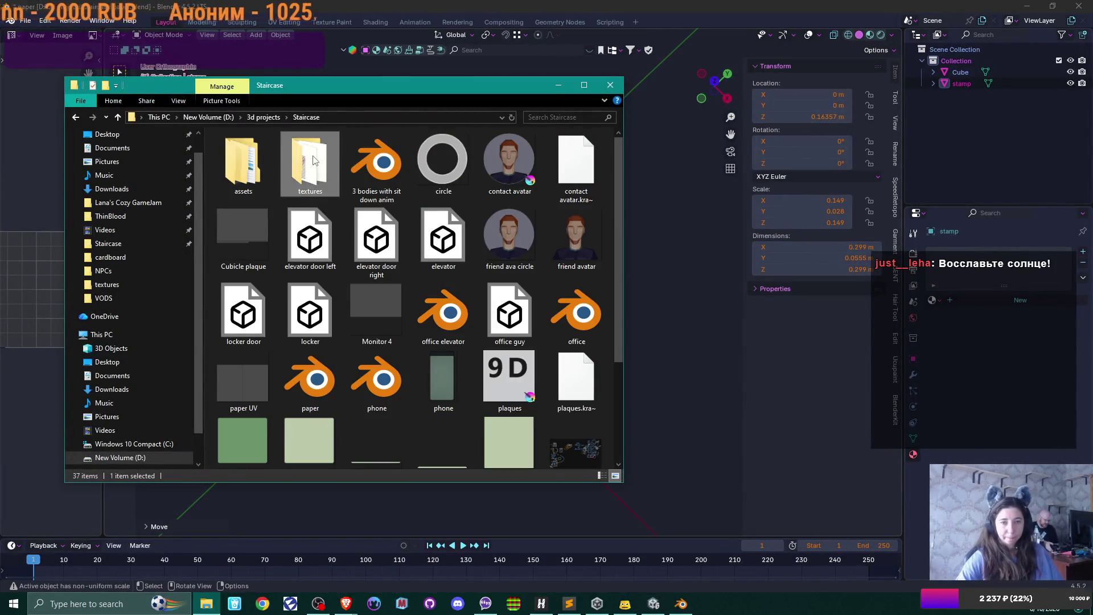
double_click(310, 162)
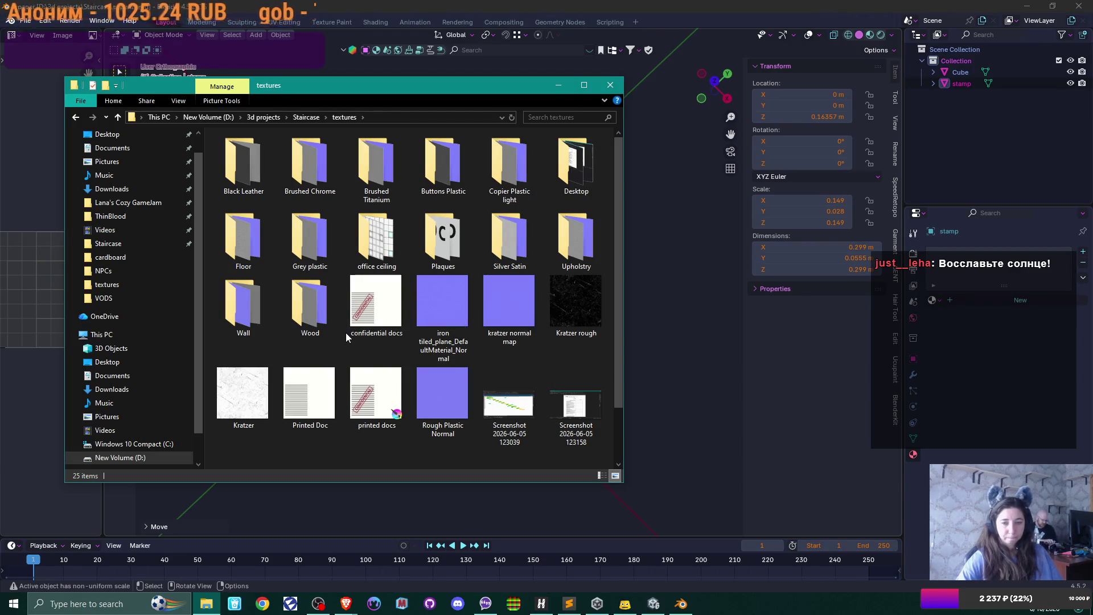
click(689, 5)
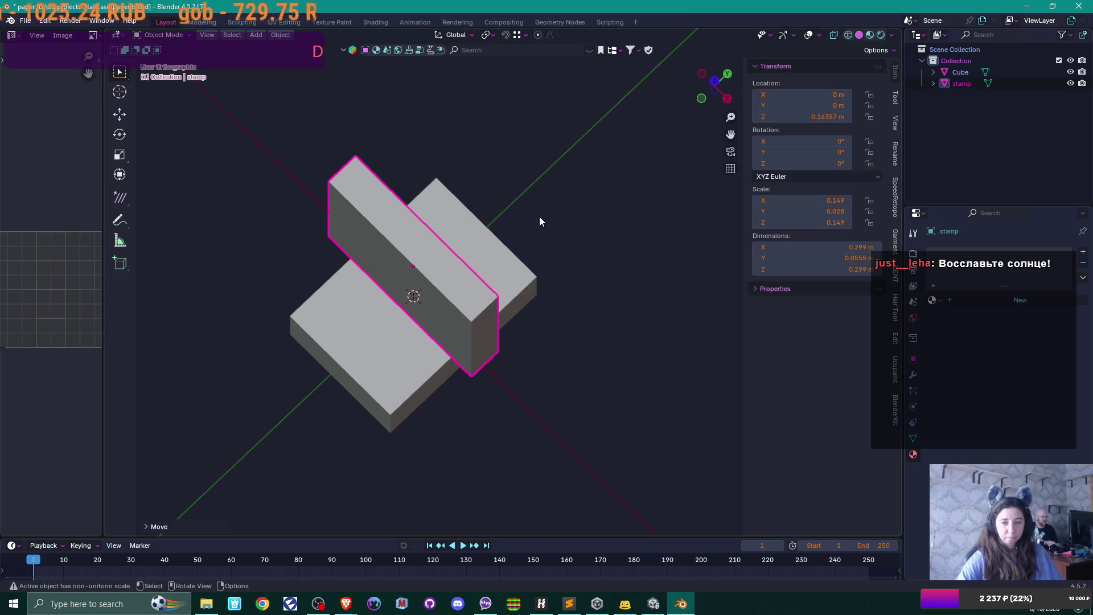
Select the paper and link an Image Texture to its Base Color, removing an accidental keyframe.
click(452, 343)
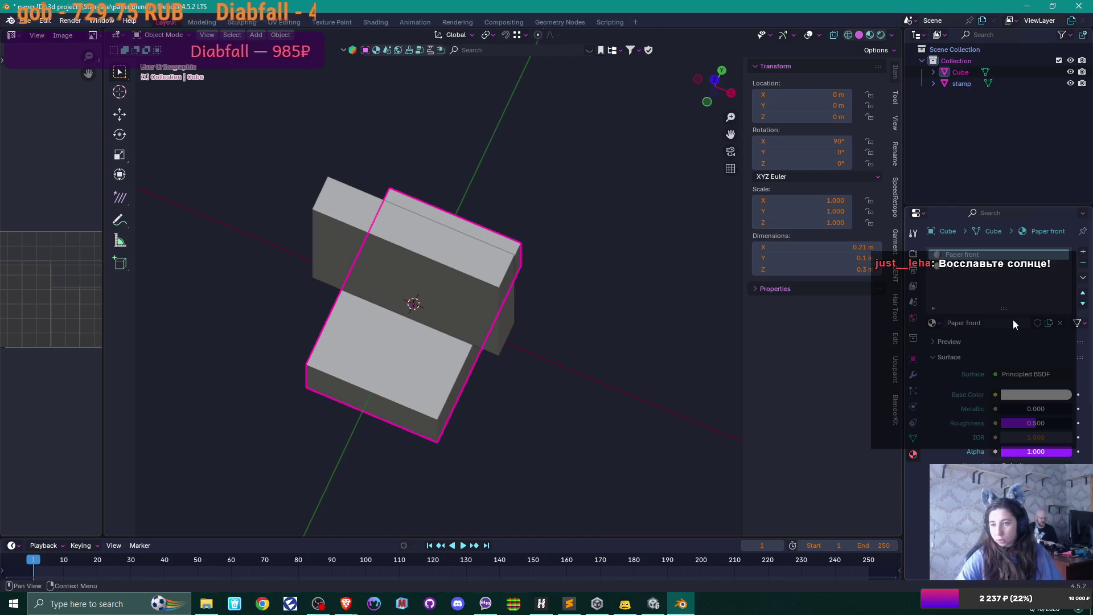
click(996, 373)
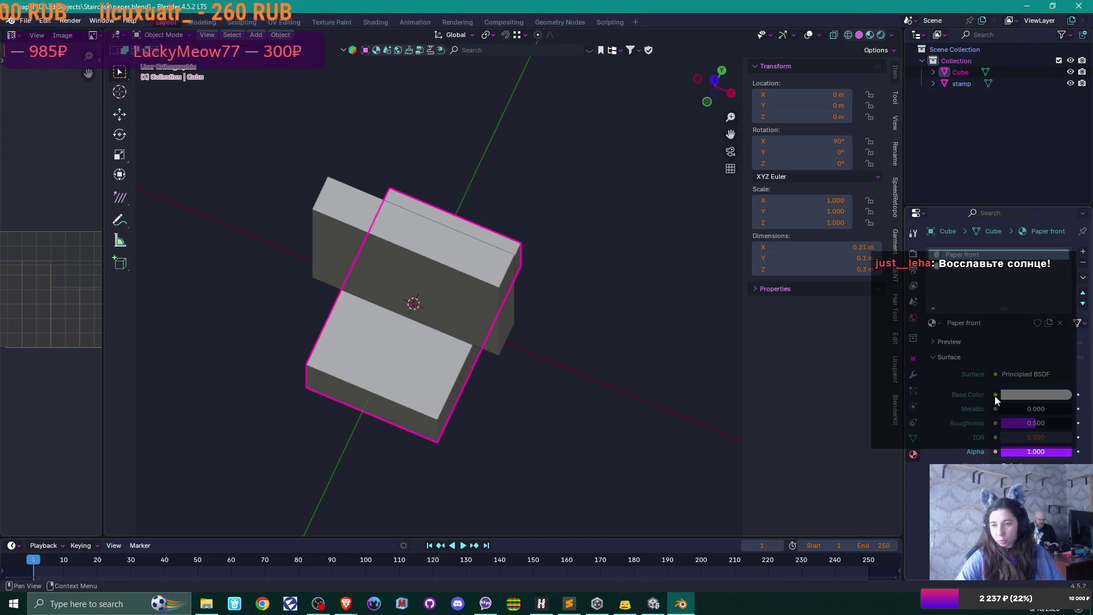
click(1078, 394)
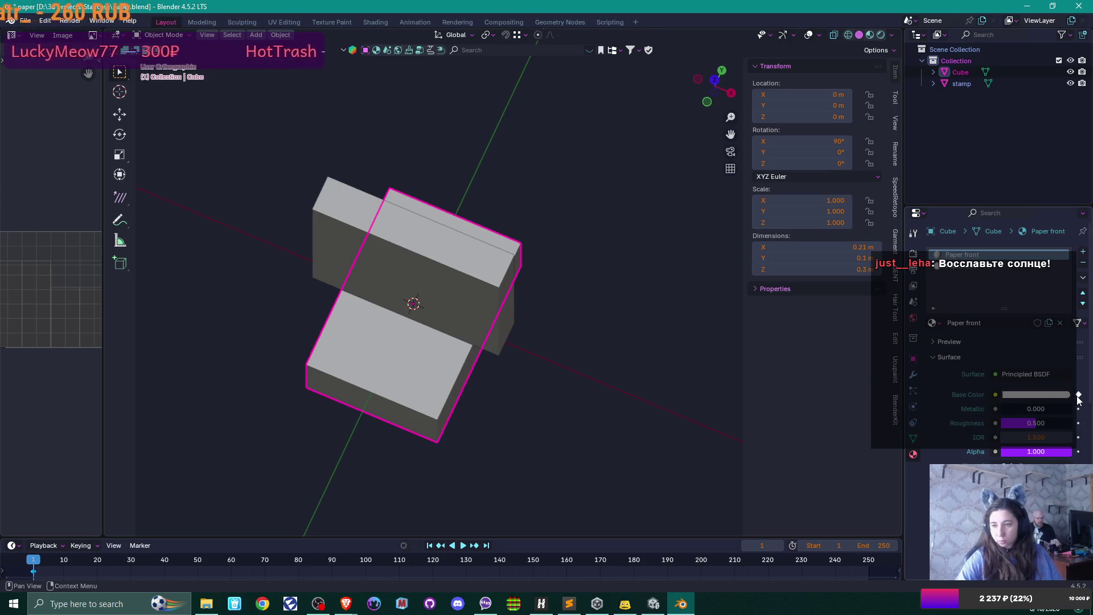
click(1079, 397)
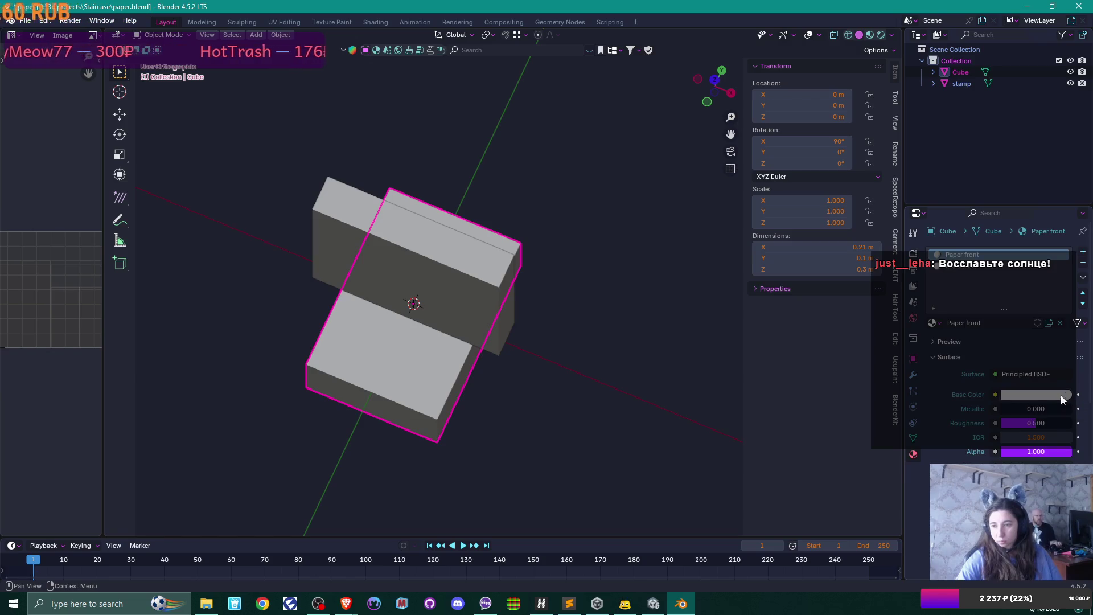
click(995, 394)
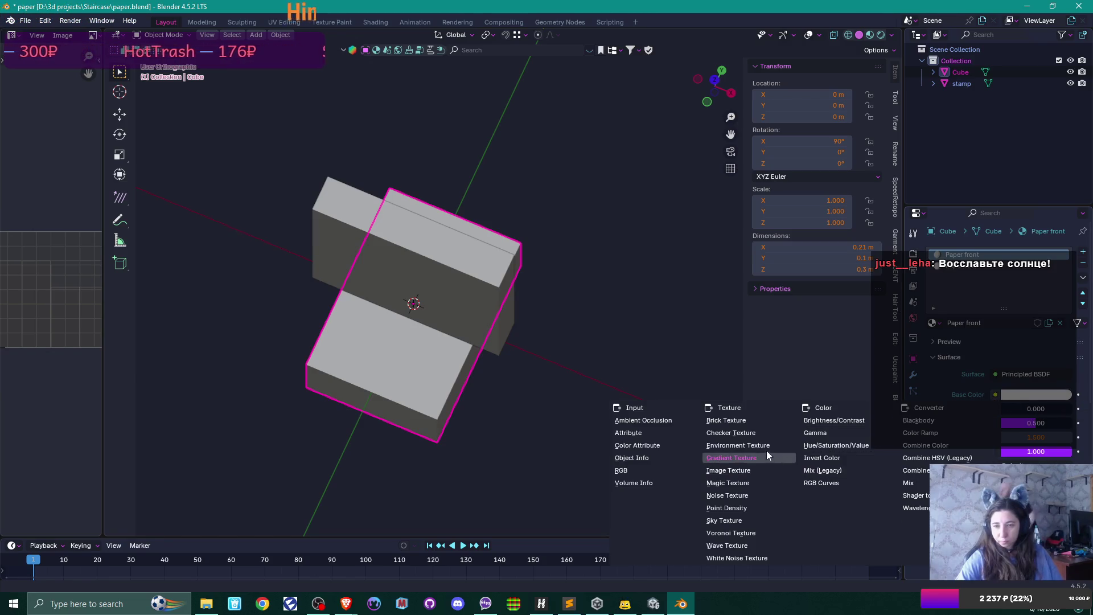
click(751, 472)
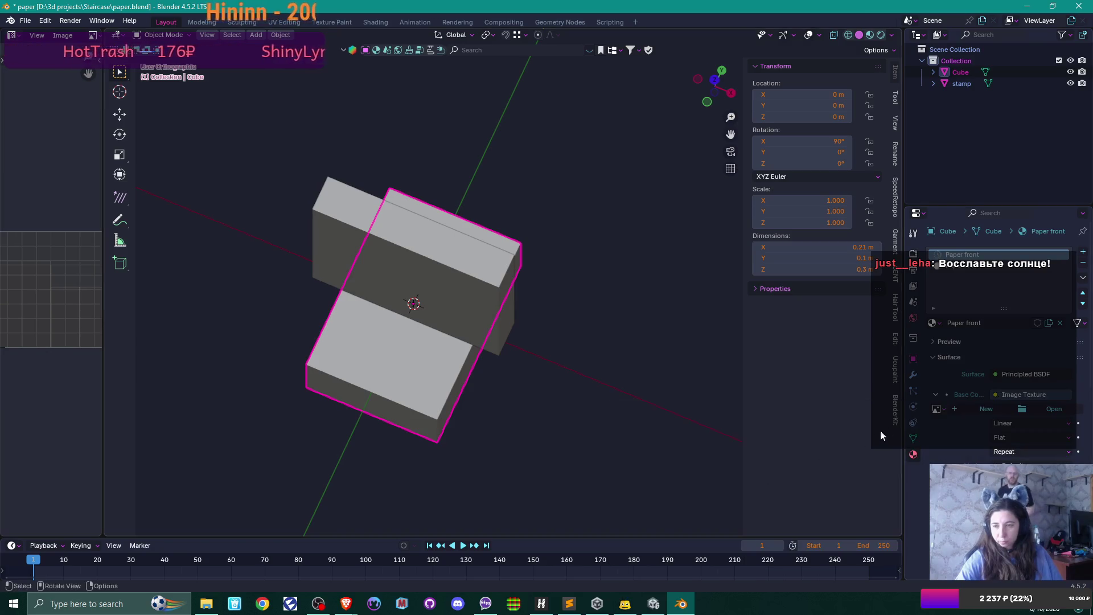
Load confidential docs.png as the paper texture and switch to Material Preview shading.
click(1050, 409)
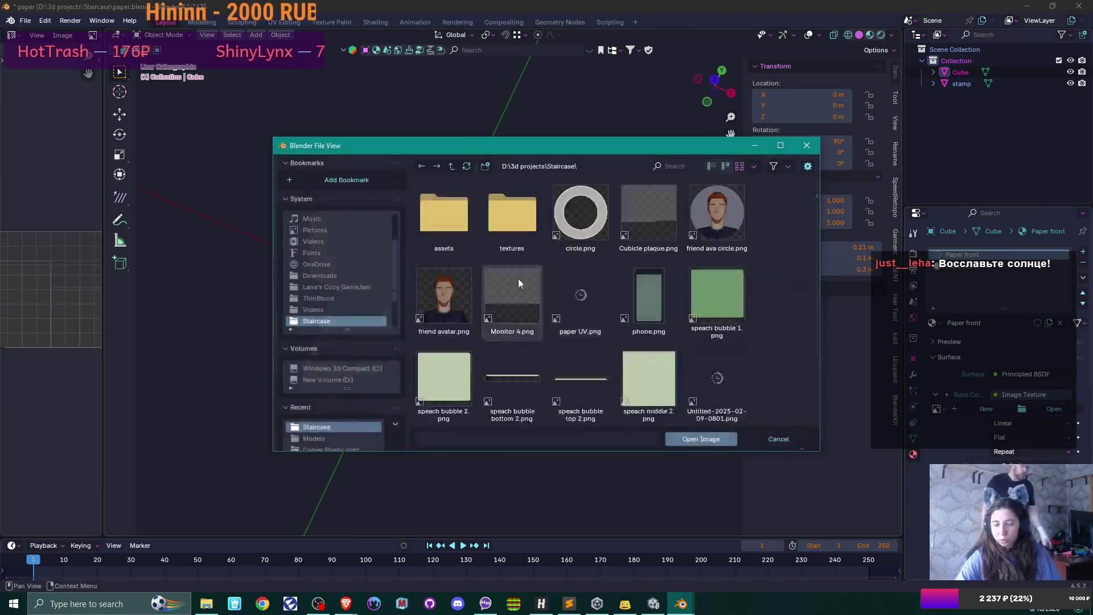
scroll(587, 282, down, 2)
scroll(542, 204, up, 2)
double_click(528, 213)
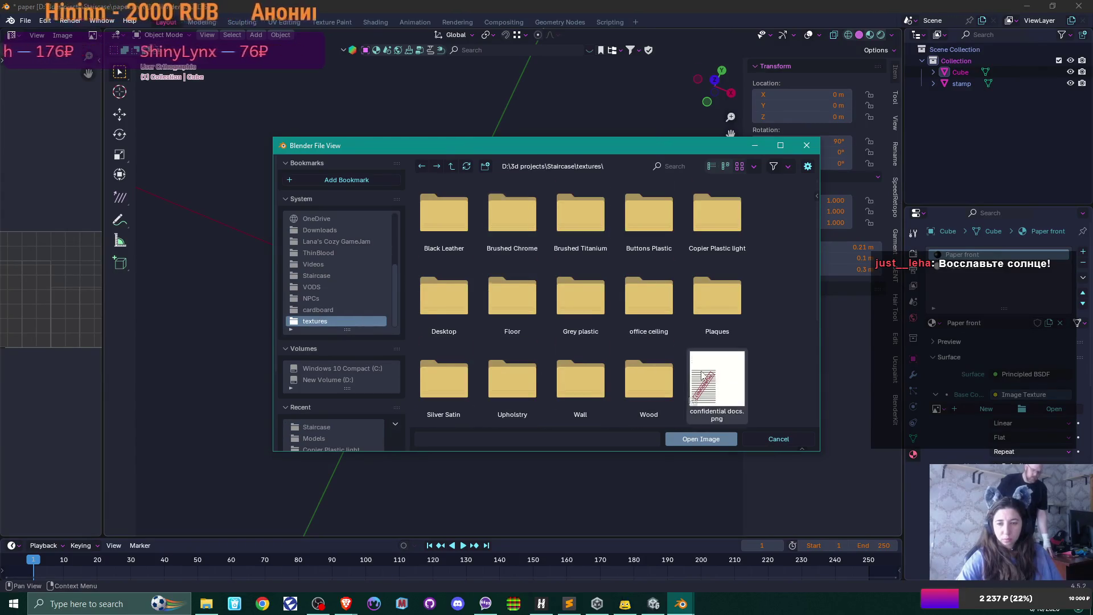
scroll(701, 364, down, 5)
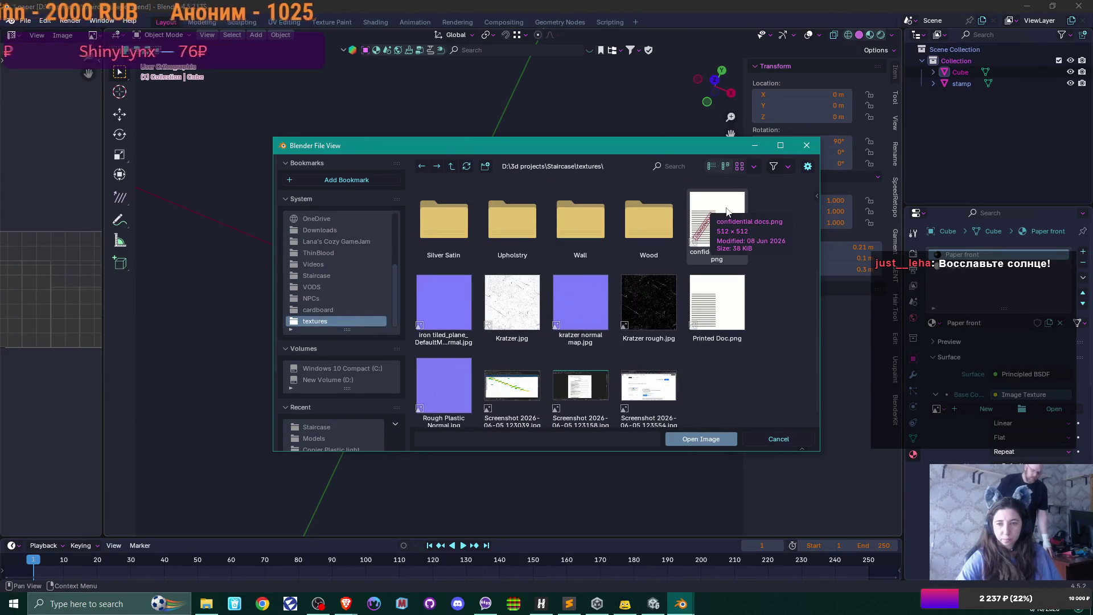
double_click(726, 210)
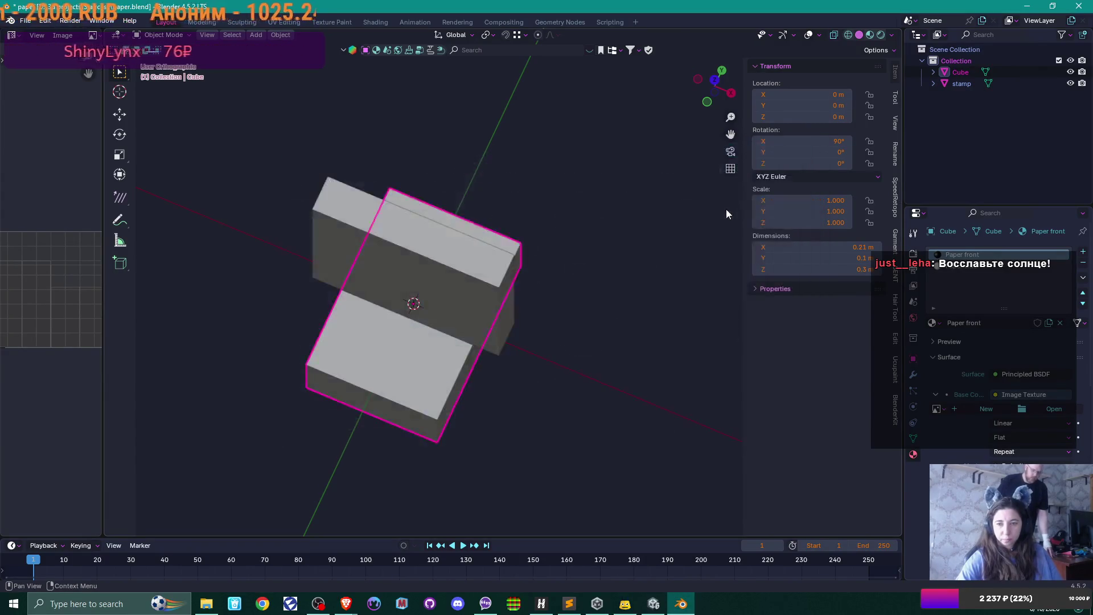
click(870, 35)
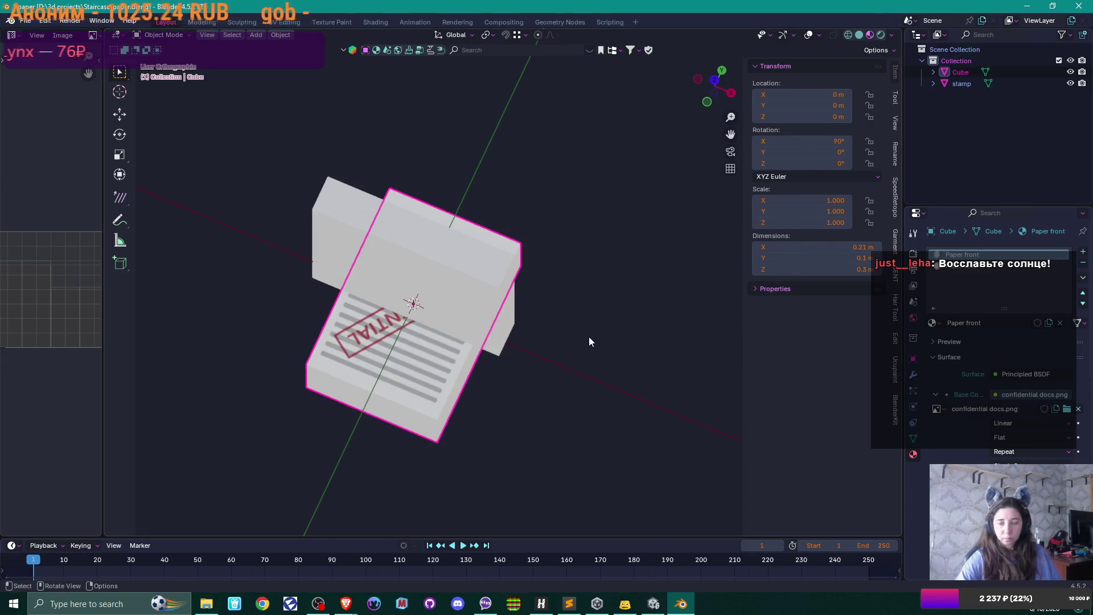
click(431, 258)
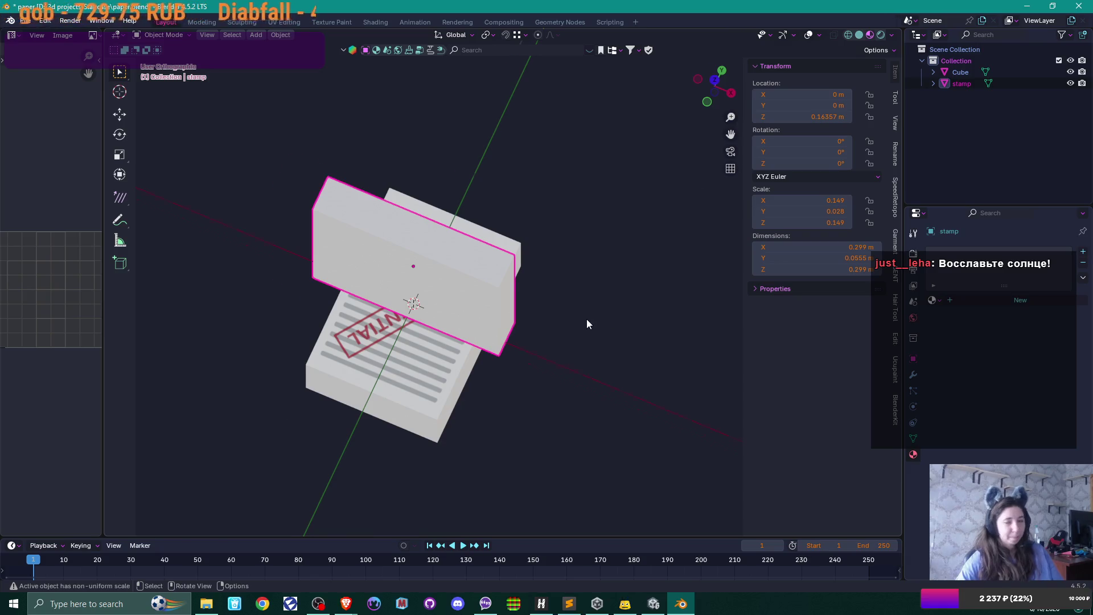
From top view, rotate the stamp about 56° around Z across the paper.
key(KP_7)
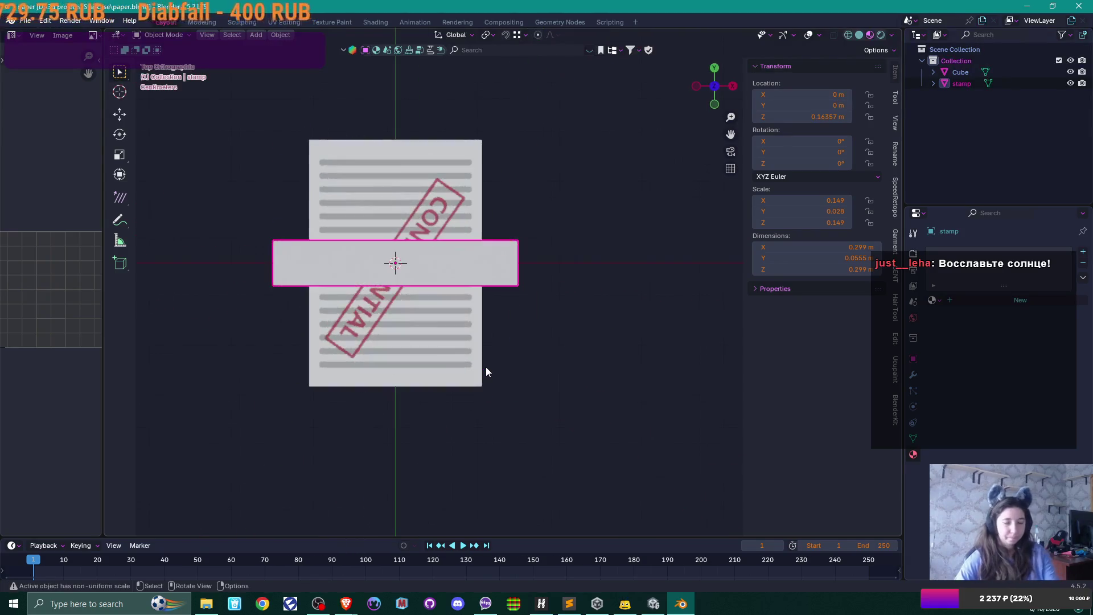
key(r)
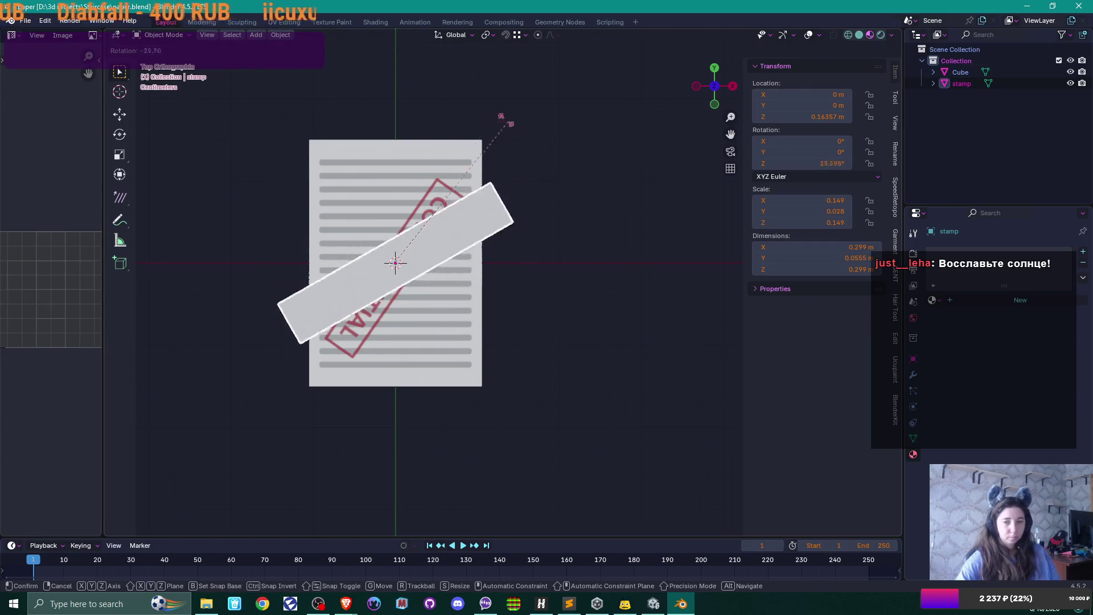
click(435, 78)
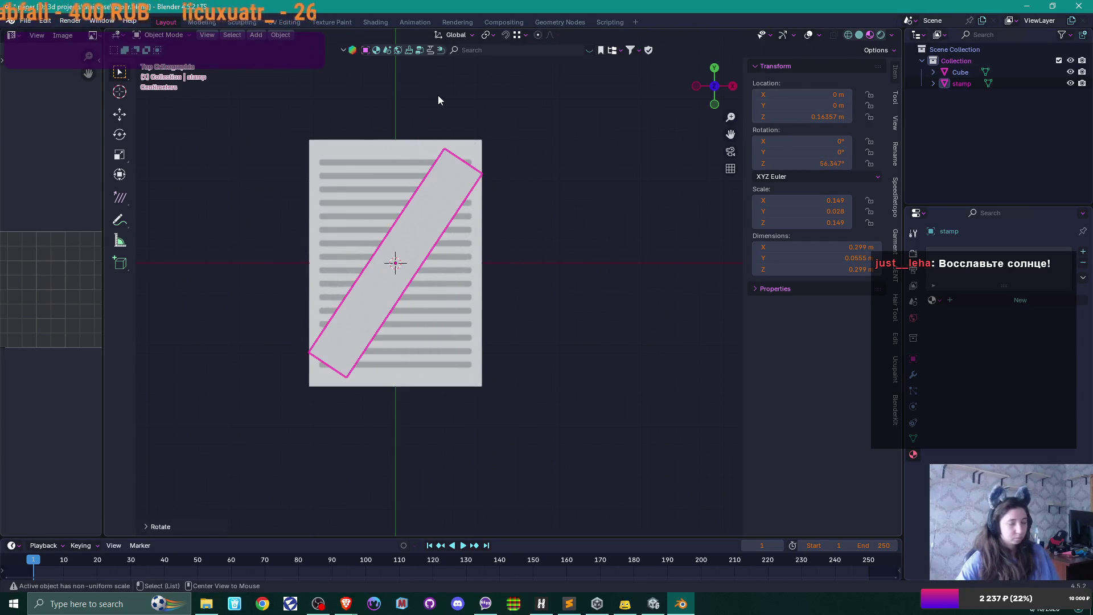
key(alt+z)
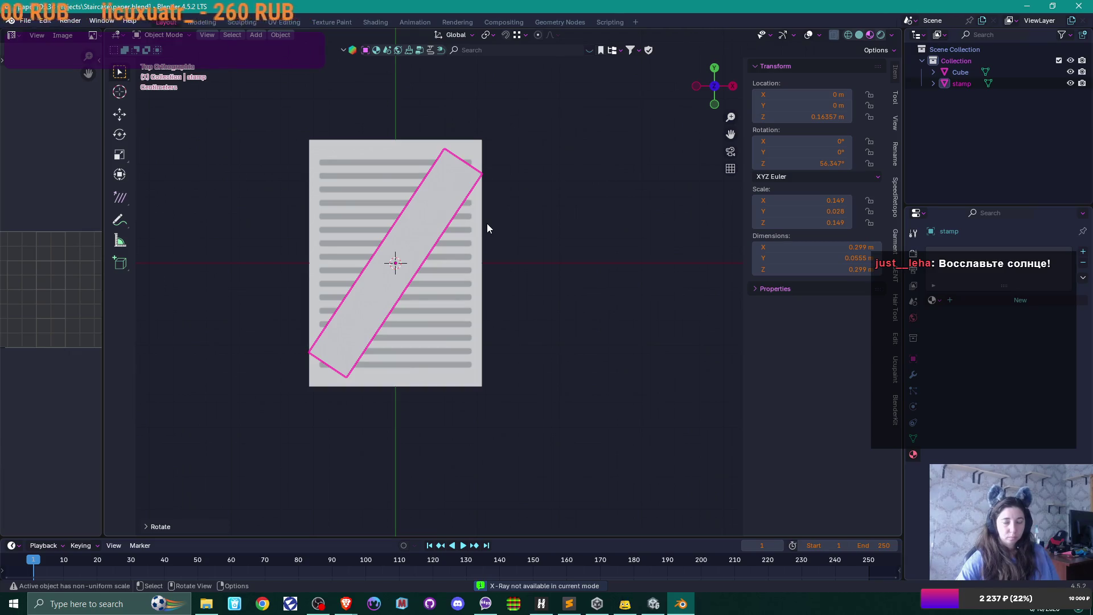
scroll(486, 223, up, 2)
drag(486, 224, 523, 276)
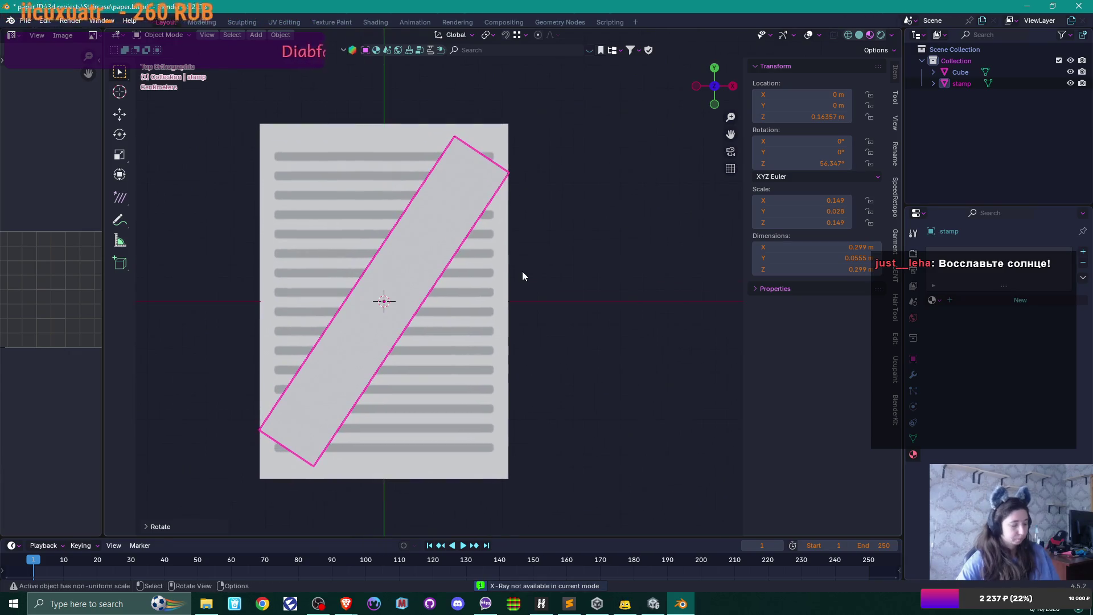
Inspect the stamp mesh in Edit Mode with X-ray and the mesh display overlay options.
key(Tab)
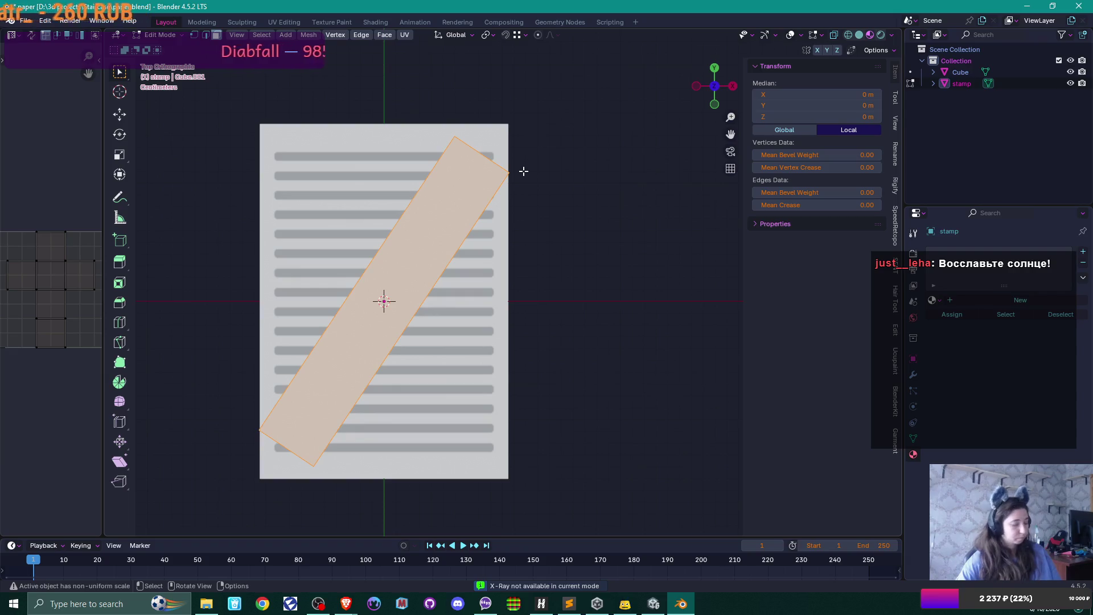
key(alt+z)
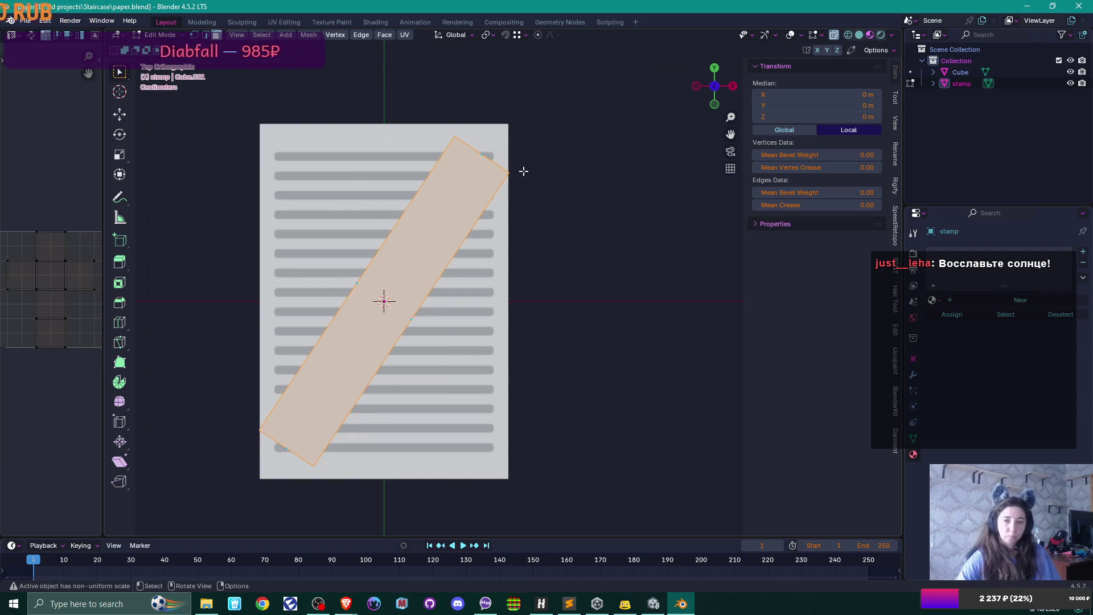
key(alt+z)
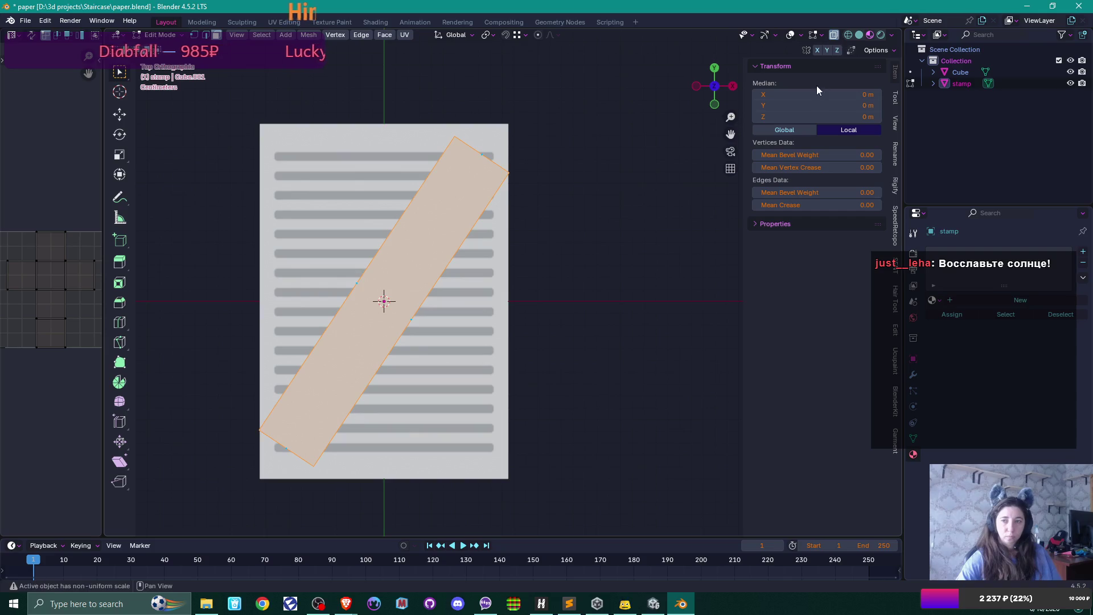
click(821, 36)
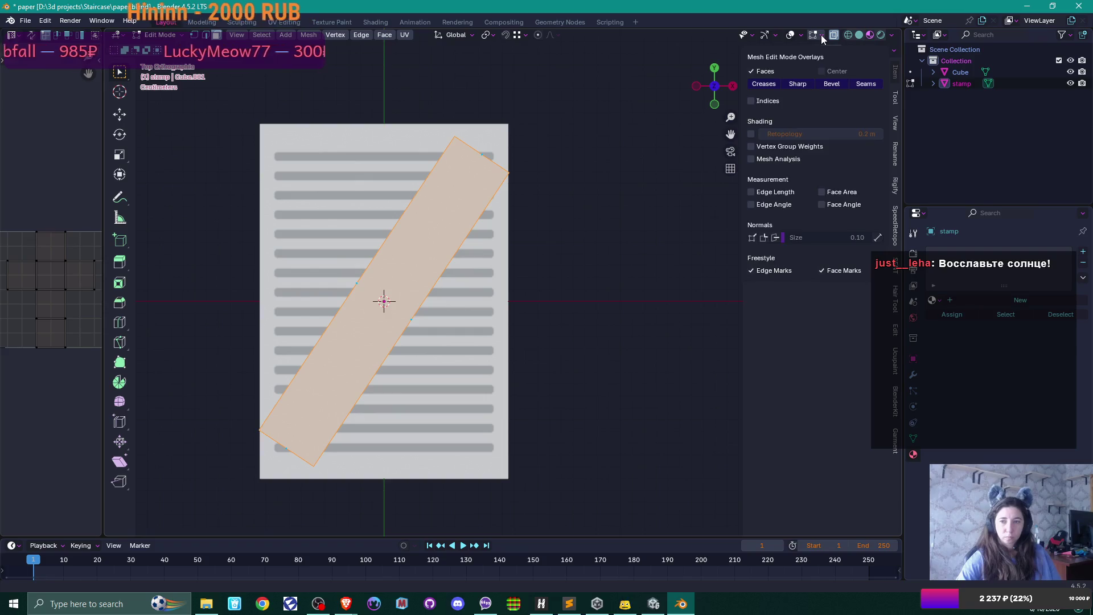
key(Tab)
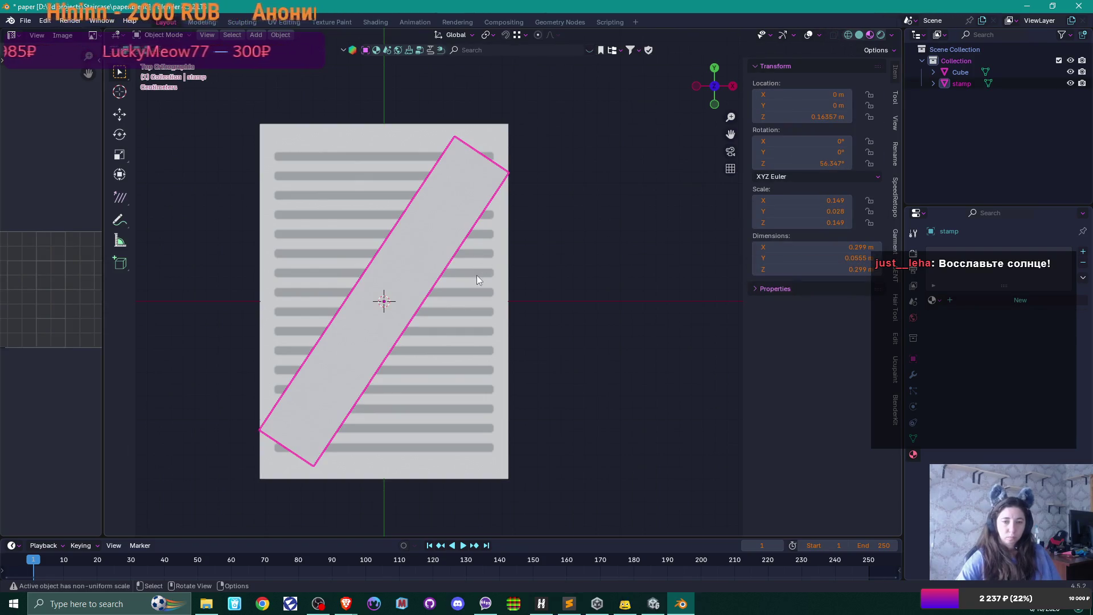
Scale the stamp to 0.122, rotate it to 55.104°, and reposition it over the mark.
key(s)
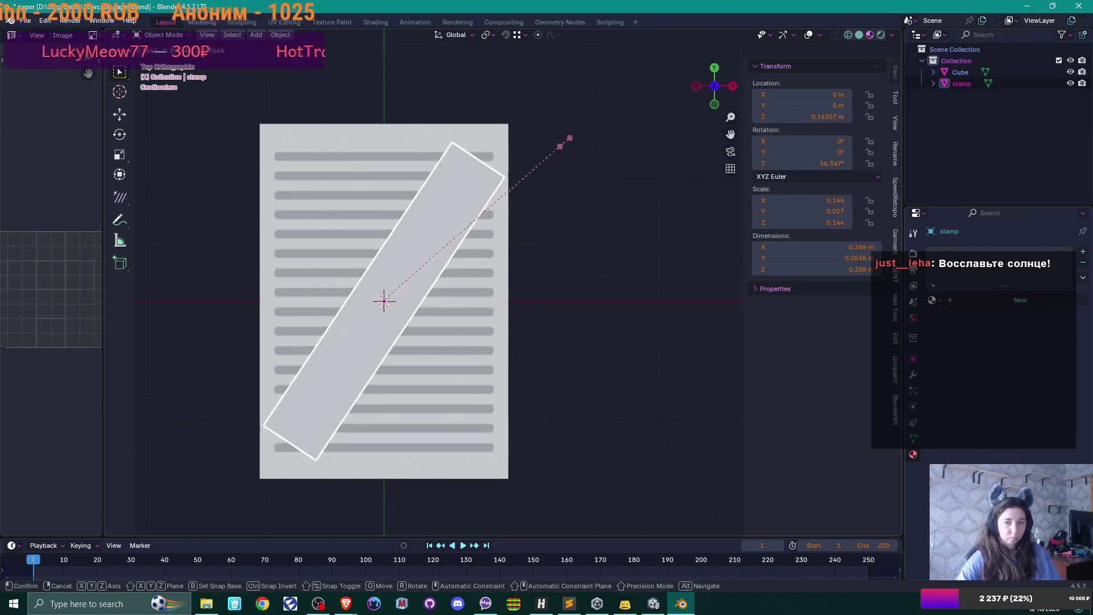
click(534, 162)
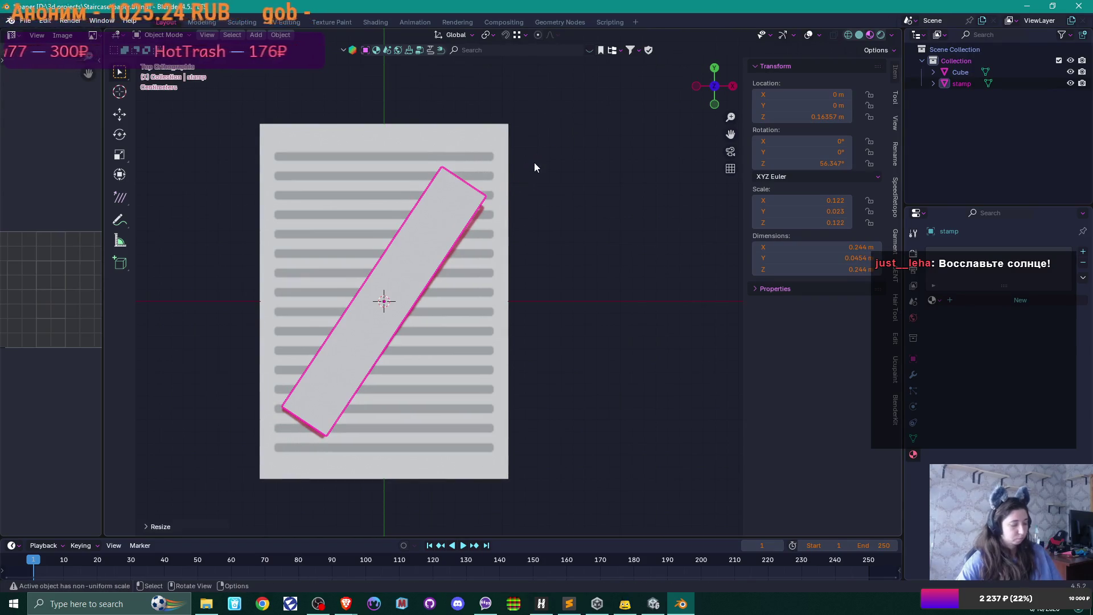
key(r)
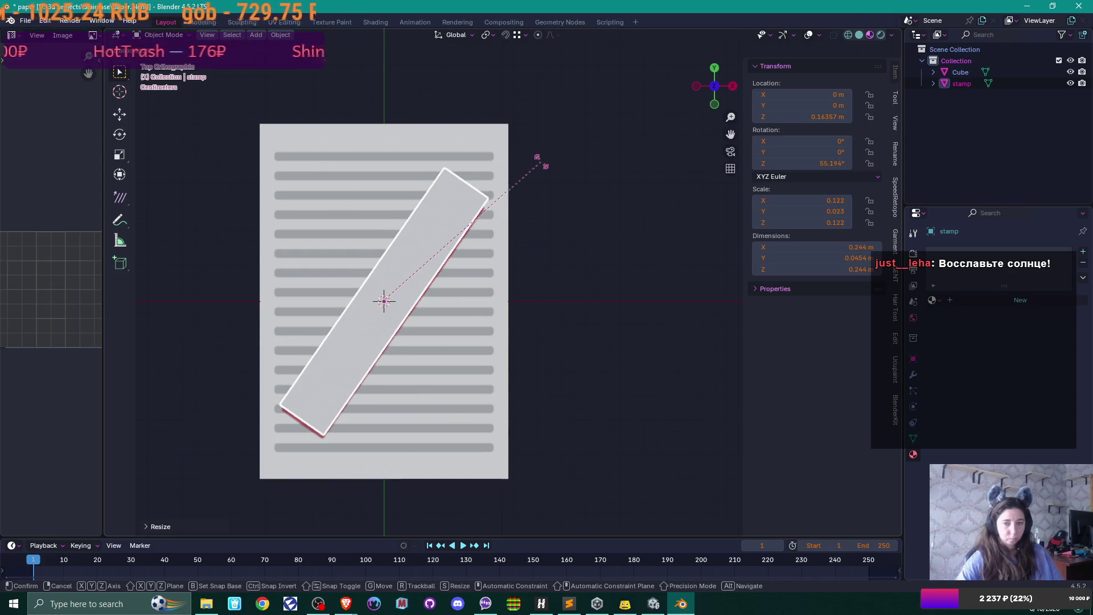
click(542, 162)
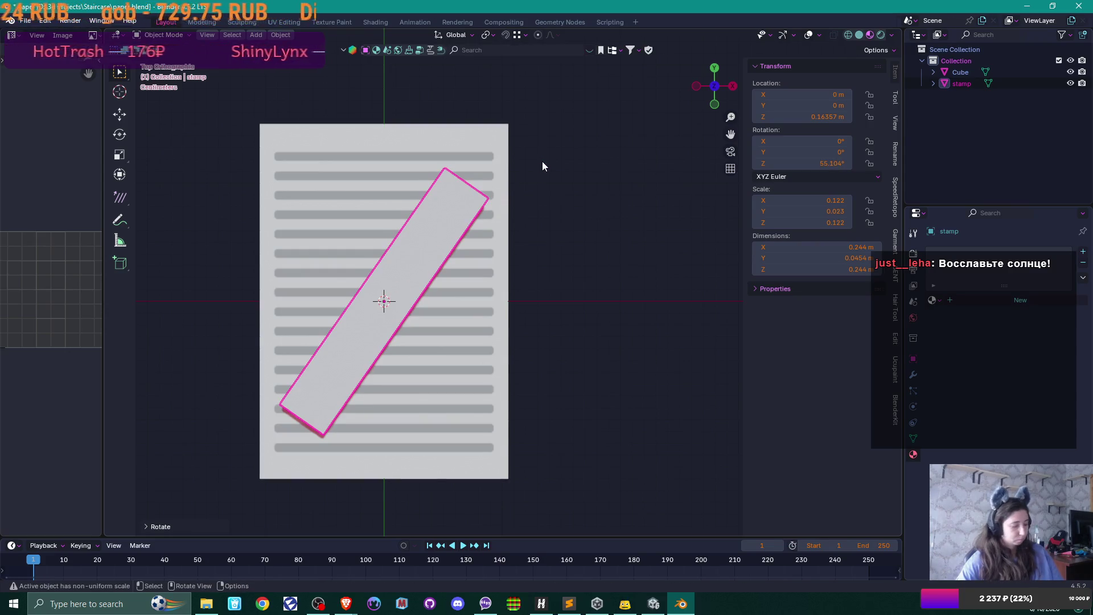
key(g)
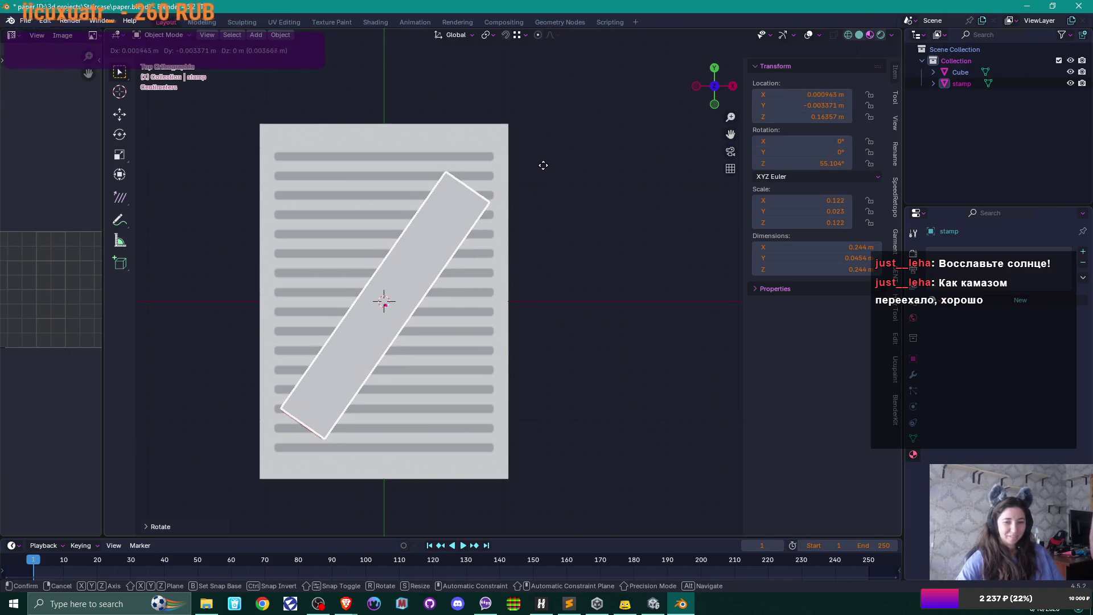
click(543, 165)
mouse_move(543, 166)
mouse_down()
mouse_move(465, 285)
mouse_move(391, 162)
mouse_move(423, 248)
mouse_up()
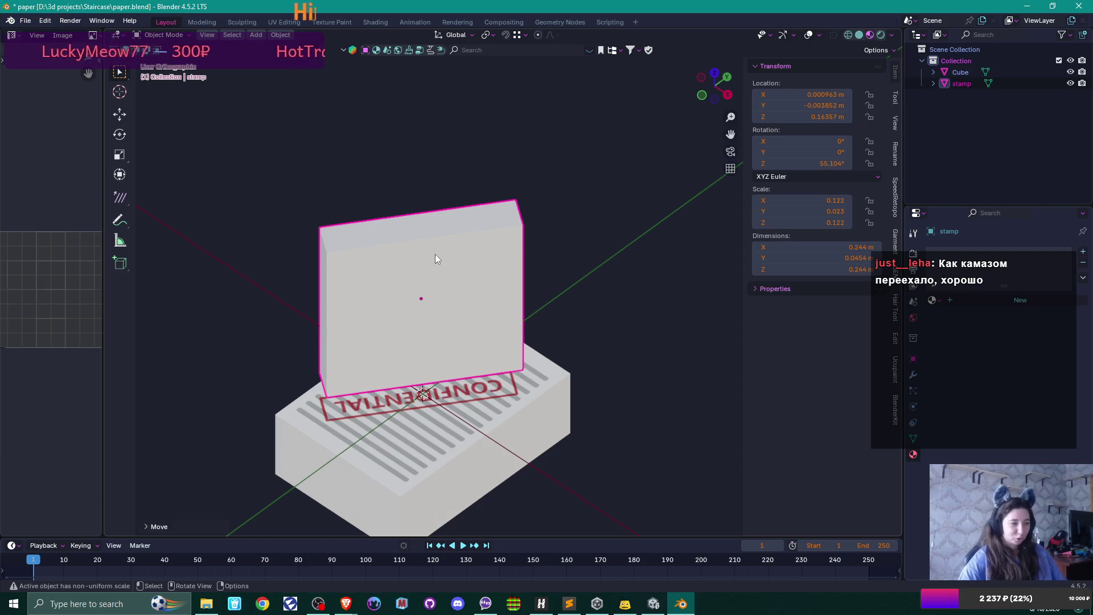
Switch to the Brave window with the Miro board and open a new blank tab.
mouse_move(414, 261)
mouse_down()
mouse_move(521, 266)
mouse_move(586, 246)
mouse_move(530, 254)
mouse_move(402, 242)
mouse_move(417, 276)
mouse_move(411, 256)
mouse_move(378, 295)
mouse_move(418, 267)
mouse_up()
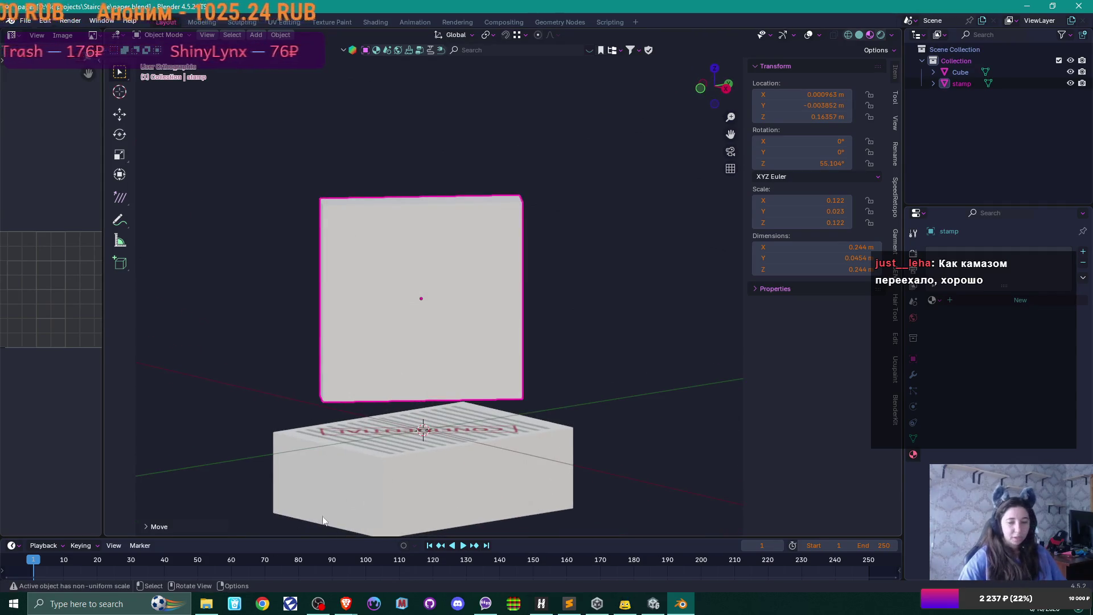
click(354, 609)
click(407, 555)
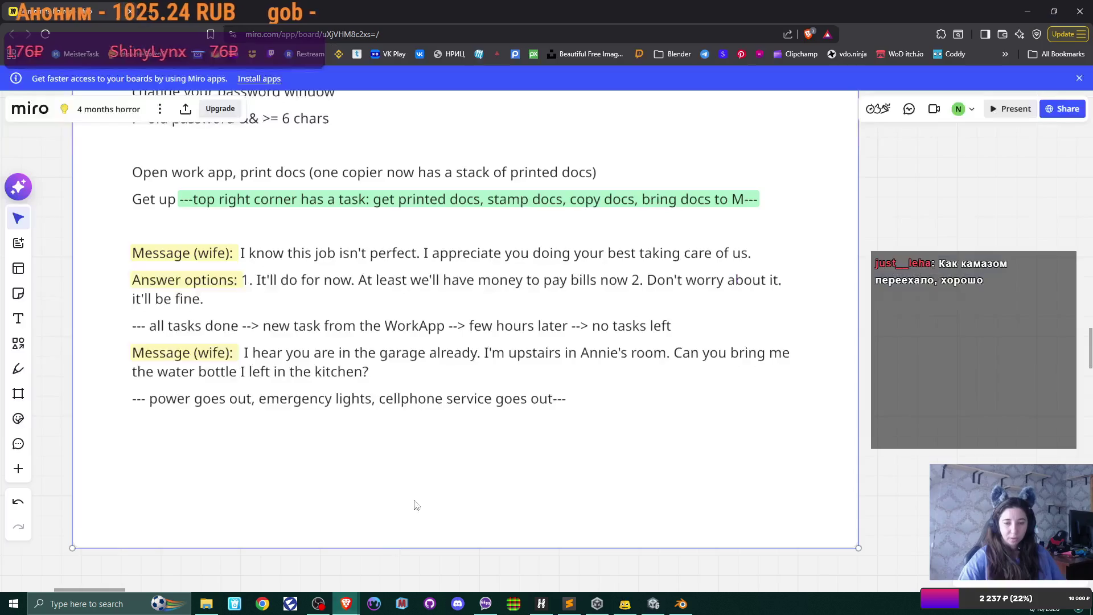
click(149, 12)
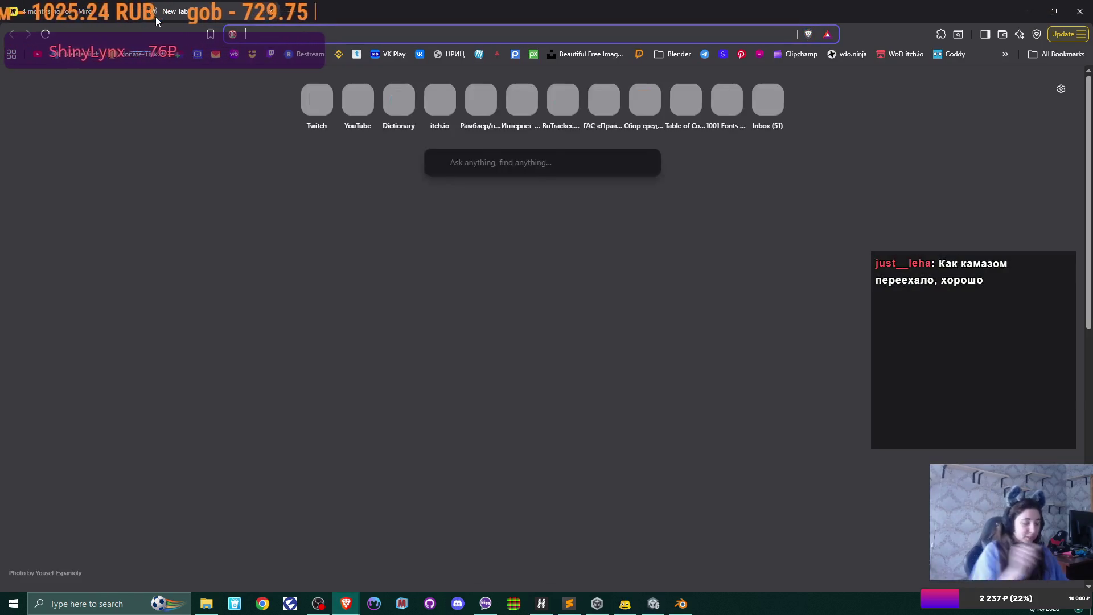
Search DuckDuckGo for 'печать' and scroll through its image results.
text(печать)
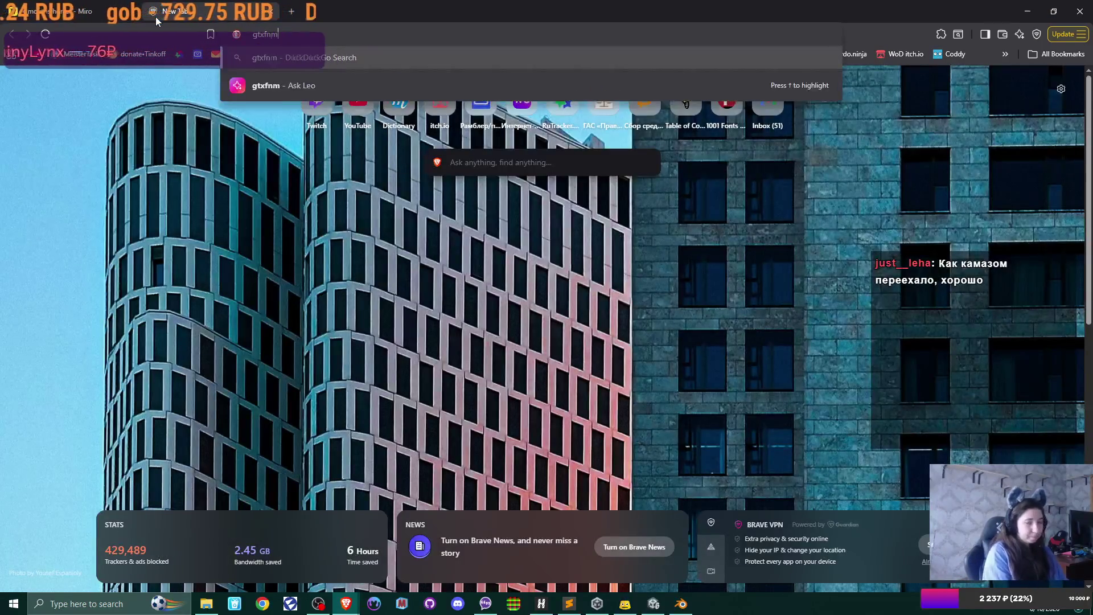
key(Return)
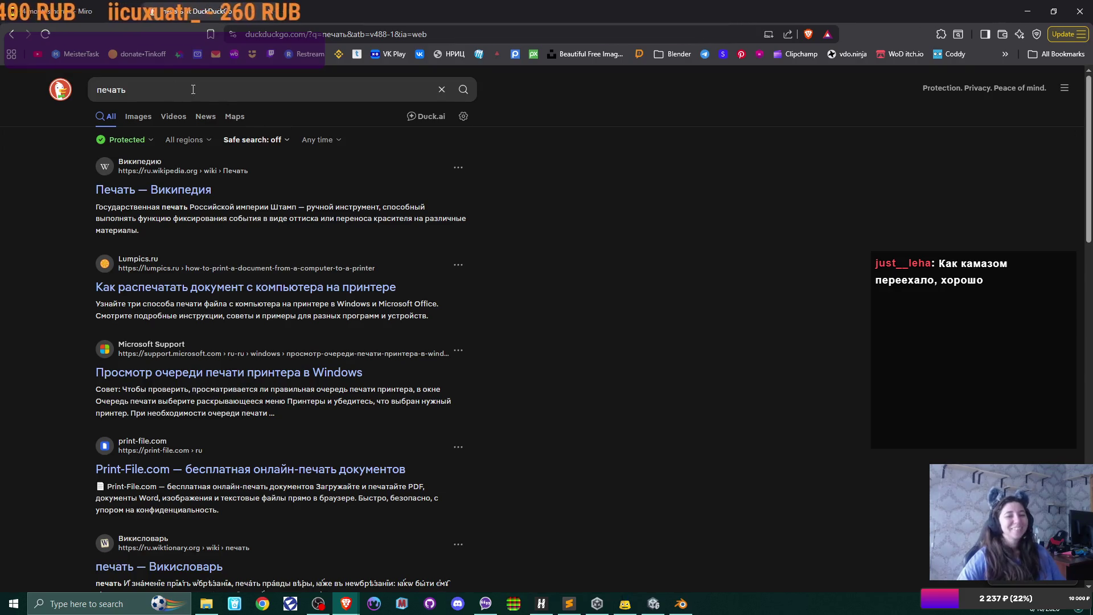
click(138, 116)
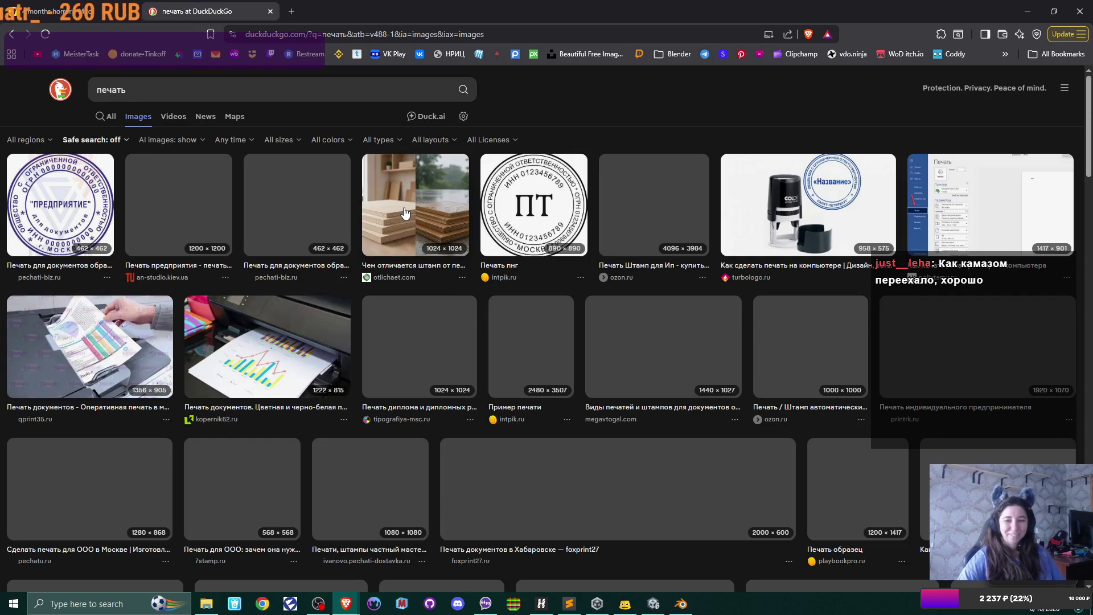
scroll(353, 267, down, 3)
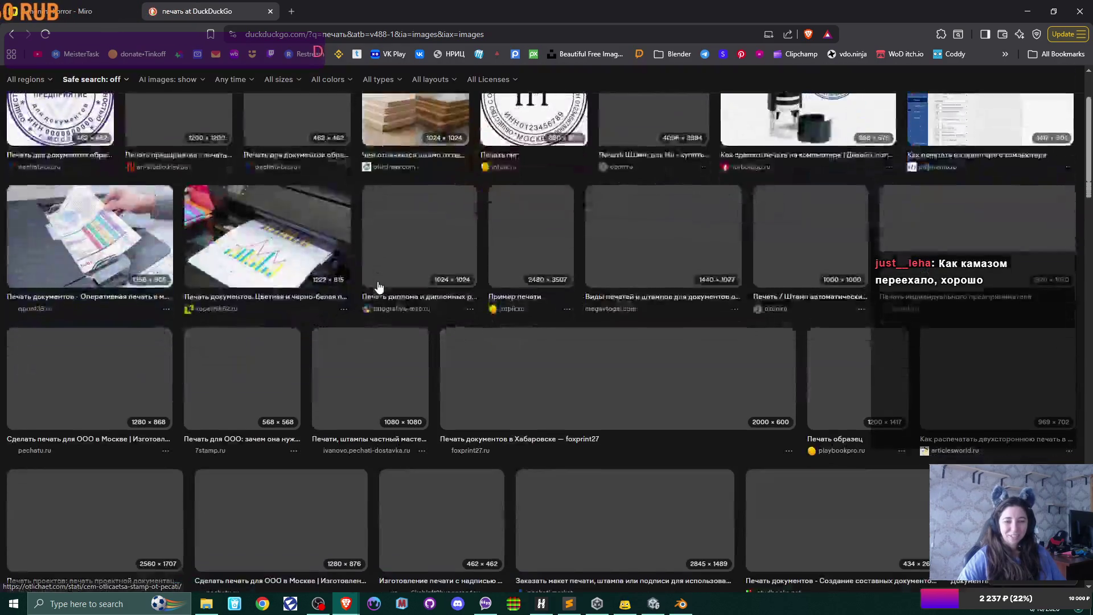
scroll(375, 282, up, 3)
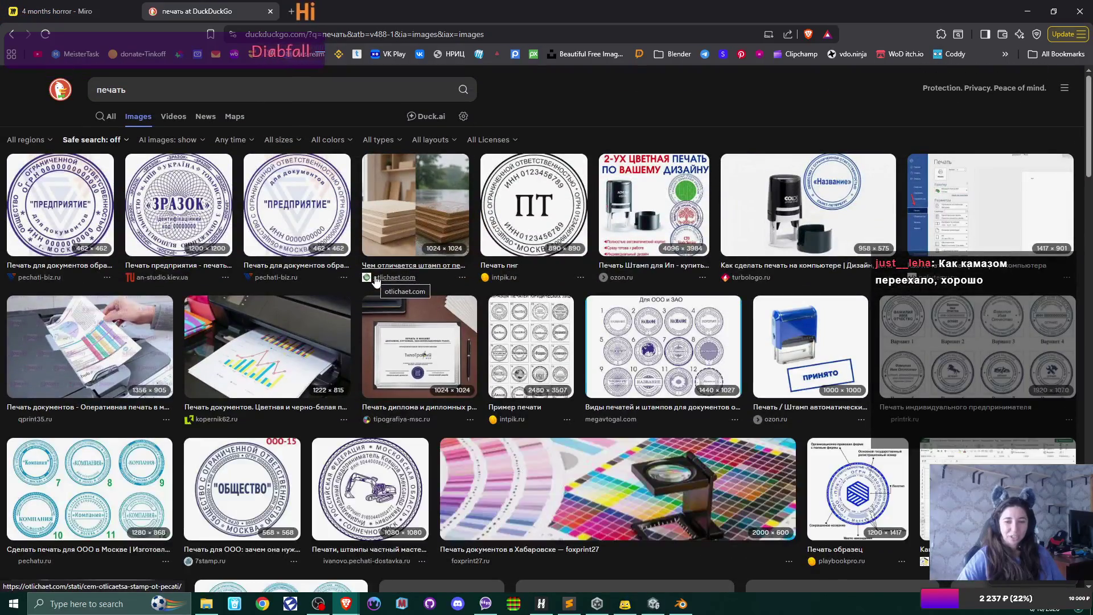
scroll(375, 279, down, 3)
scroll(375, 279, down, 10)
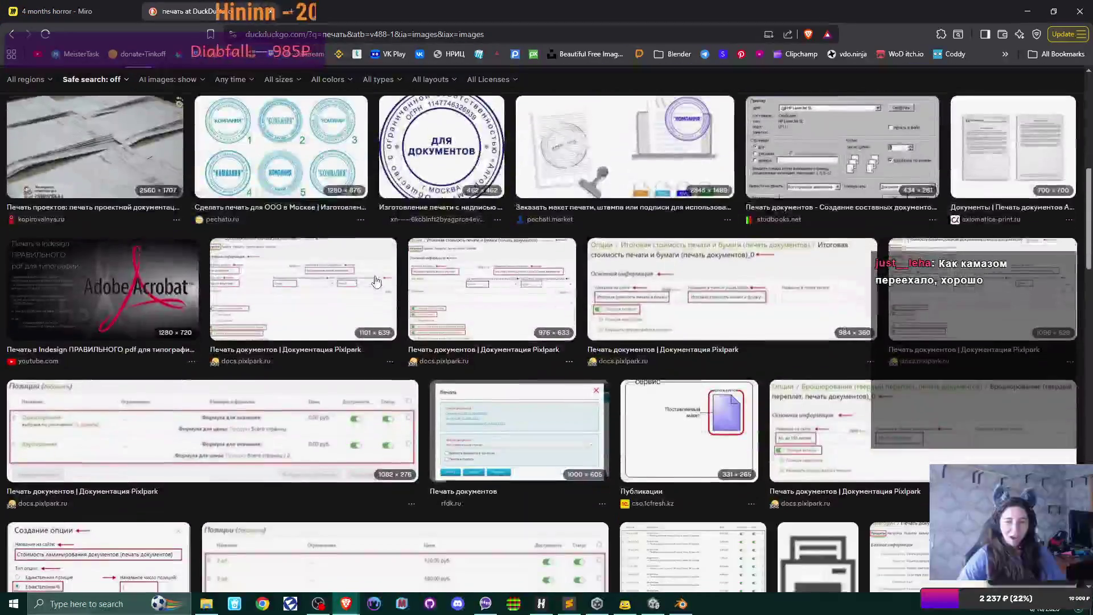
scroll(376, 280, down, 6)
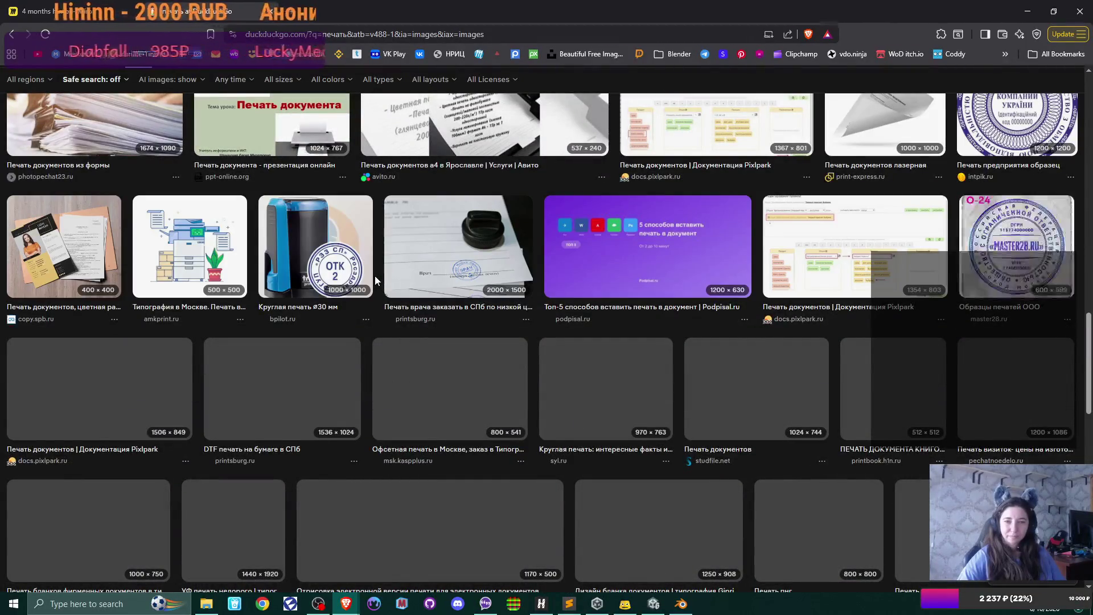
scroll(375, 277, down, 7)
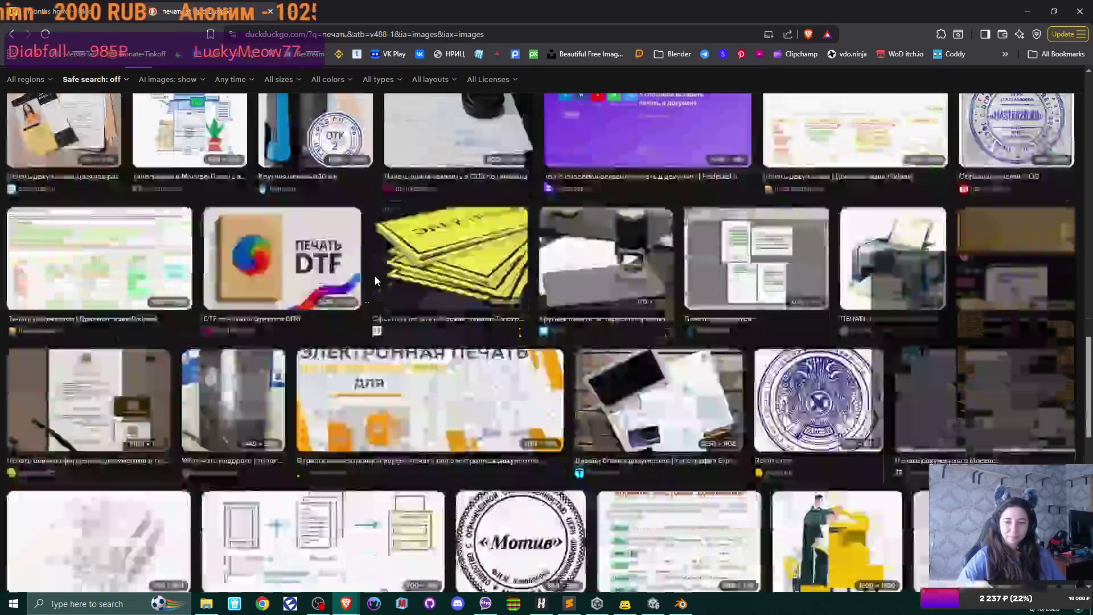
scroll(376, 280, down, 4)
scroll(376, 280, up, 20)
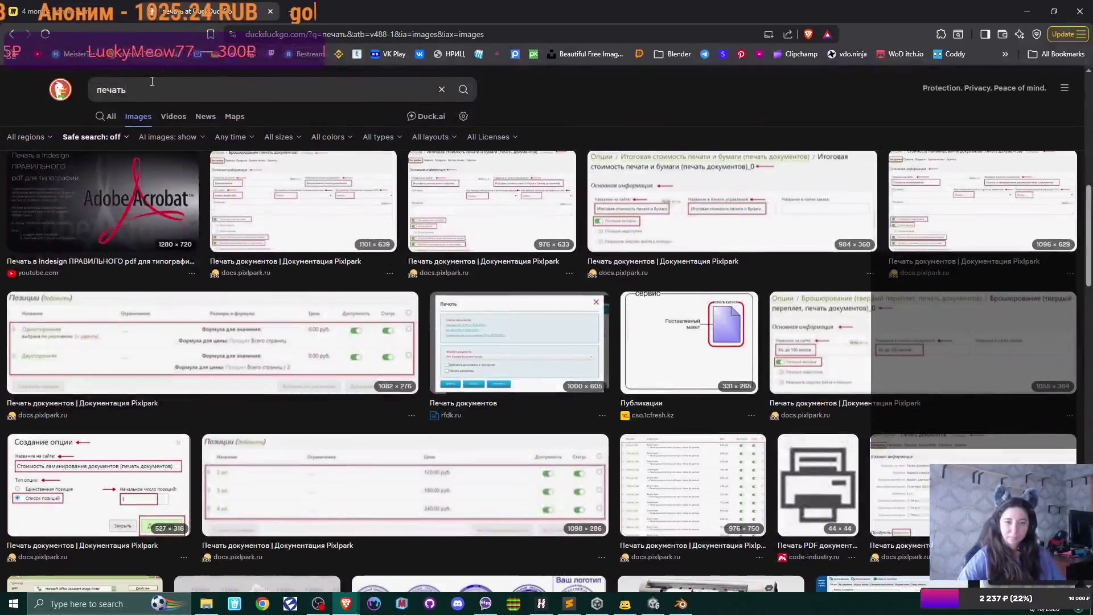
click(145, 85)
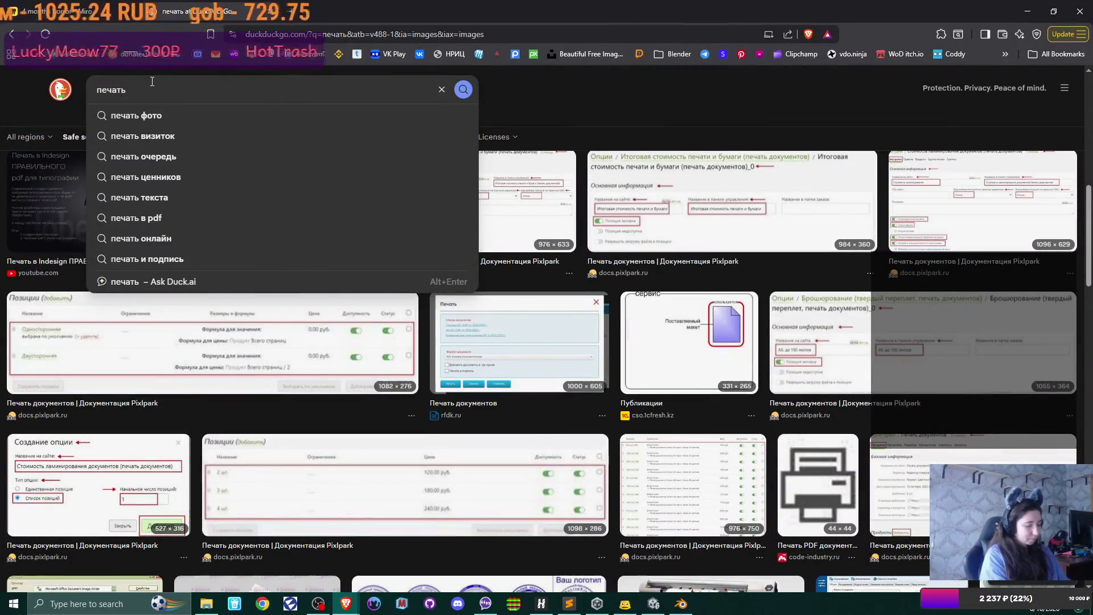
Search images for 'печать конфиденциально' and scroll down through the results.
text(конфиденциал)
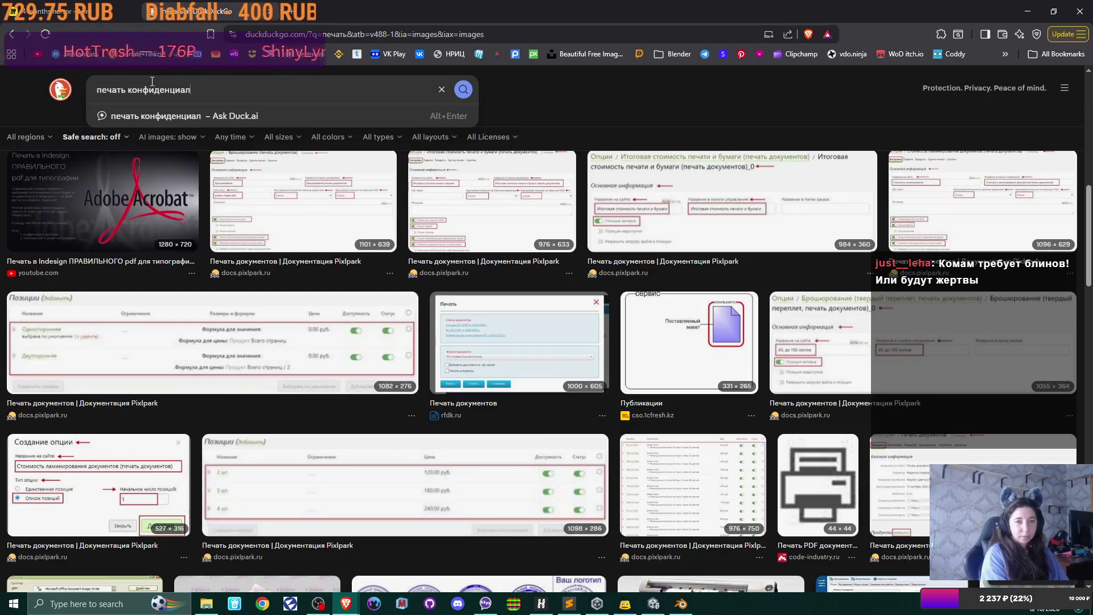
text(ьно)
key(Return)
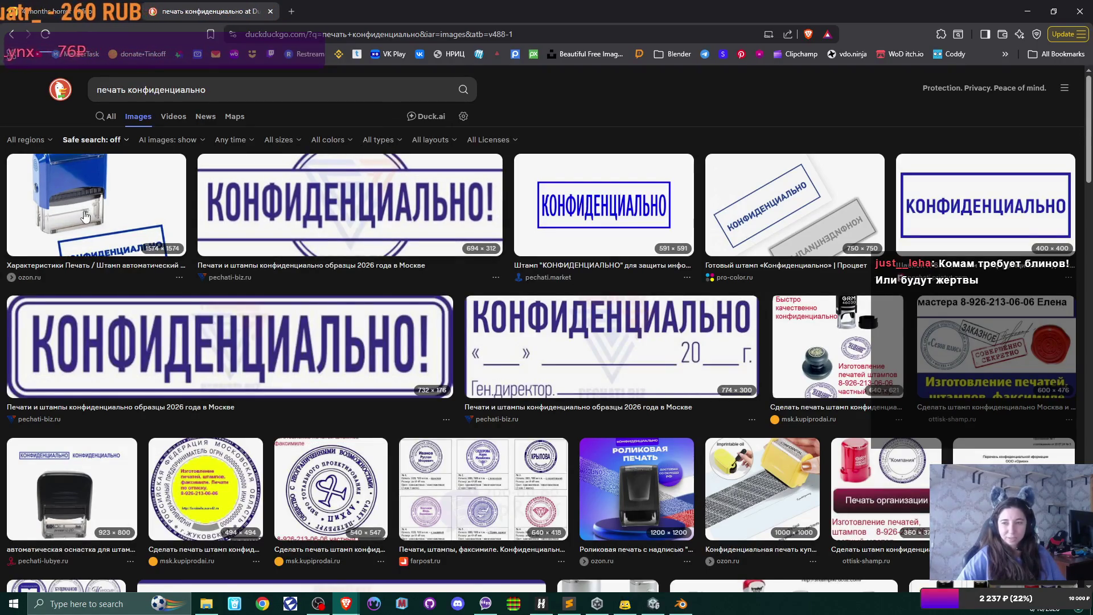
scroll(74, 208, down, 5)
scroll(85, 218, down, 2)
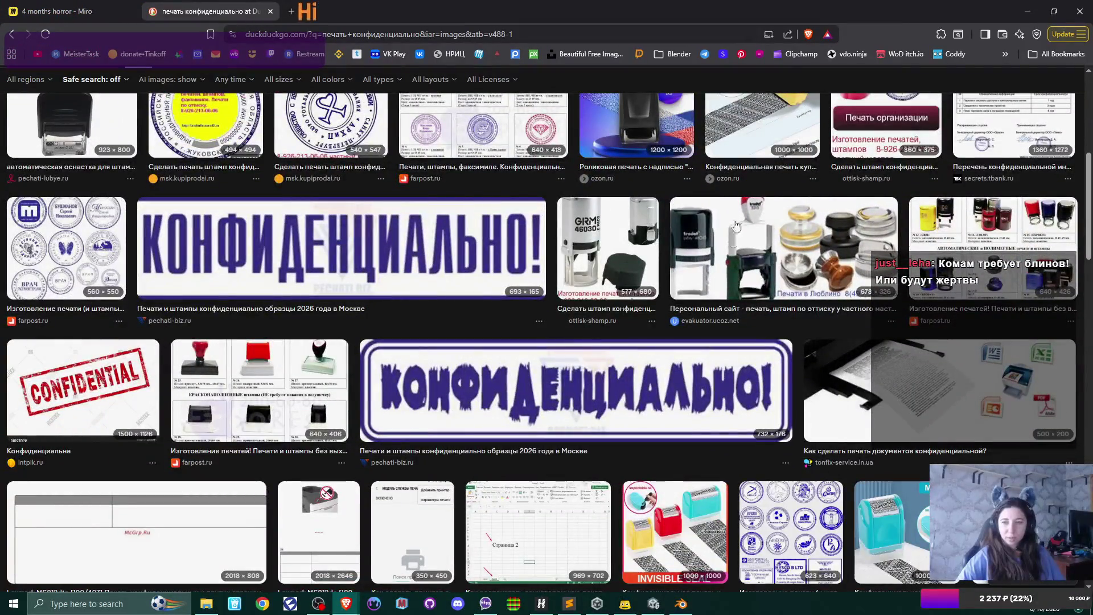
scroll(761, 240, down, 5)
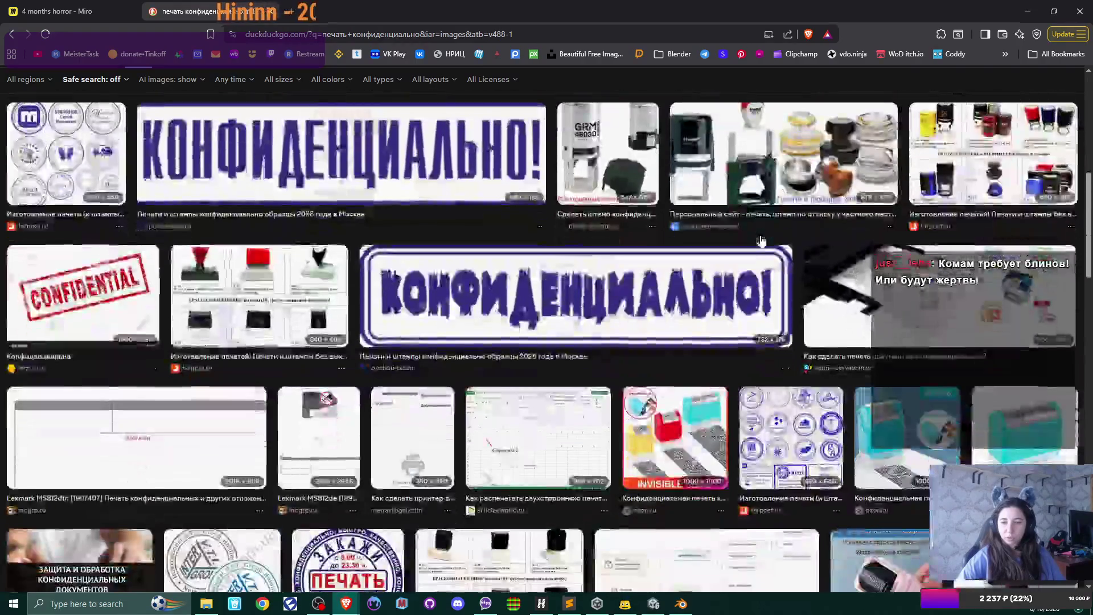
scroll(761, 241, down, 7)
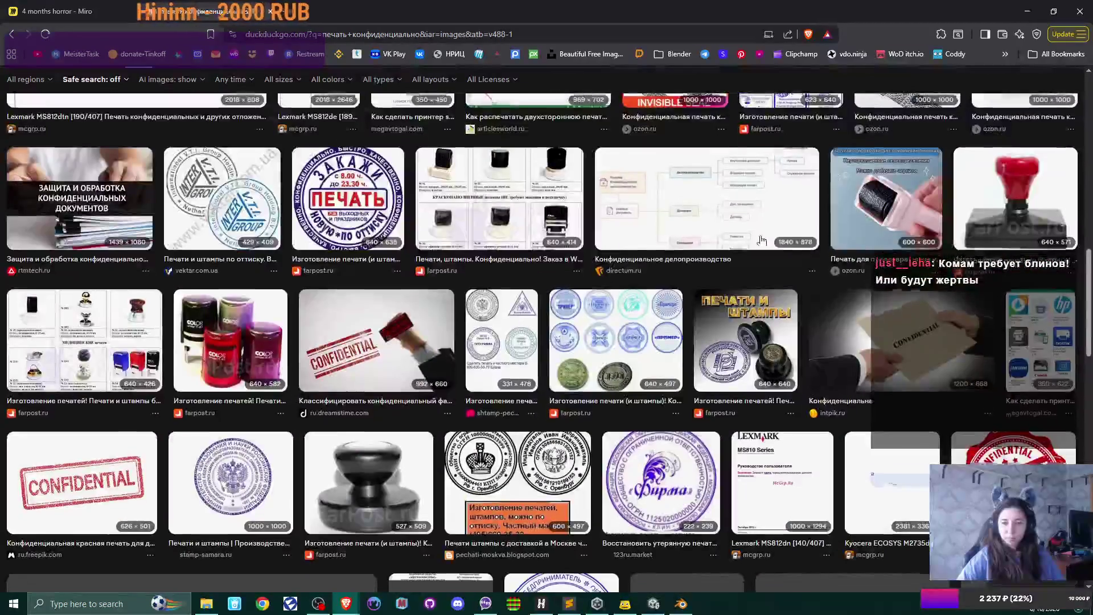
scroll(761, 240, down, 7)
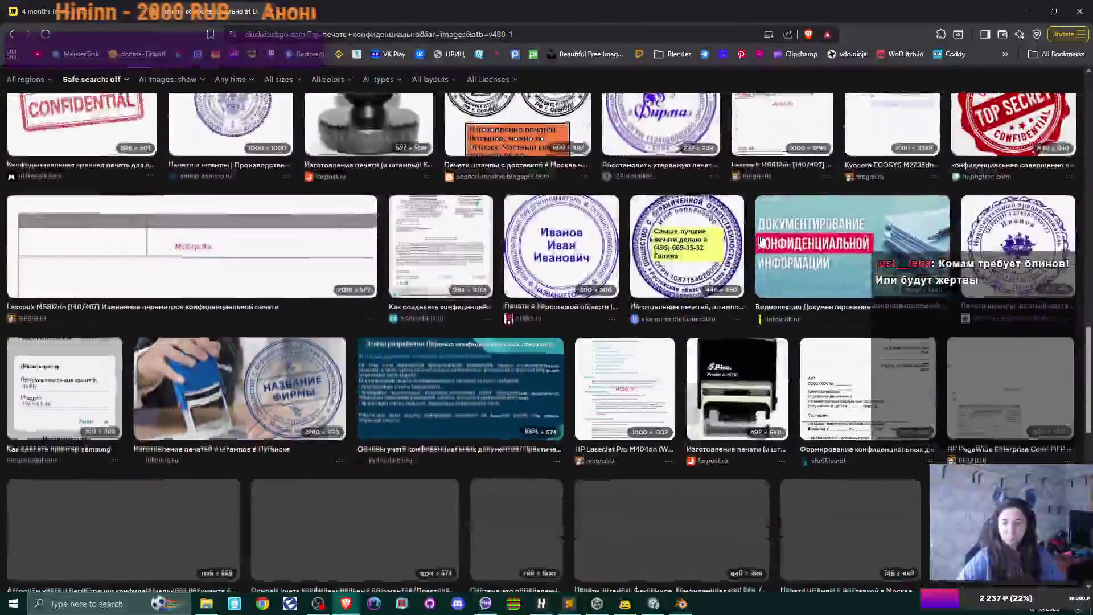
scroll(761, 240, down, 2)
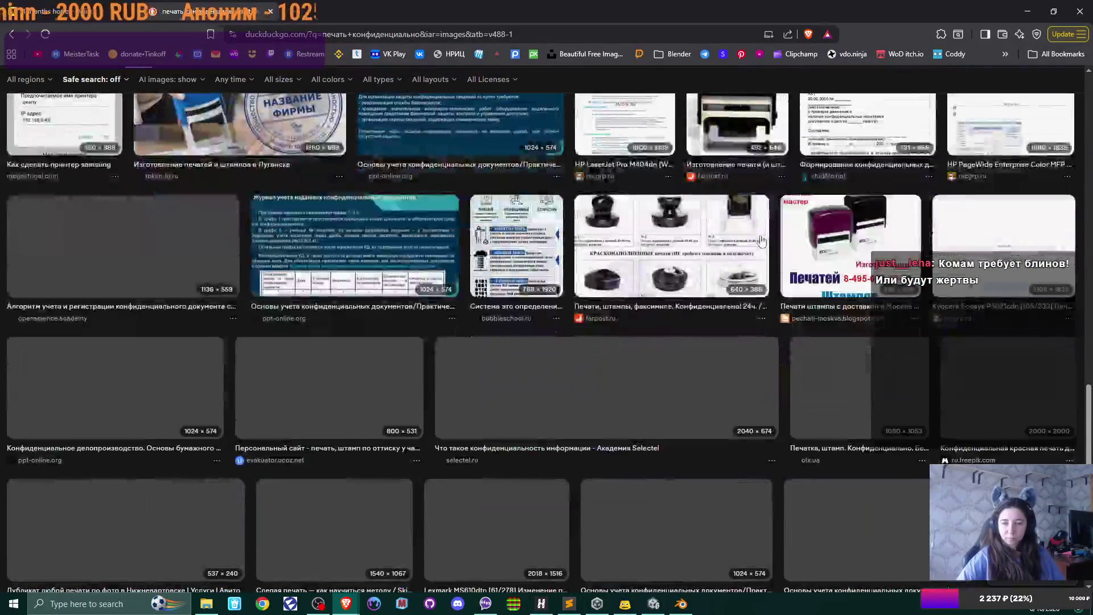
scroll(761, 240, down, 7)
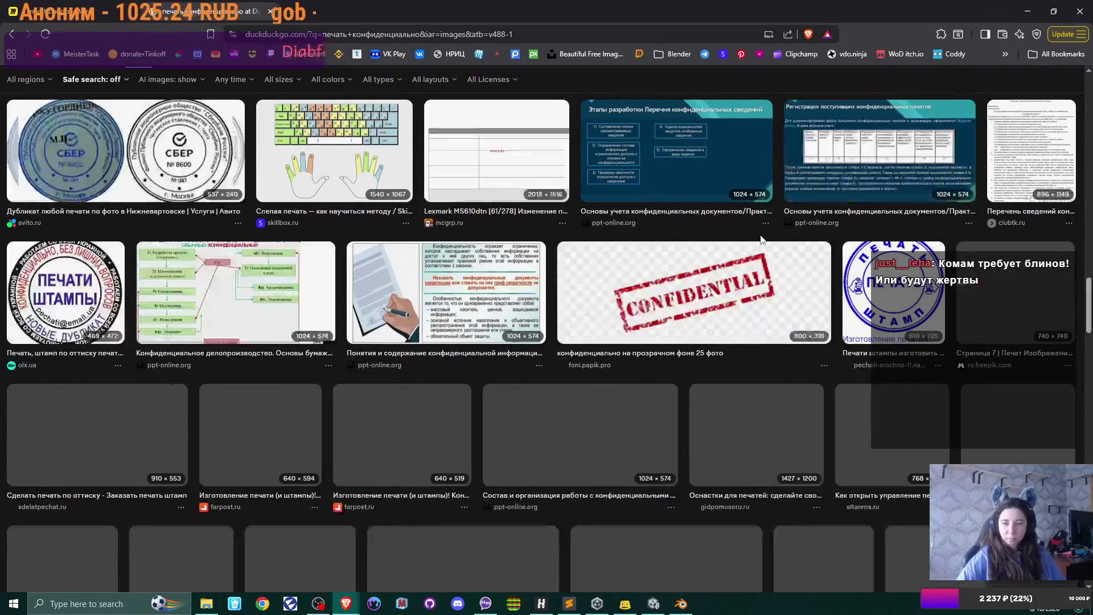
scroll(761, 240, down, 3)
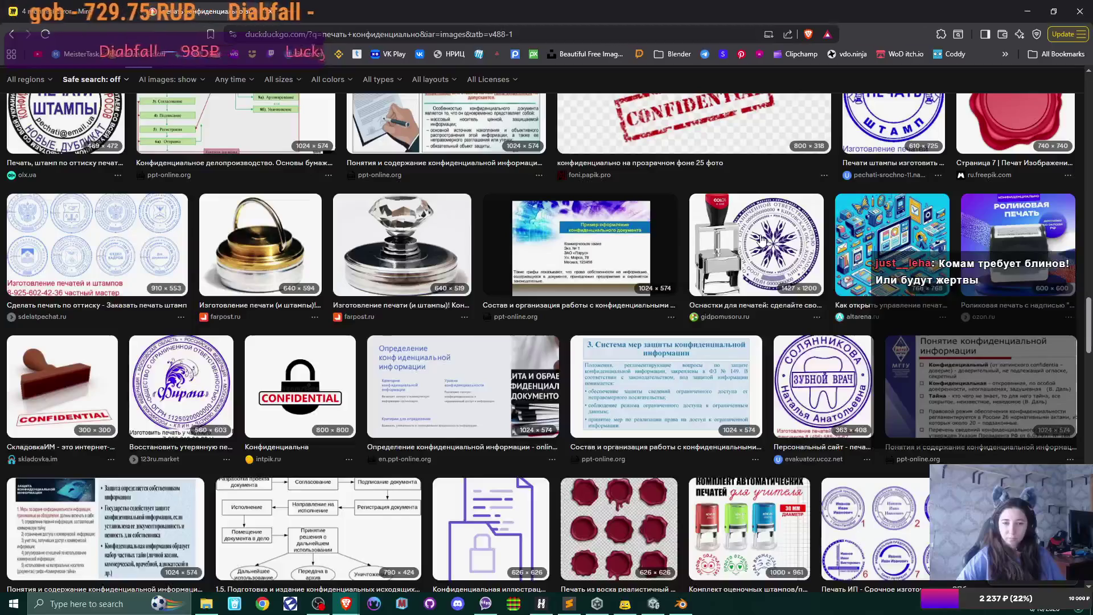
scroll(762, 240, down, 6)
scroll(761, 240, down, 6)
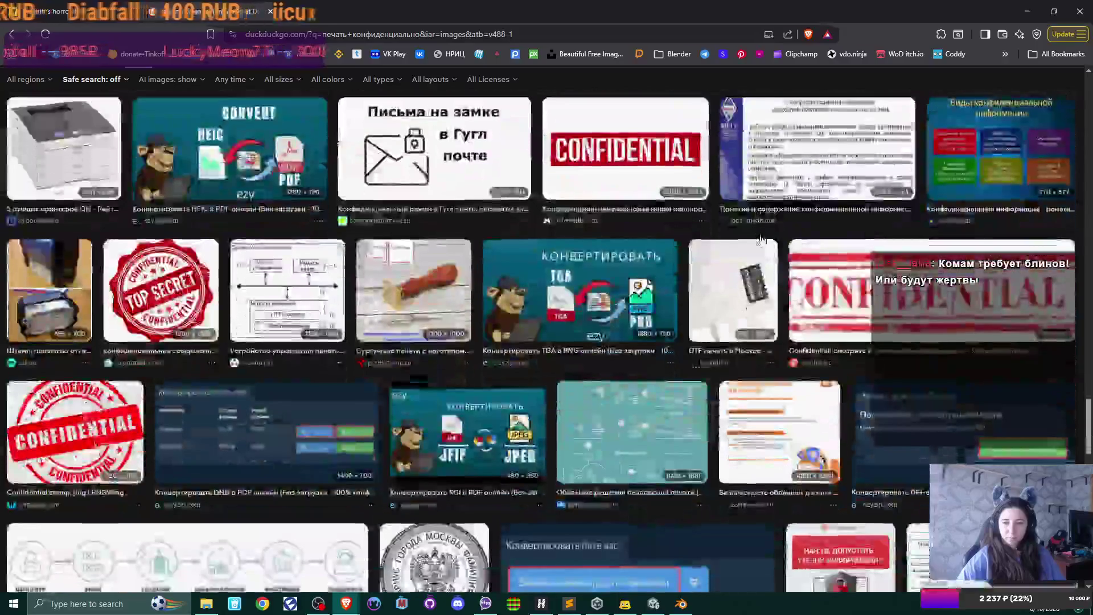
Open a larger preview of a photo showing a collection of stamps, then return to Blender.
scroll(763, 240, up, 6)
scroll(763, 240, down, 3)
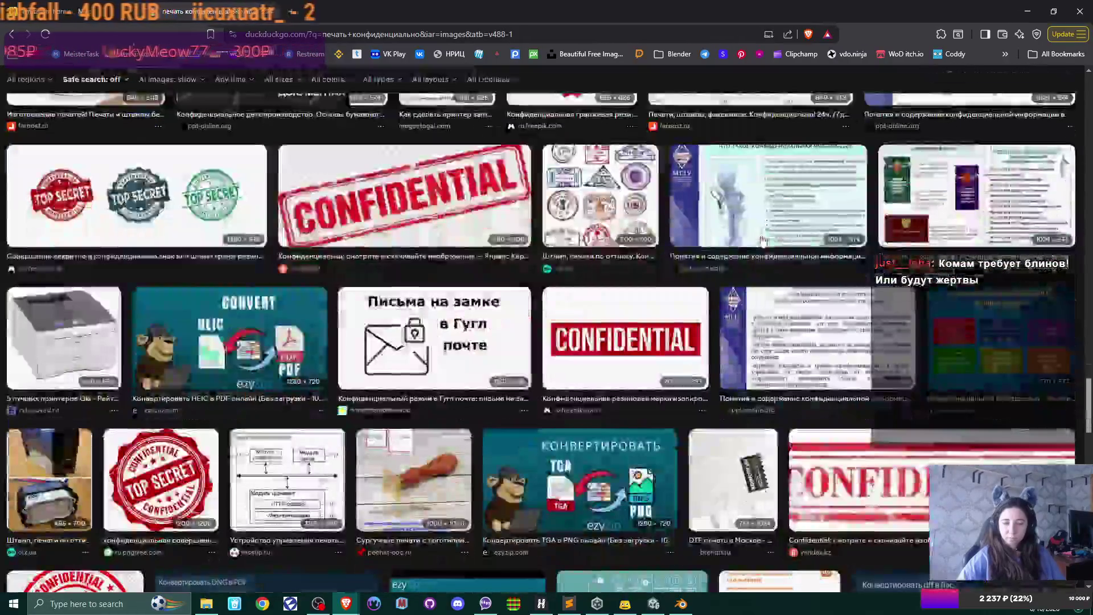
scroll(763, 241, up, 8)
scroll(767, 242, up, 10)
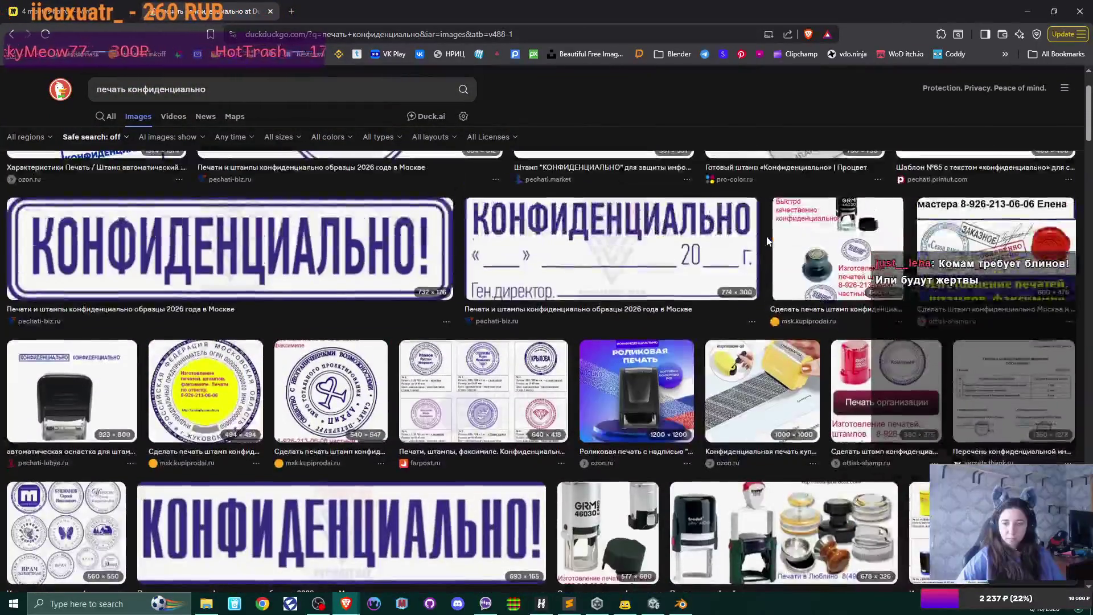
scroll(780, 353, down, 2)
click(791, 460)
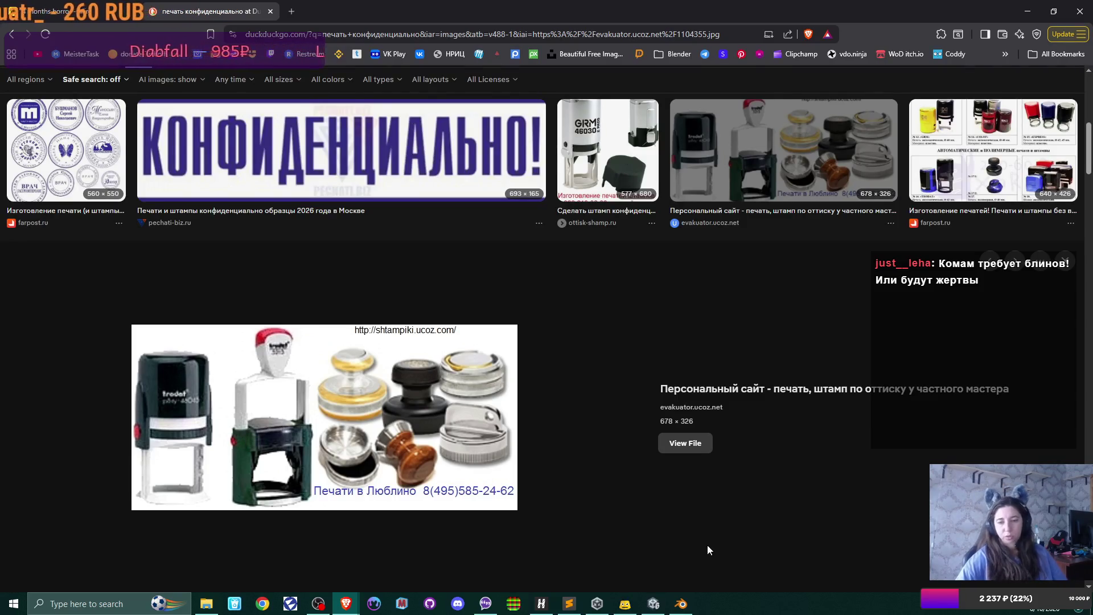
click(682, 605)
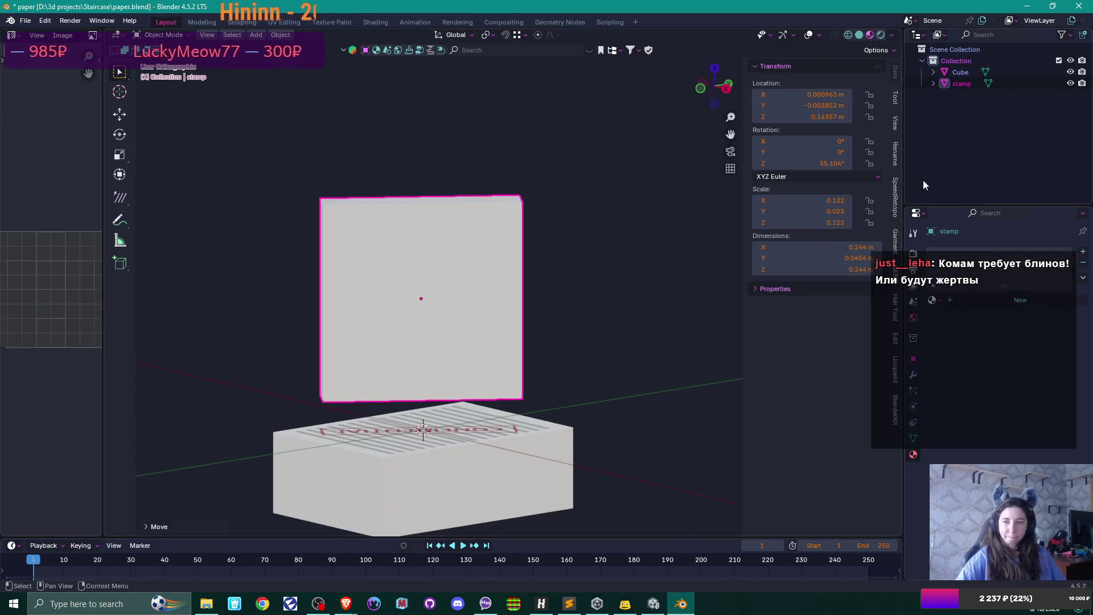
Reset the stamp's Z rotation to 0° and view its mesh head-on in Edit Mode.
click(823, 164)
text(0)
key(Return)
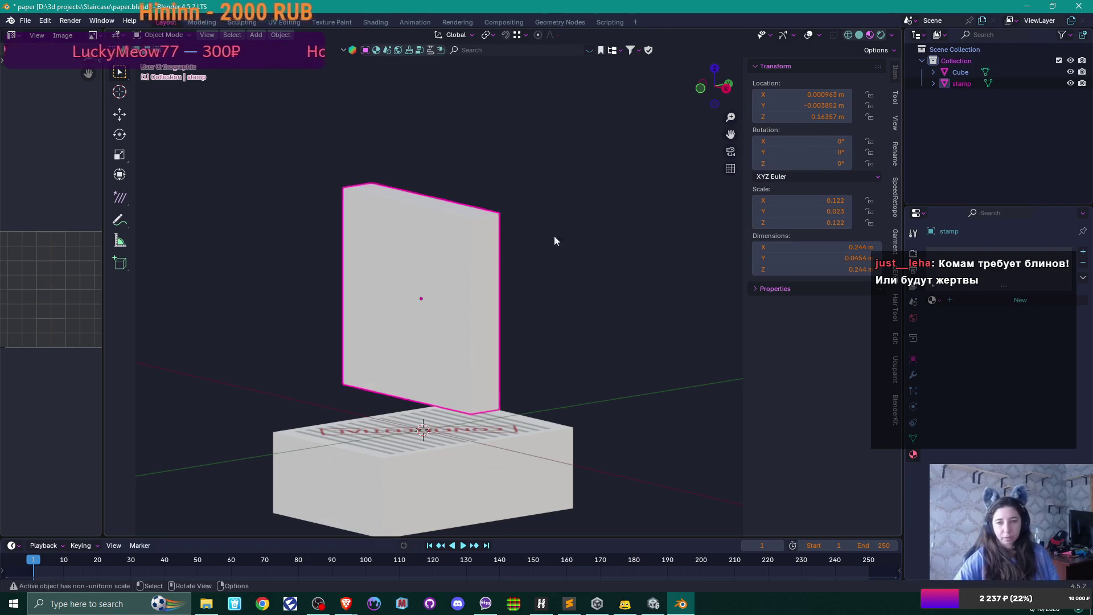
key(KP_1)
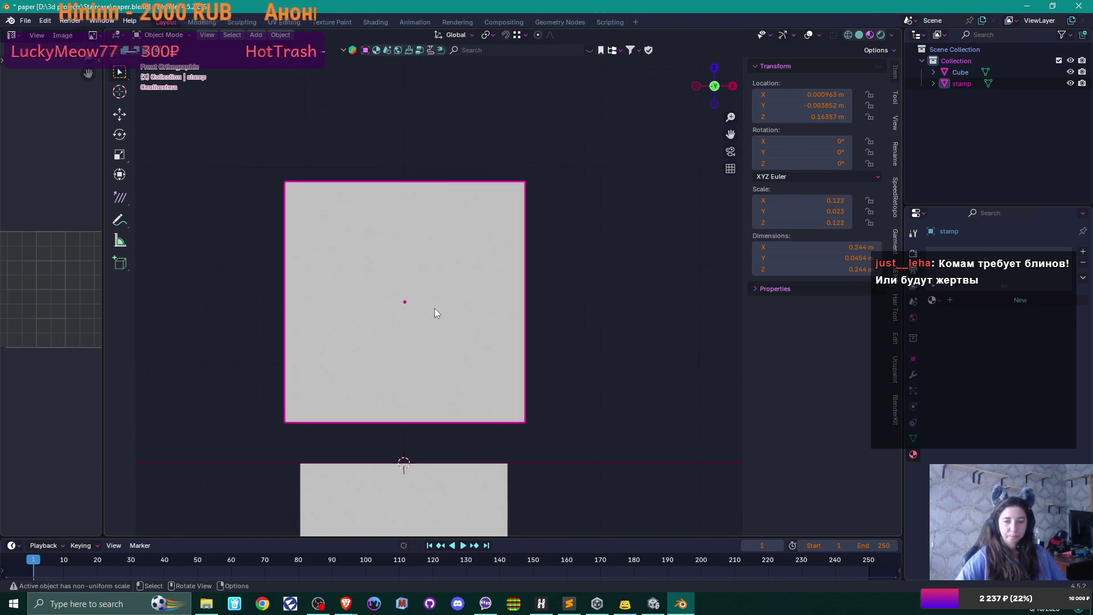
key(Tab)
key(KP_Decimal)
drag(435, 311, 473, 321)
key(a)
mouse_move(571, 344)
mouse_down()
mouse_move(420, 358)
mouse_move(434, 347)
mouse_up()
shift+click(443, 343)
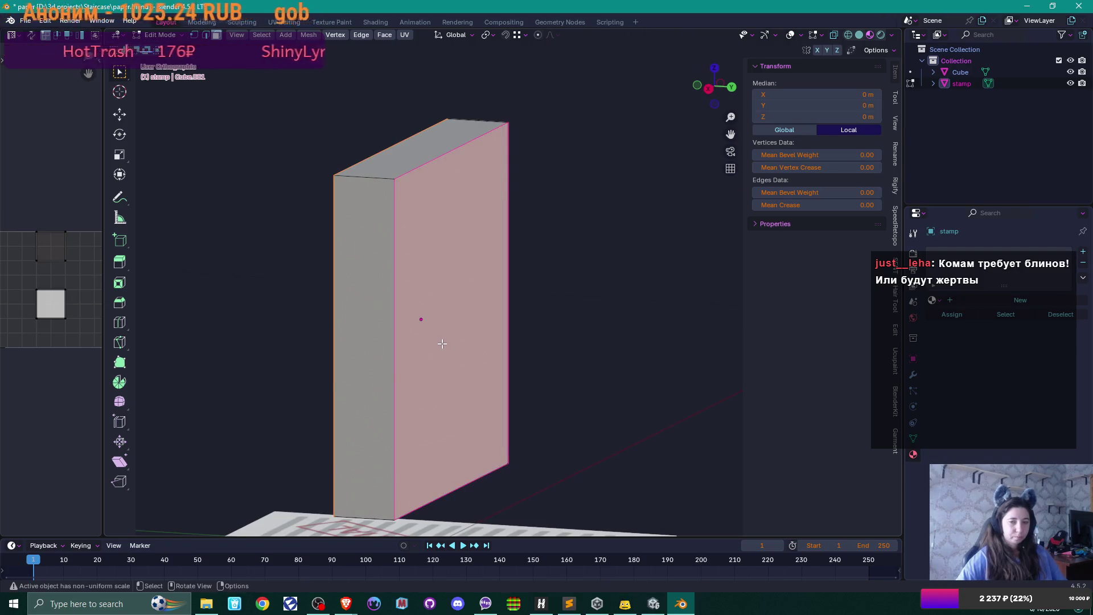
key(KP_1)
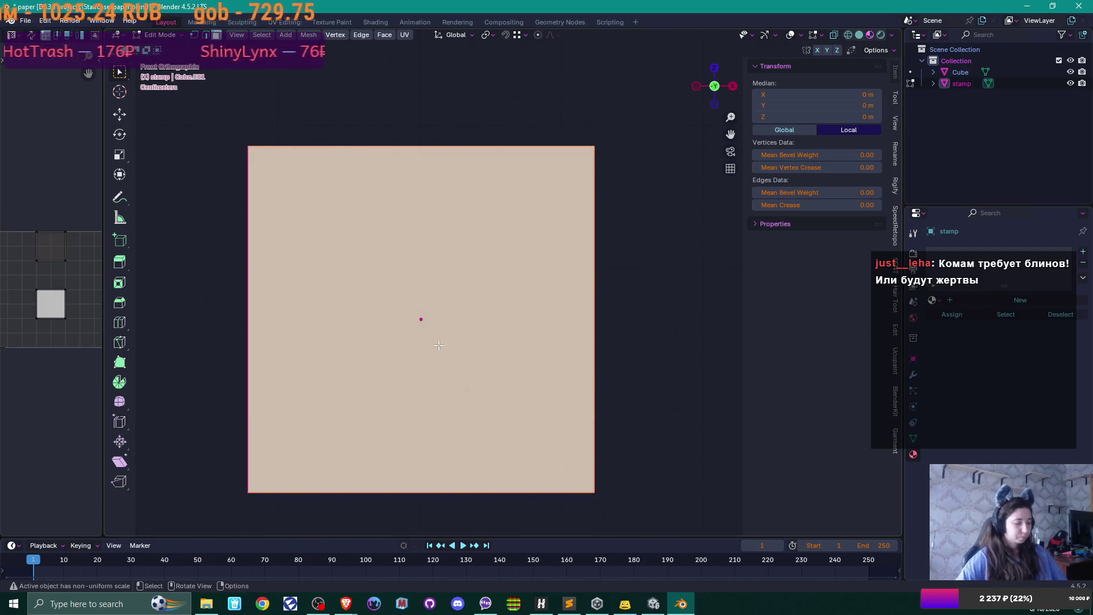
Add a centred vertical loop cut through the stamp body and begin bevelling it.
key(ctrl+r)
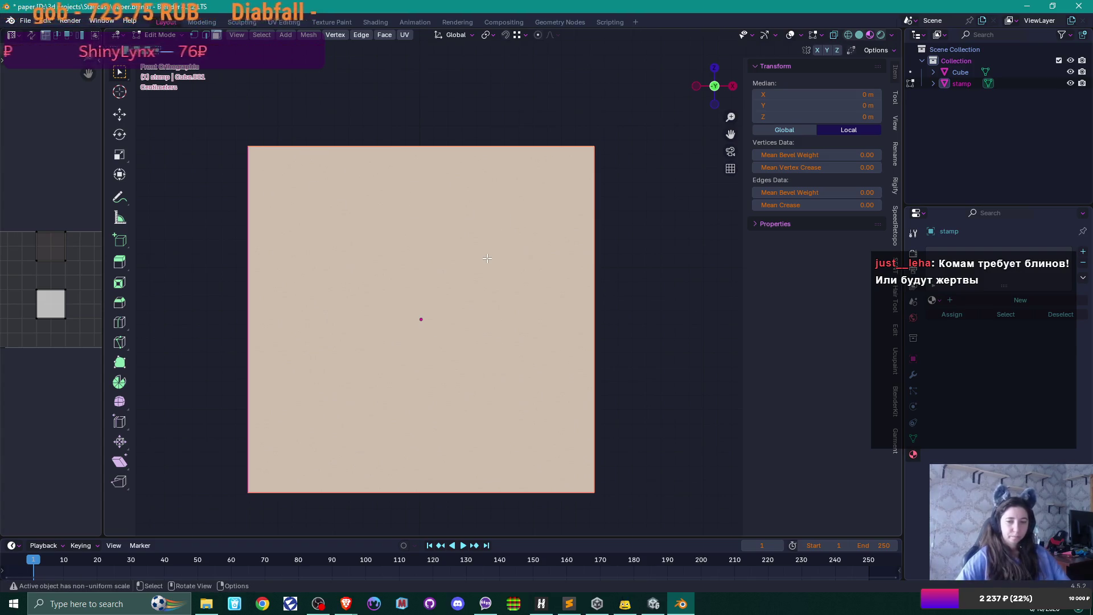
click(612, 298)
key(ctrl+r)
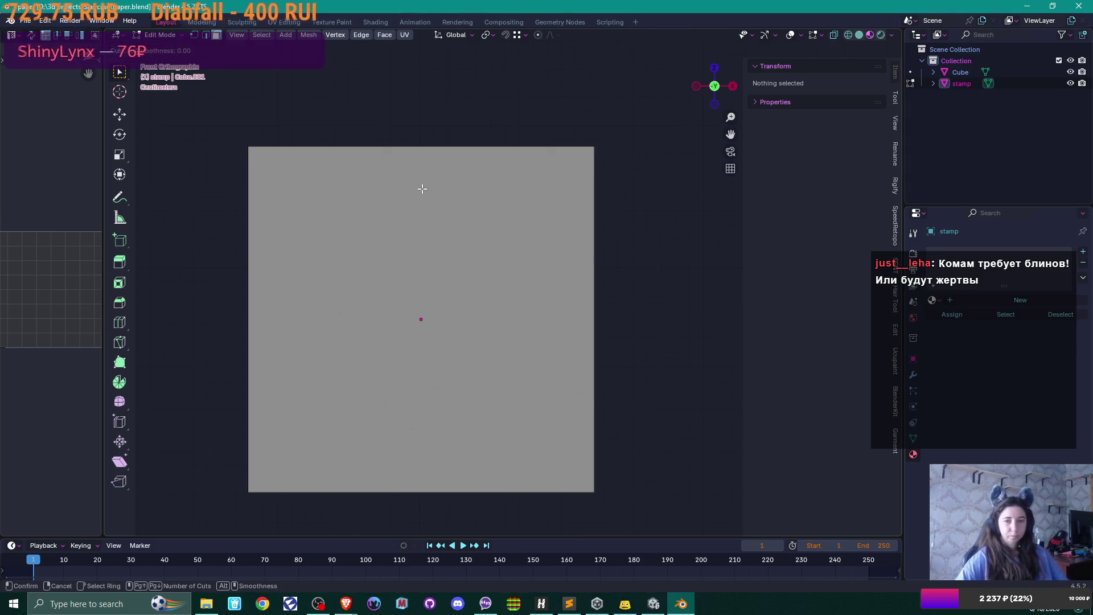
click(423, 157)
right_click(424, 159)
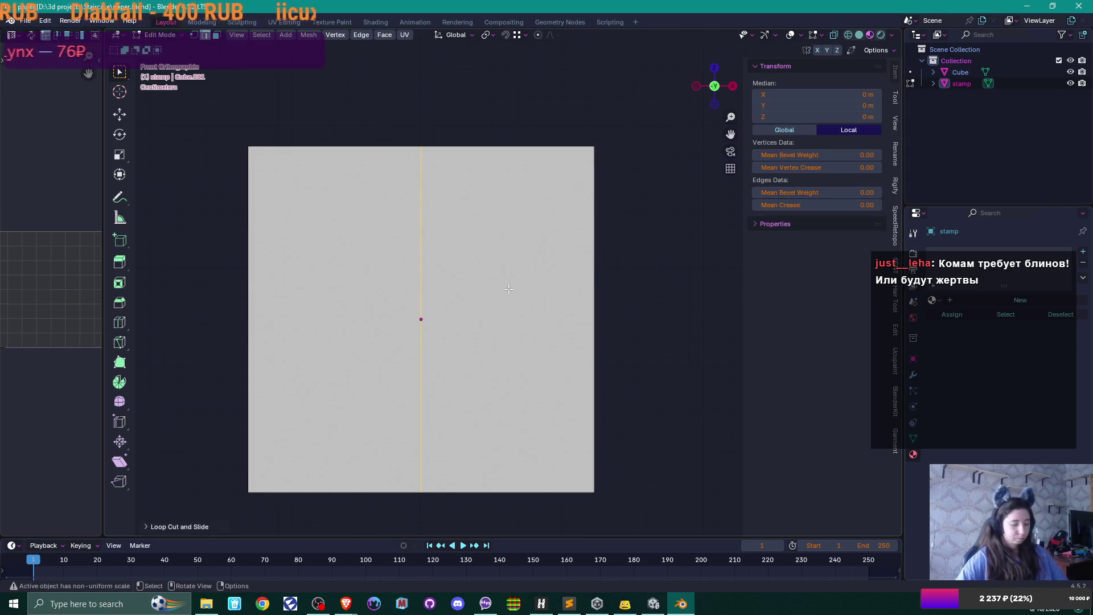
key(ctrl+b)
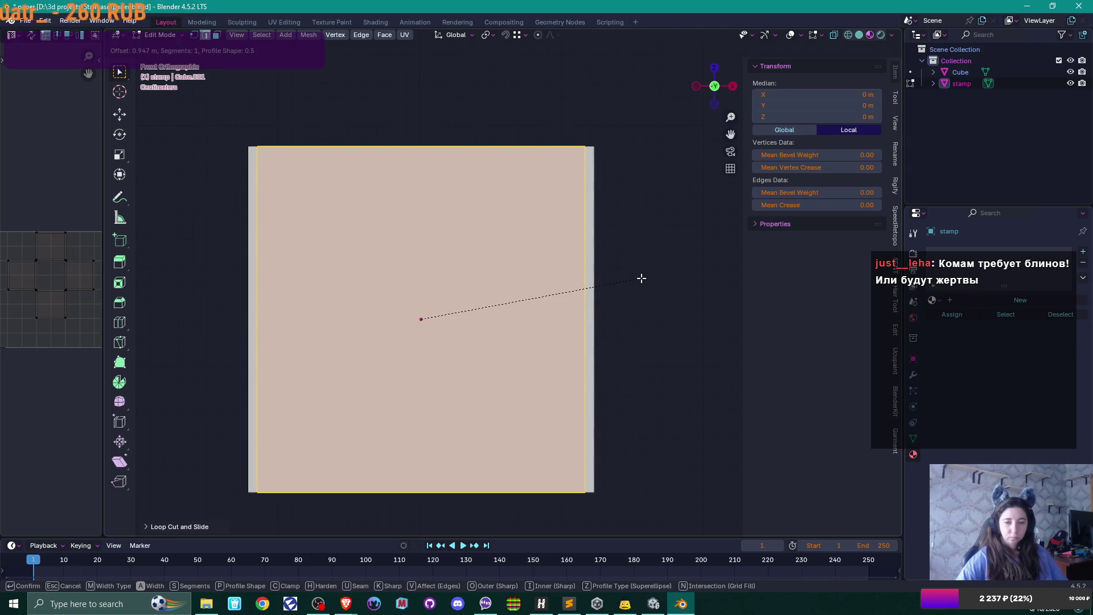
Finish the side loops and add a horizontal edge loop near the body's bottom.
click(641, 278)
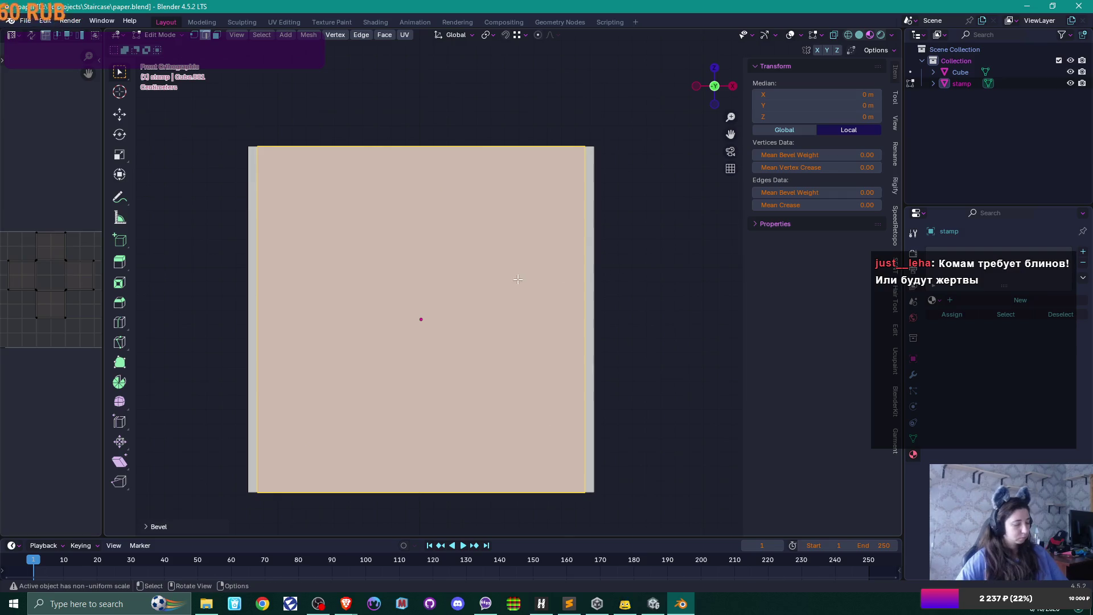
key(ctrl+r)
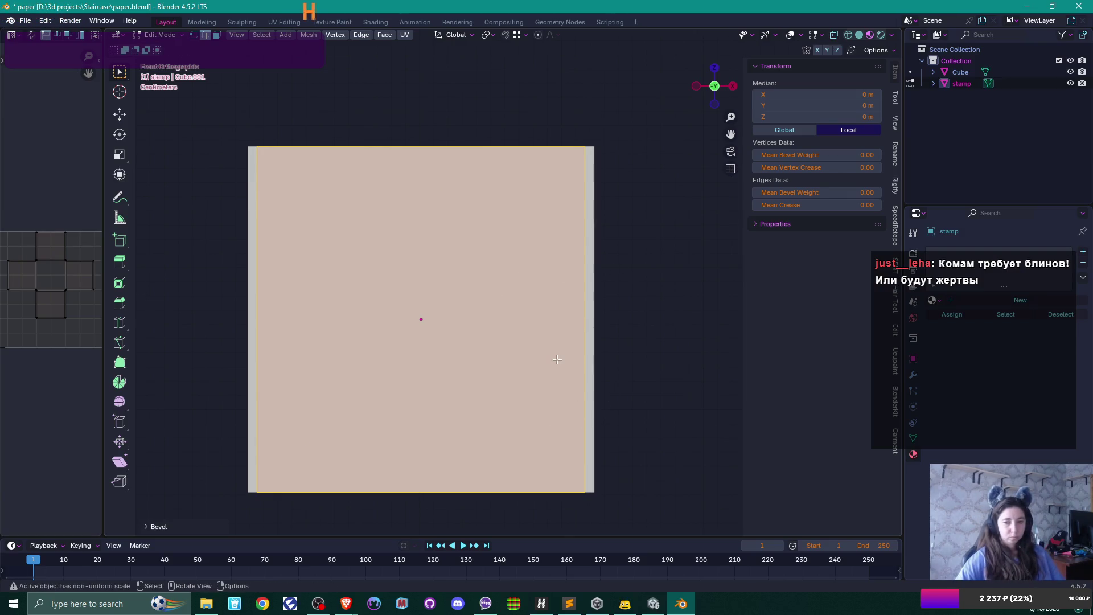
key(ctrl+r)
click(568, 328)
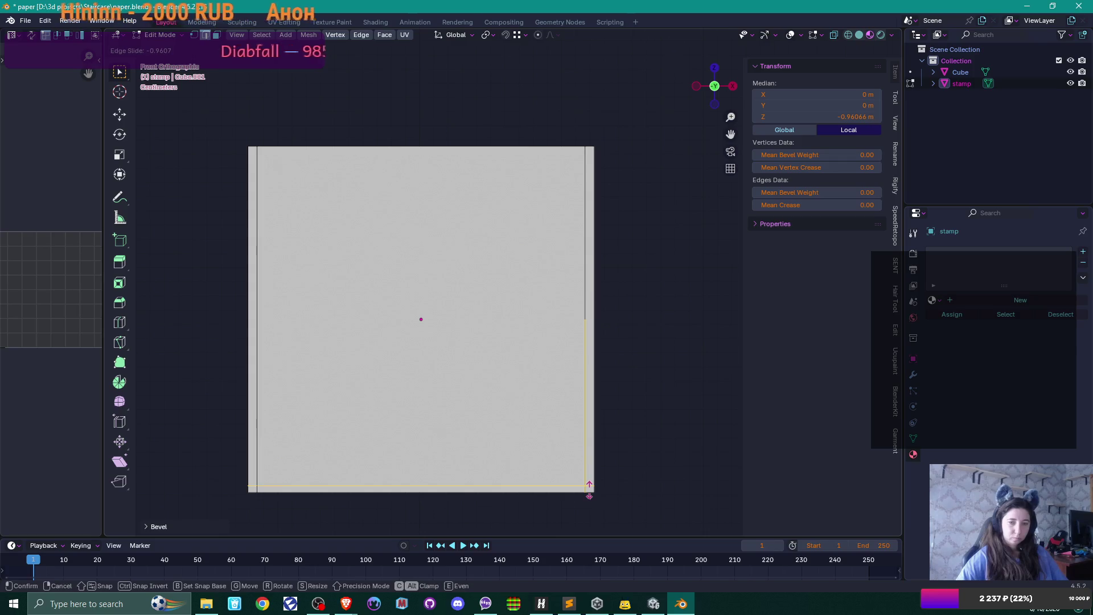
click(589, 490)
Cut a mid-height loop, slide it lower, bevel it into a band, then undo the bevel.
key(ctrl+r)
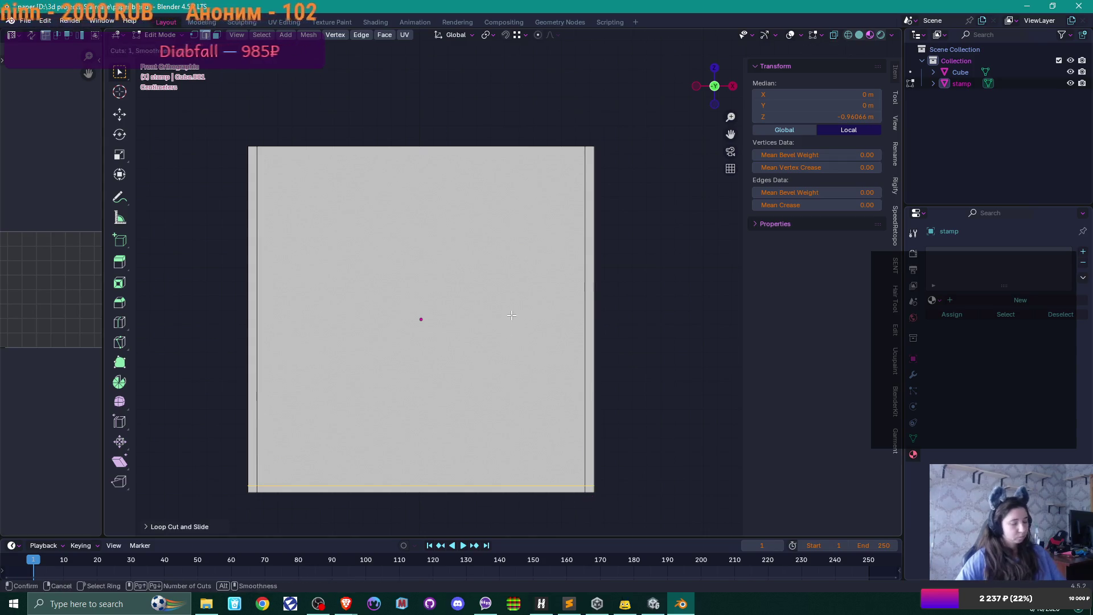
click(587, 313)
click(587, 312)
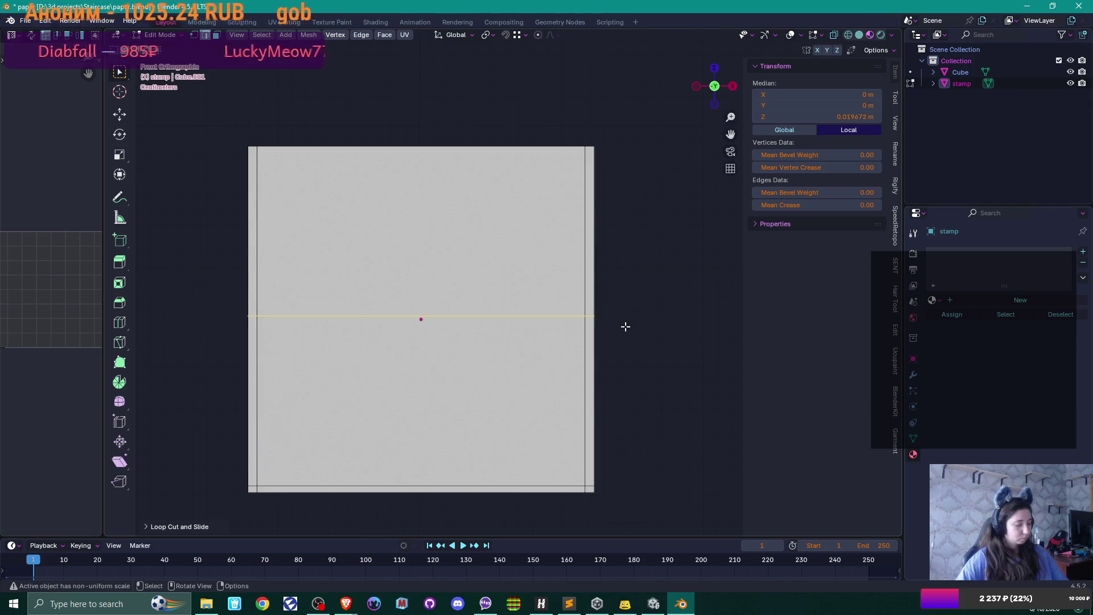
key(g)
key(g)
click(620, 342)
key(ctrl+b)
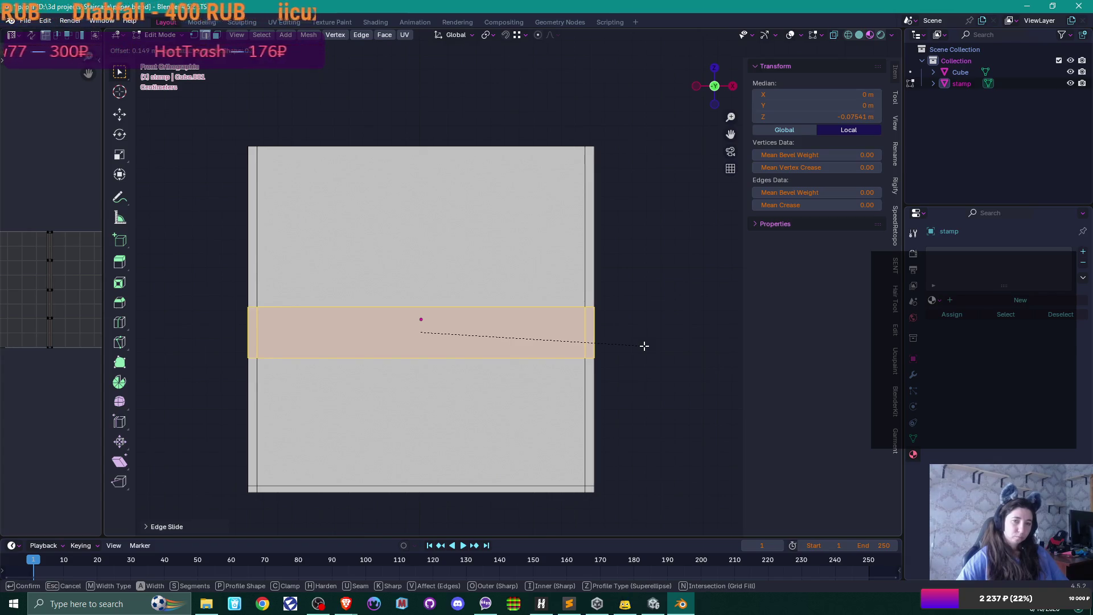
click(644, 346)
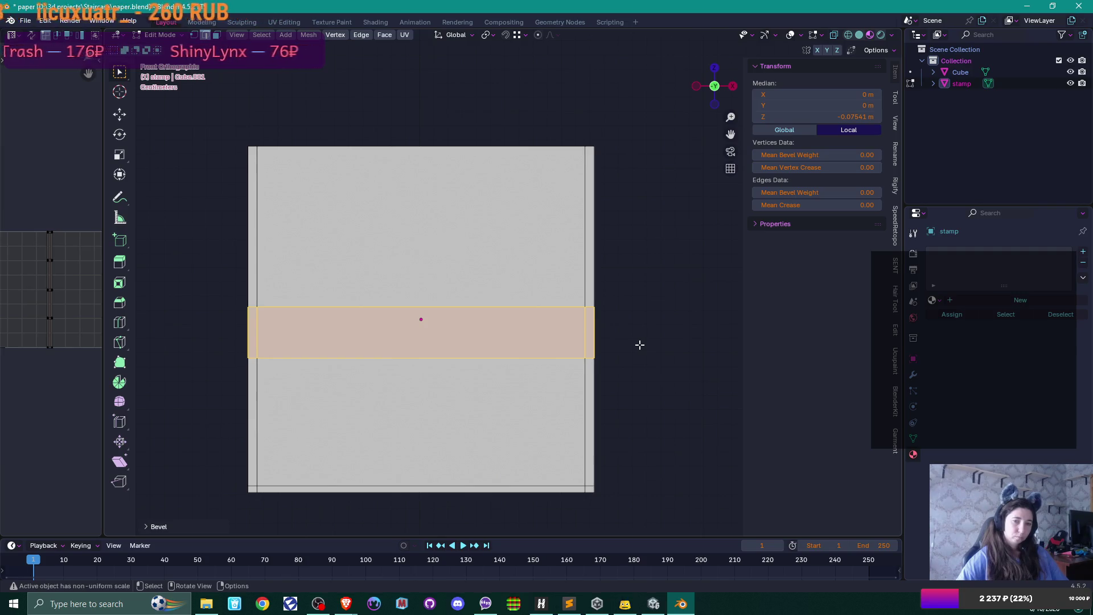
mouse_move(635, 341)
mouse_down()
mouse_move(622, 319)
mouse_move(618, 341)
mouse_move(592, 354)
mouse_move(556, 284)
mouse_move(507, 285)
mouse_up()
key(ctrl+z)
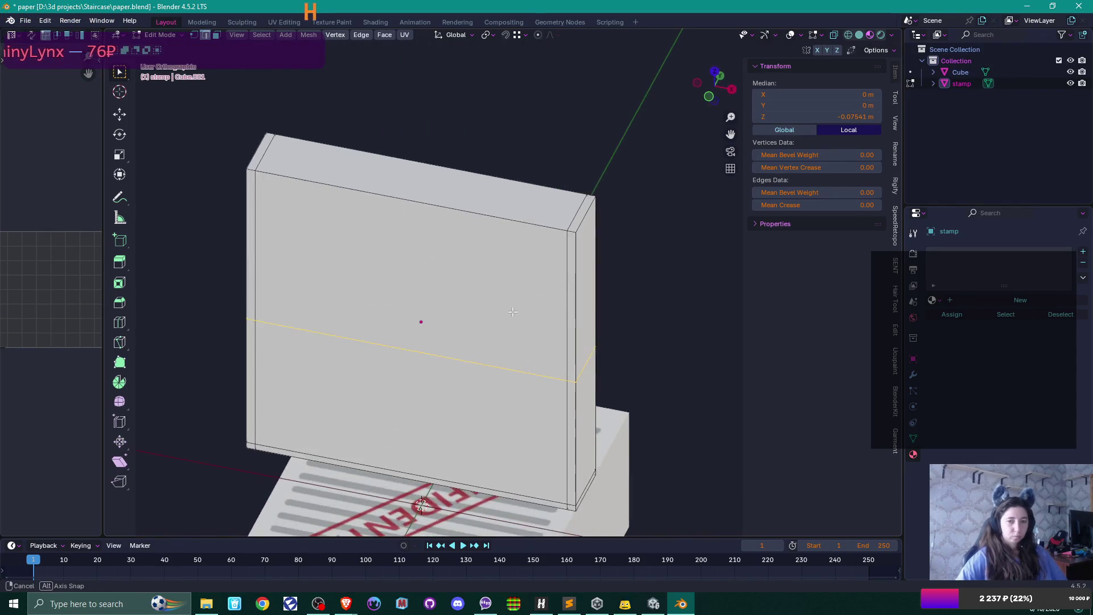
Select the stamp body's top face and slide it down the body.
key(alt+a)
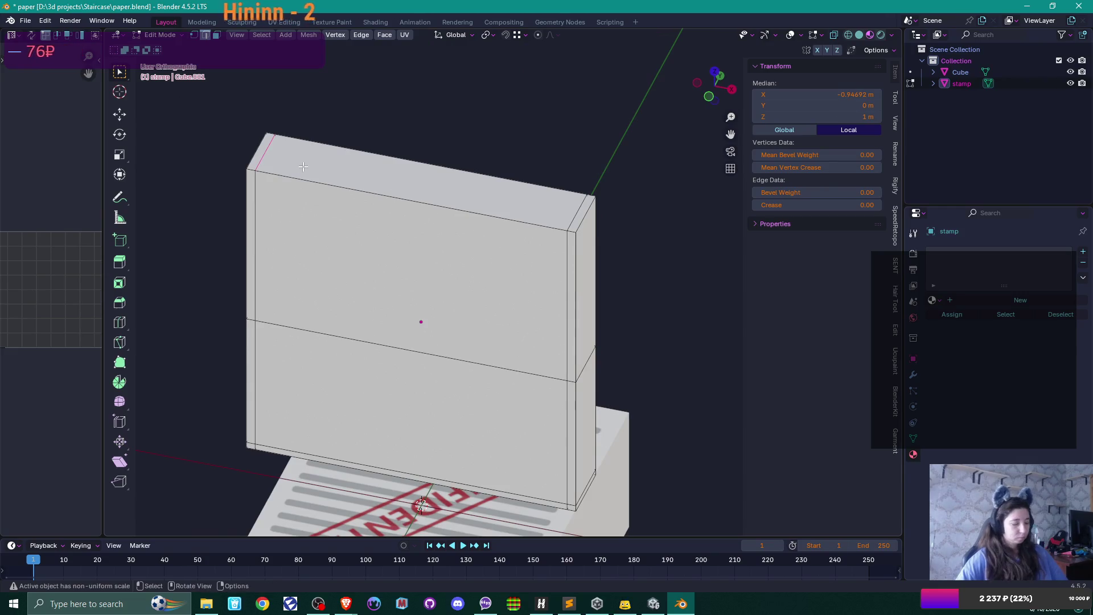
click(257, 150)
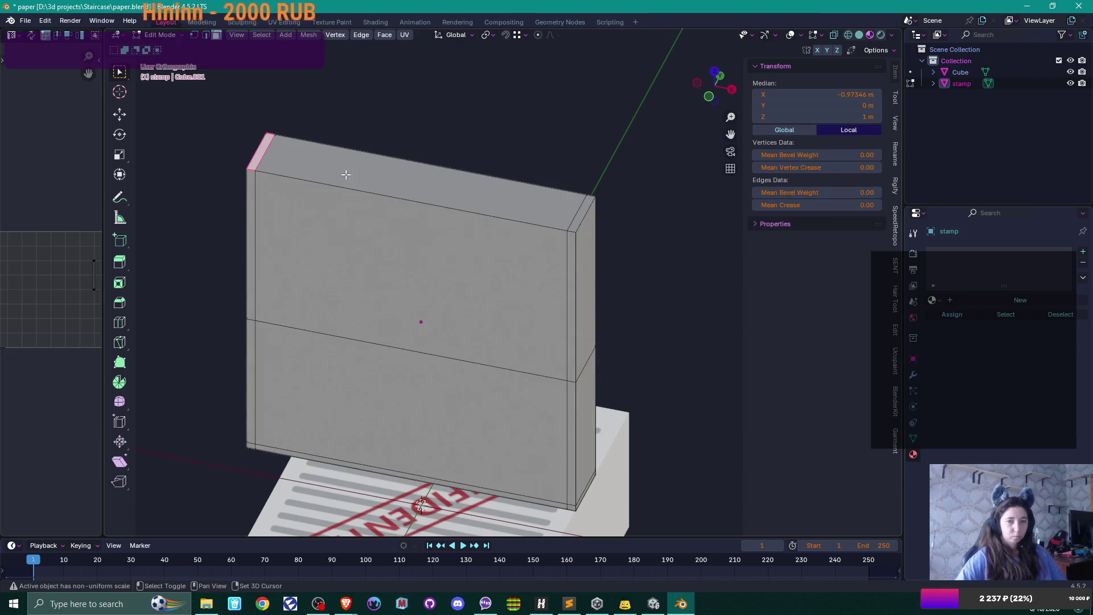
shift+click(580, 210)
shift+click(581, 213)
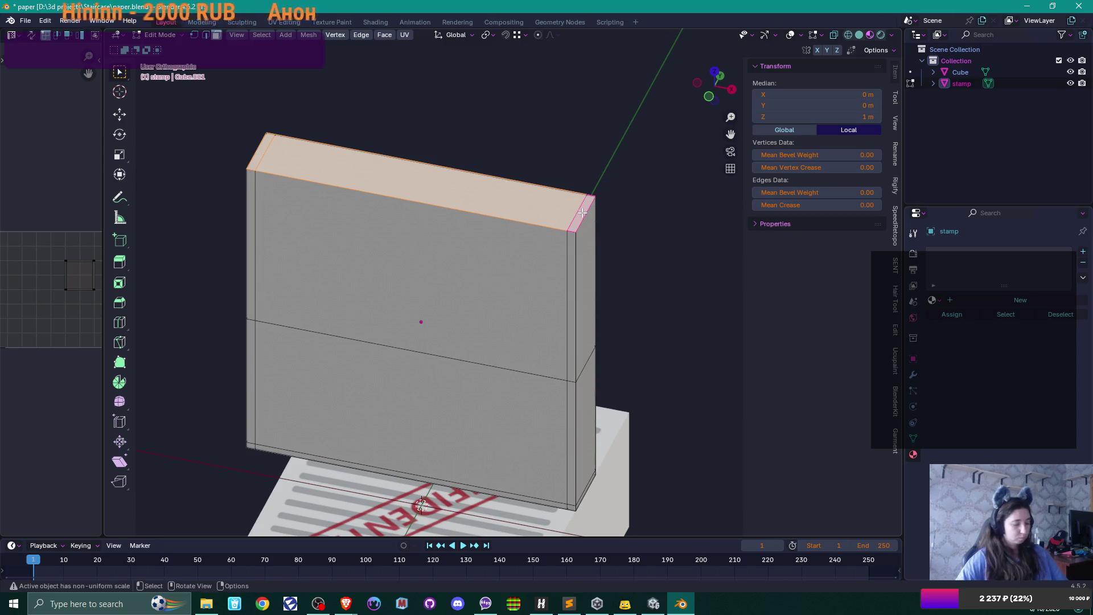
key(shift+v)
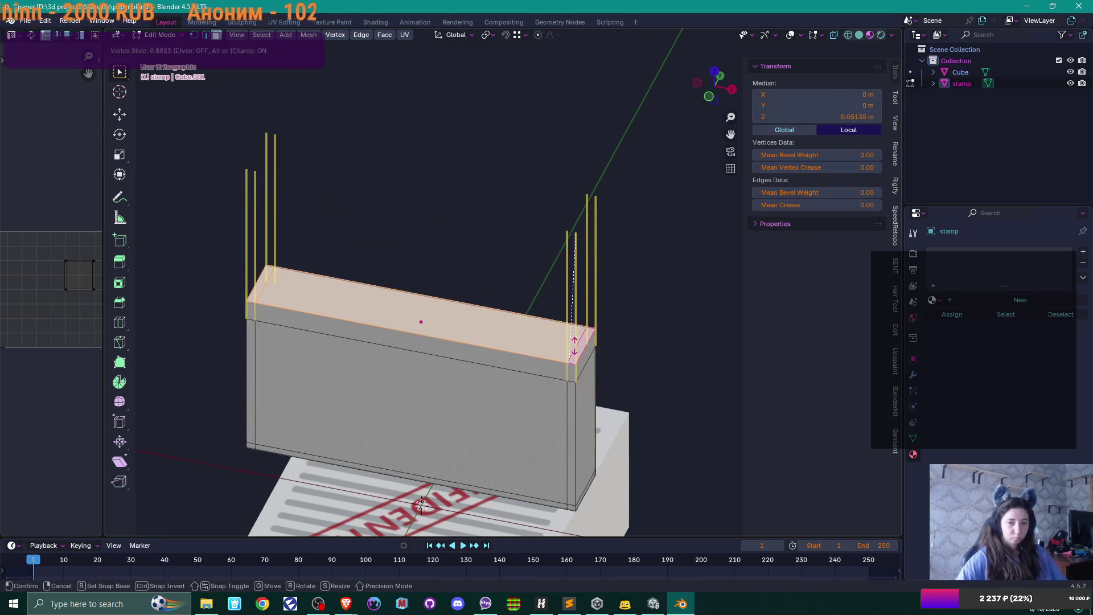
click(421, 504)
key(KP_1)
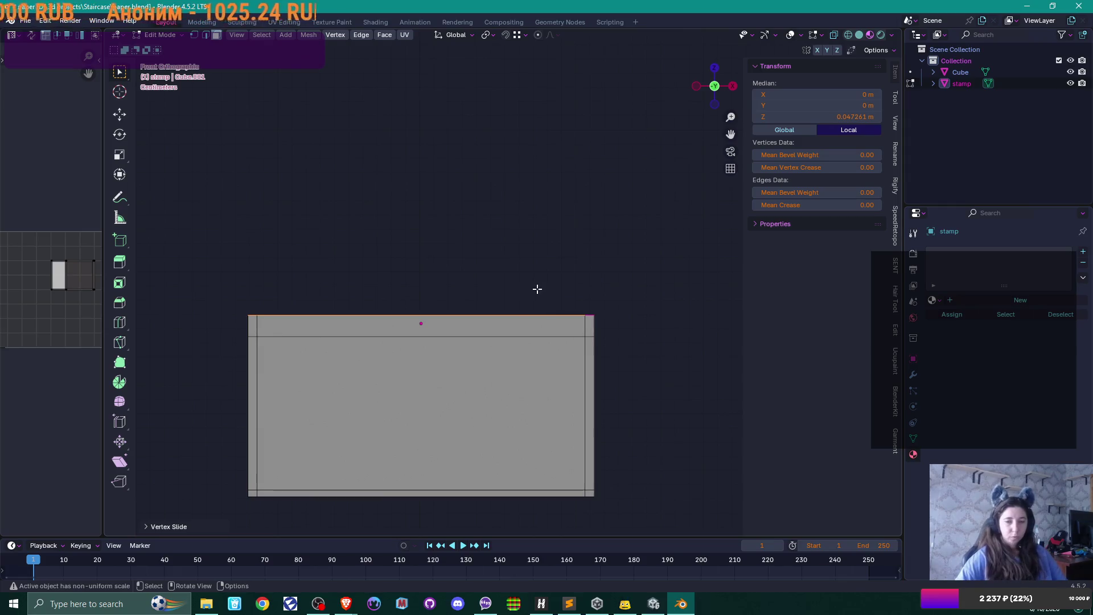
mouse_move(536, 289)
mouse_down()
mouse_move(541, 274)
mouse_move(588, 294)
mouse_up()
key(KP_1)
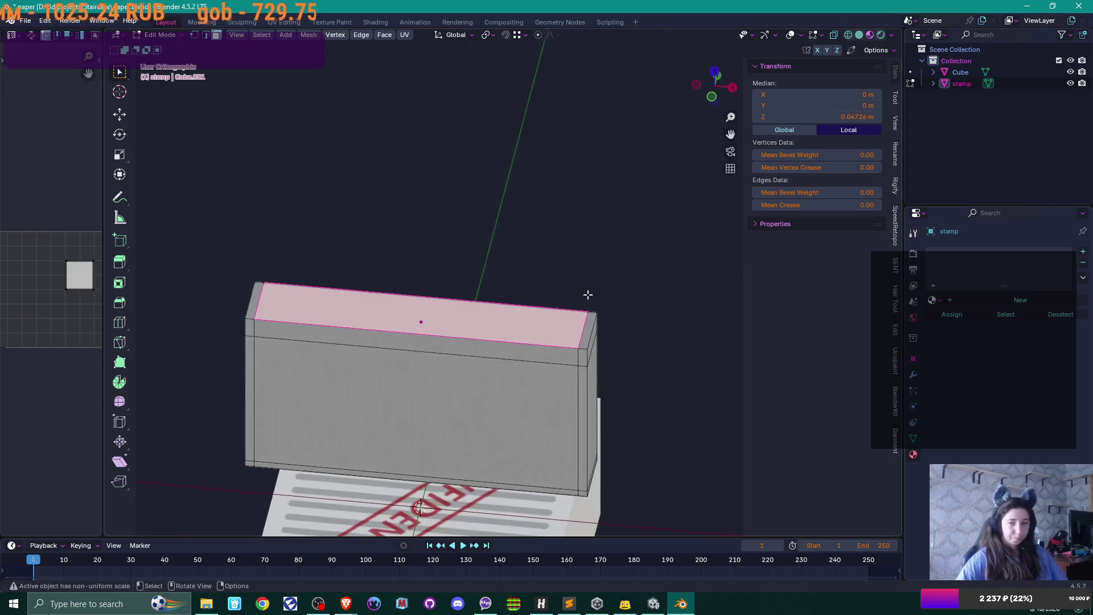
Inset a small face at the top's centre, narrow it along Y, and extrude it upward.
key(i)
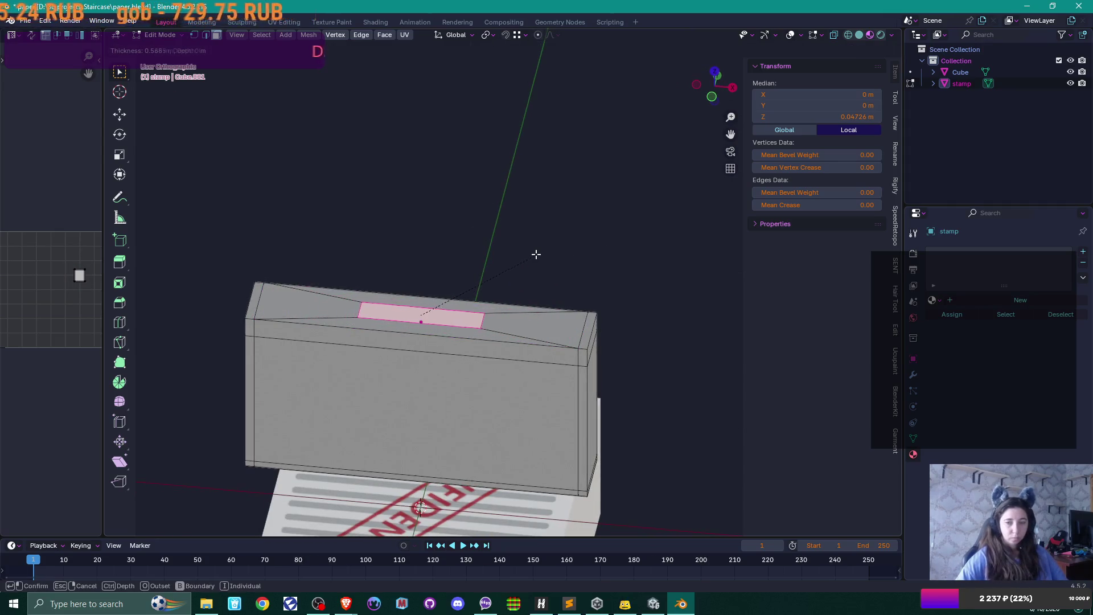
click(505, 261)
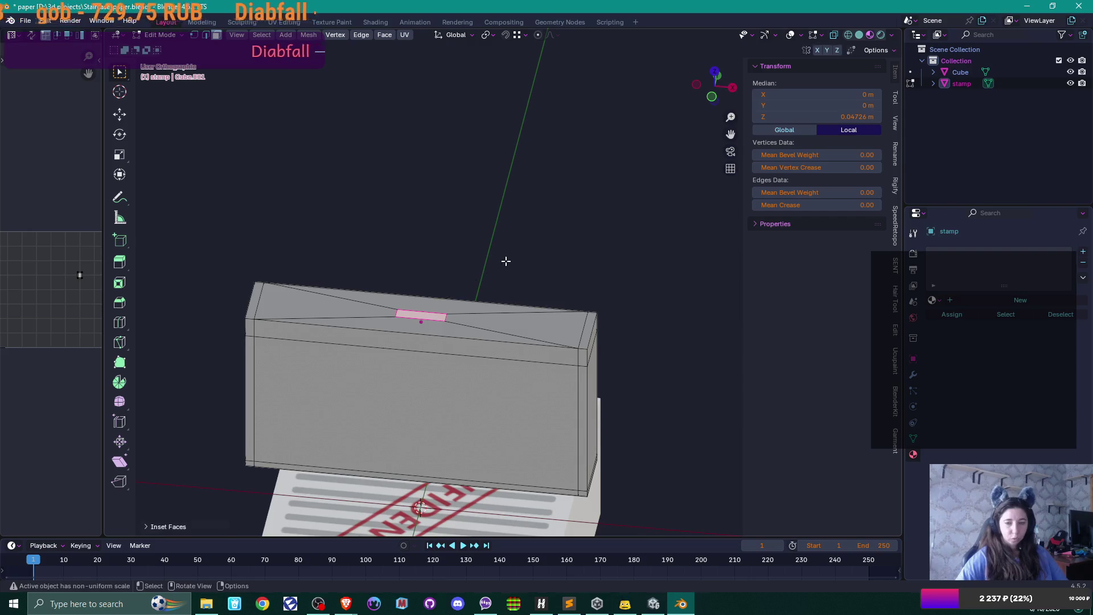
key(s)
key(y)
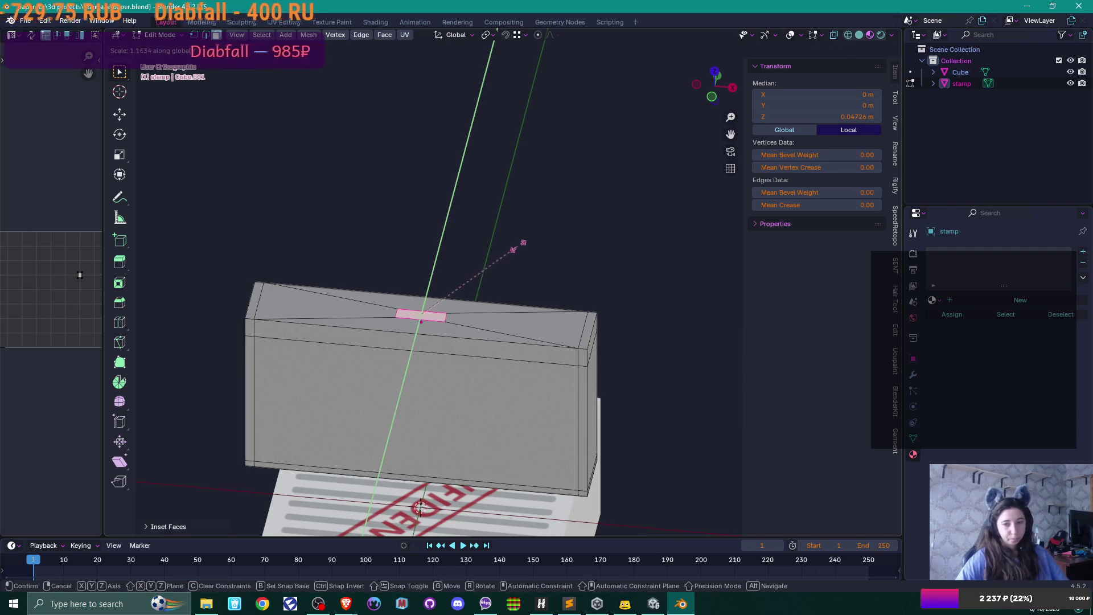
click(603, 159)
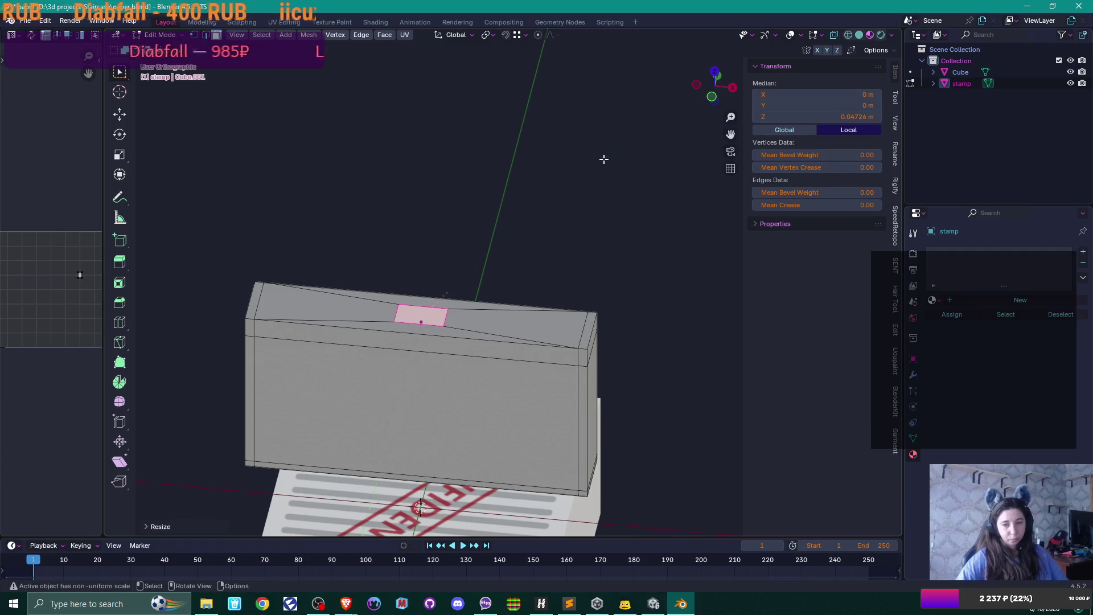
key(KP_1)
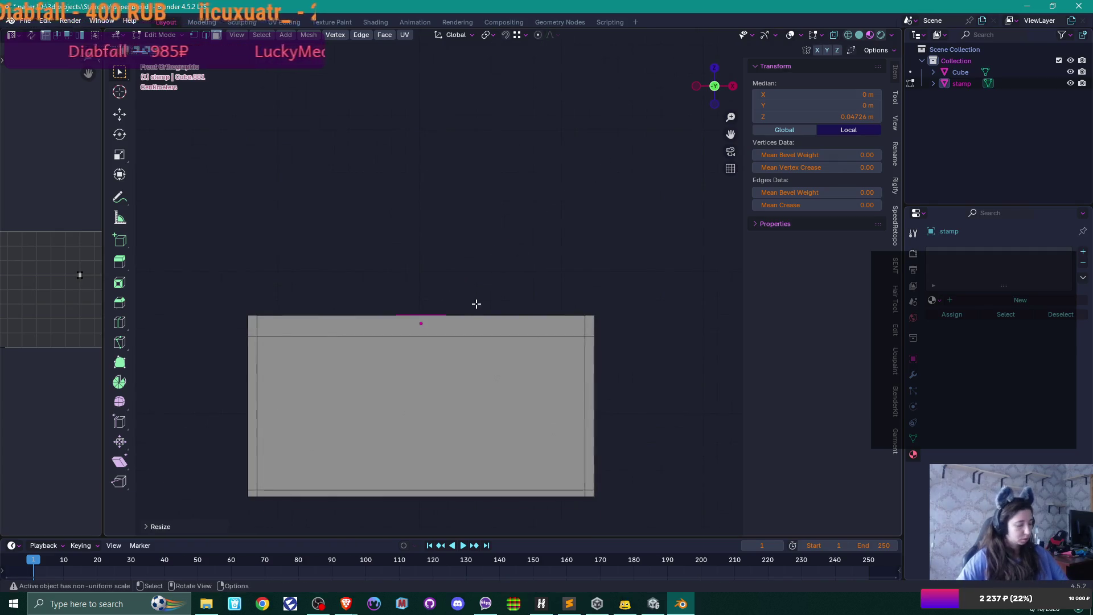
key(e)
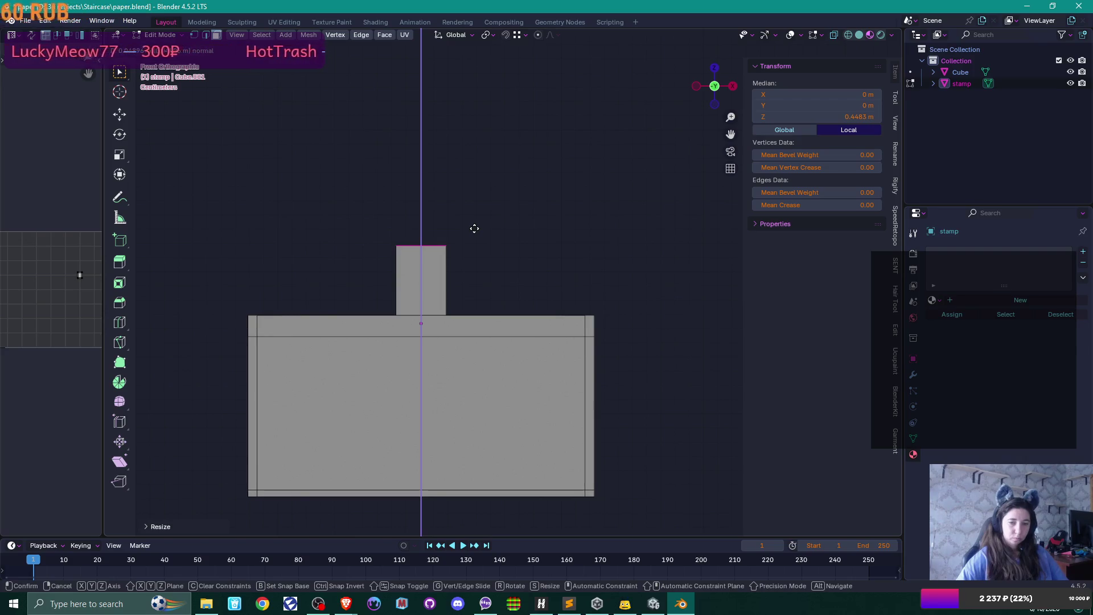
Confirm the raised block and compare the model against the stamp reference photos.
click(474, 228)
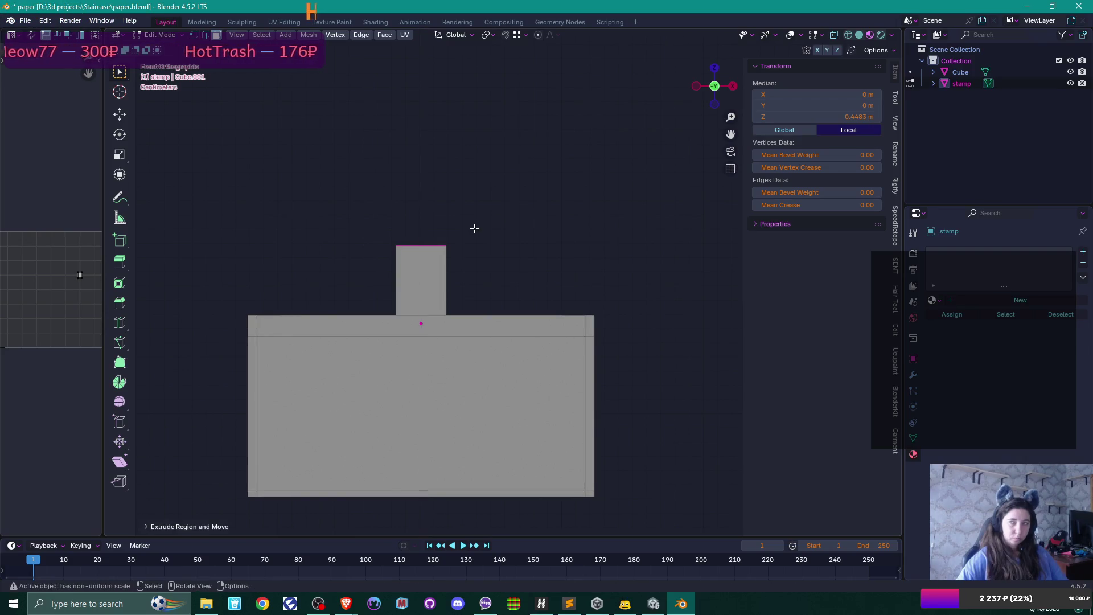
key(alt+Tab)
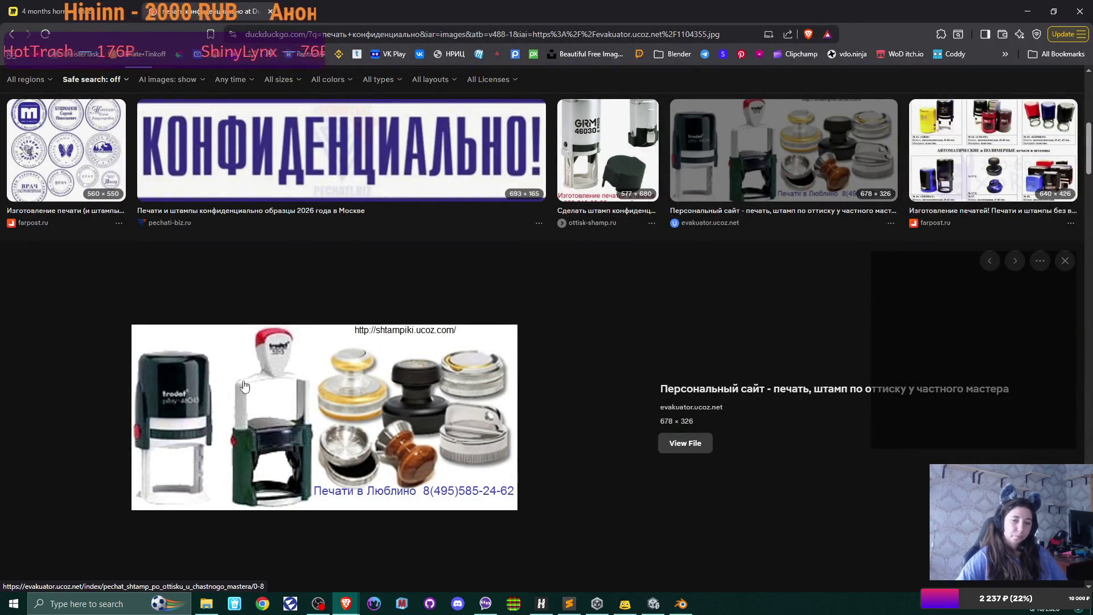
key(alt+Tab)
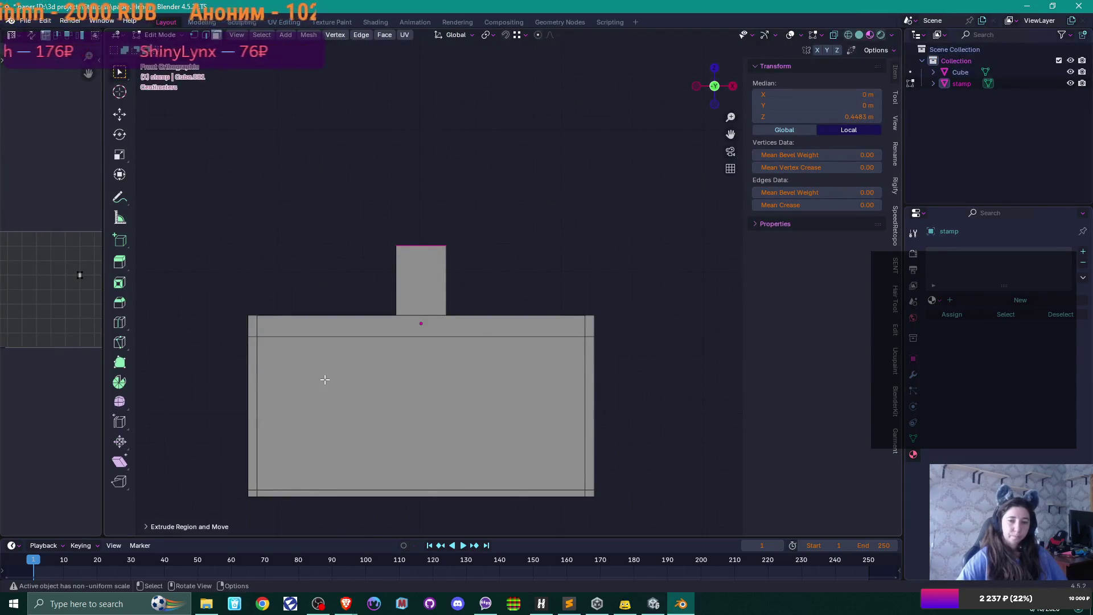
key(alt+Tab)
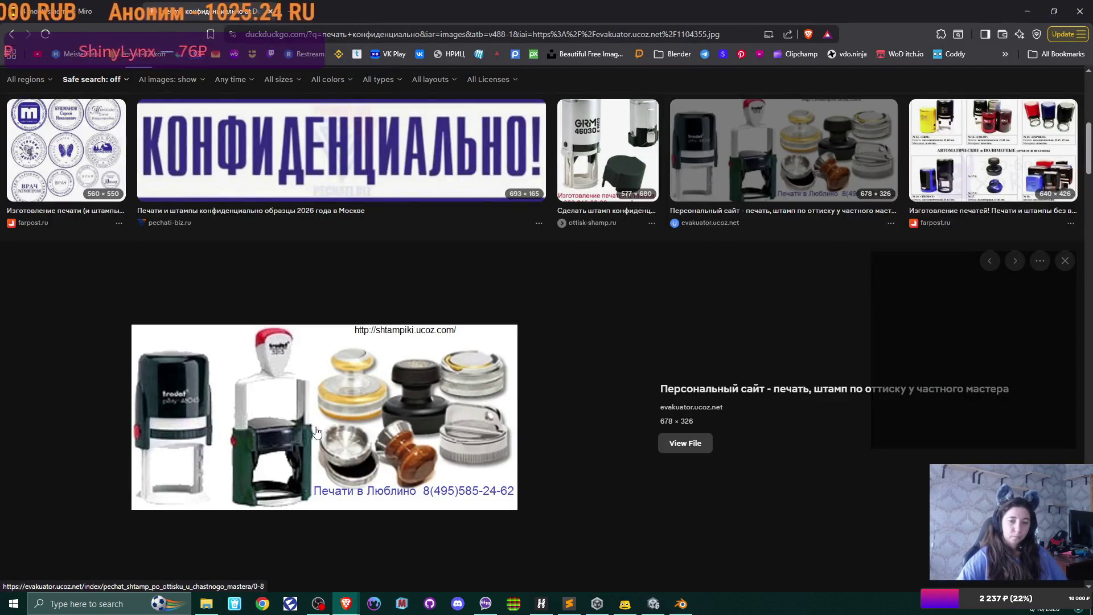
key(alt+Tab)
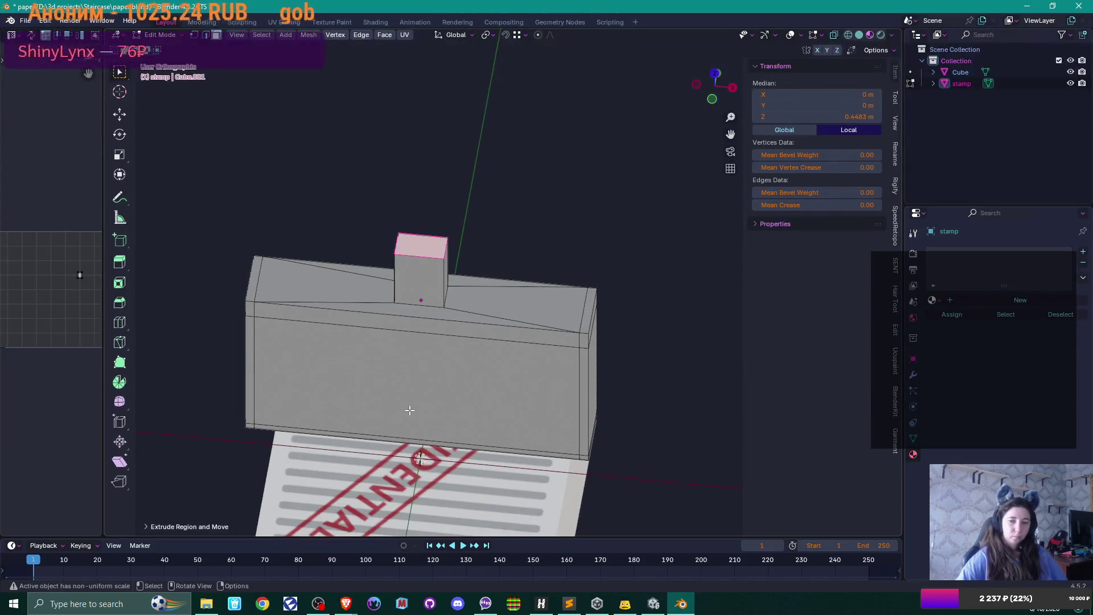
Undo the raised block and the lowered top, then begin sliding the top face again.
key(ctrl+z)
key(ctrl+z)
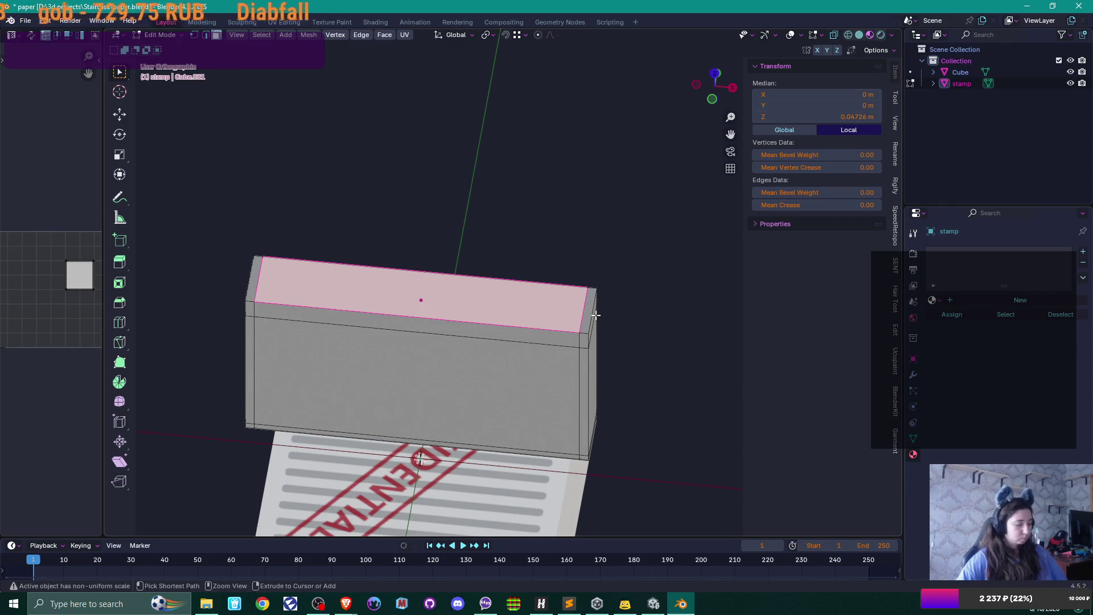
key(e)
key(1)
key(KP_8)
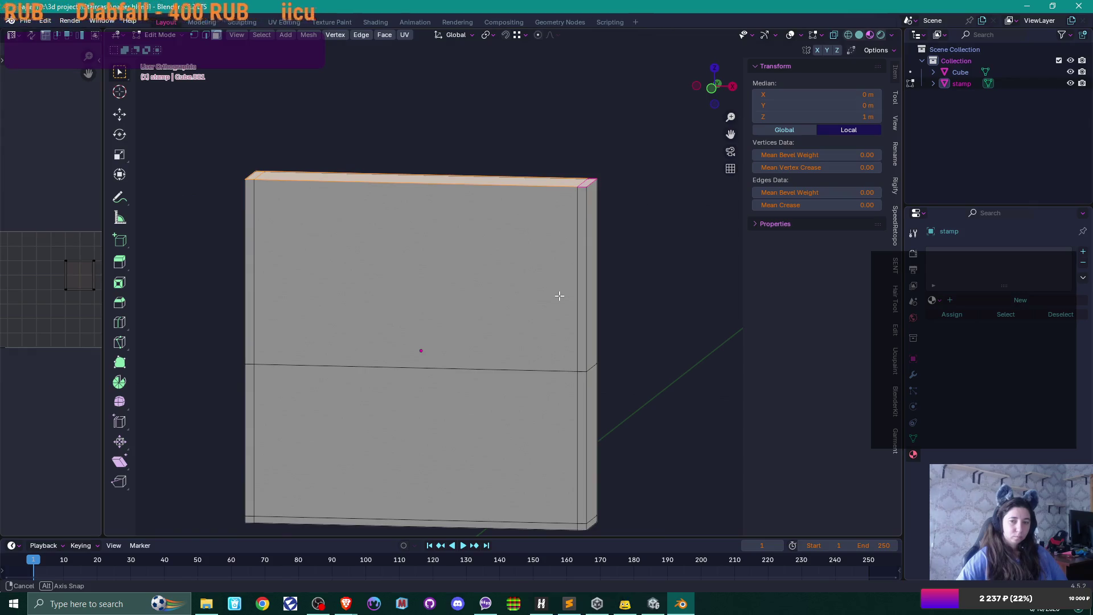
key(shift+v)
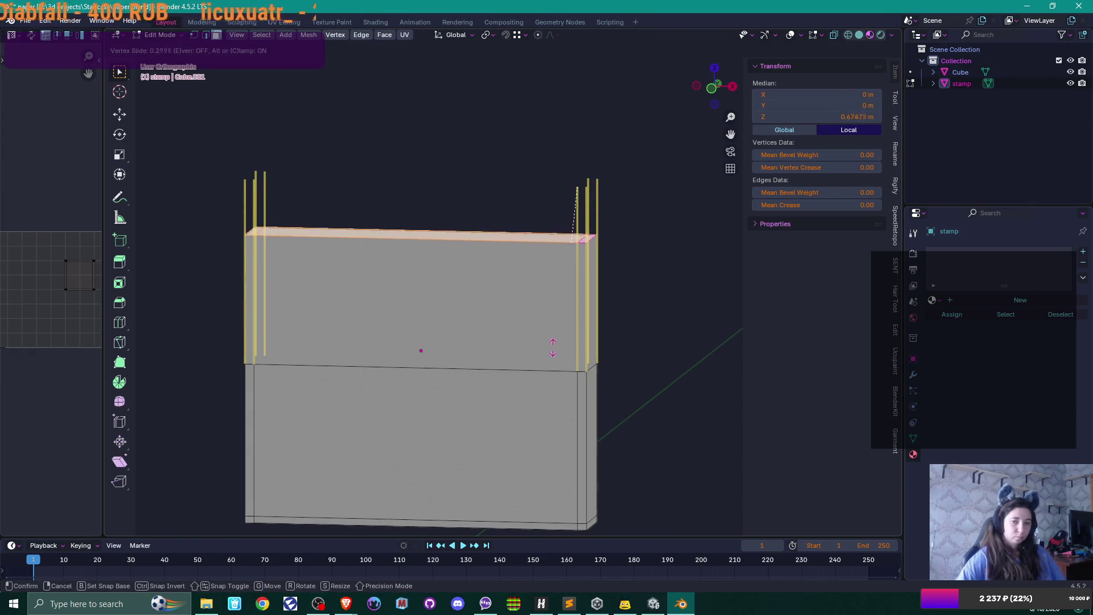
Lower the top face and bevel the block's middle edge loop into a wide band.
click(551, 356)
key(2)
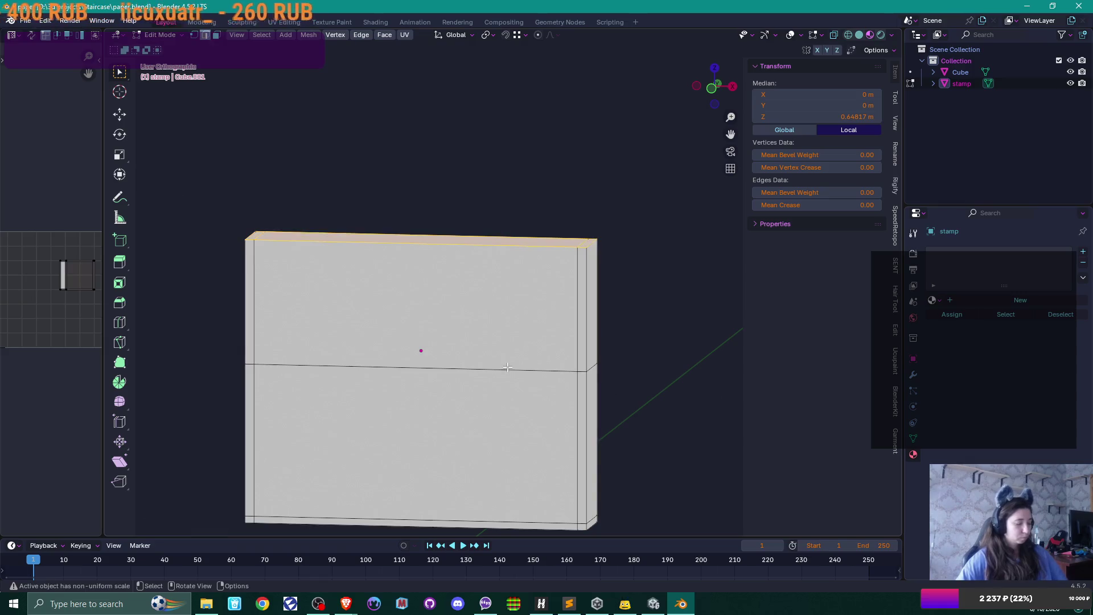
alt+click(508, 367)
key(ctrl+b)
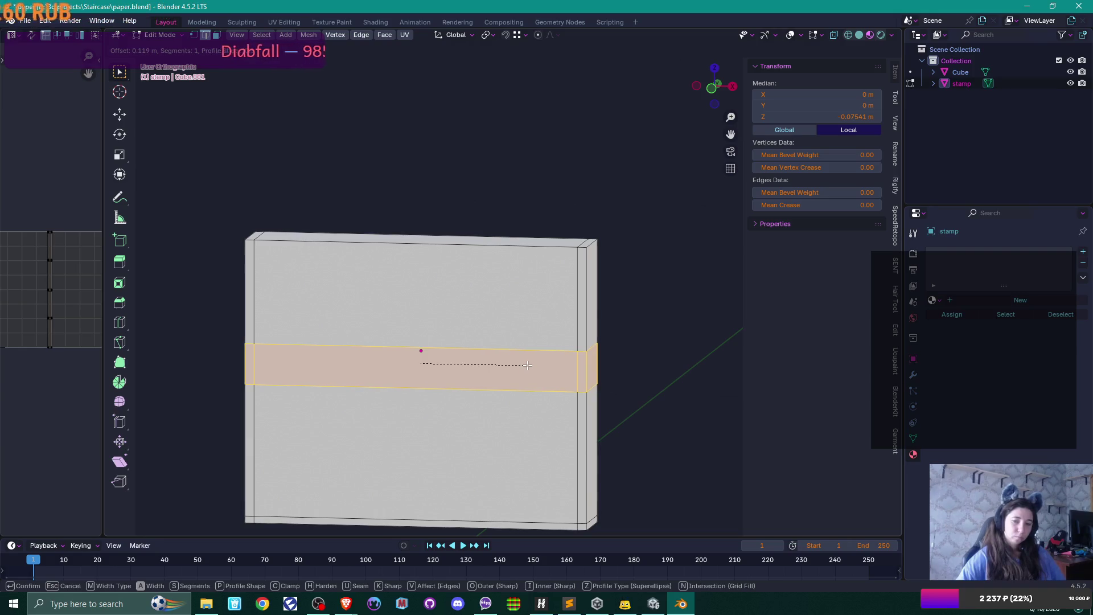
click(528, 365)
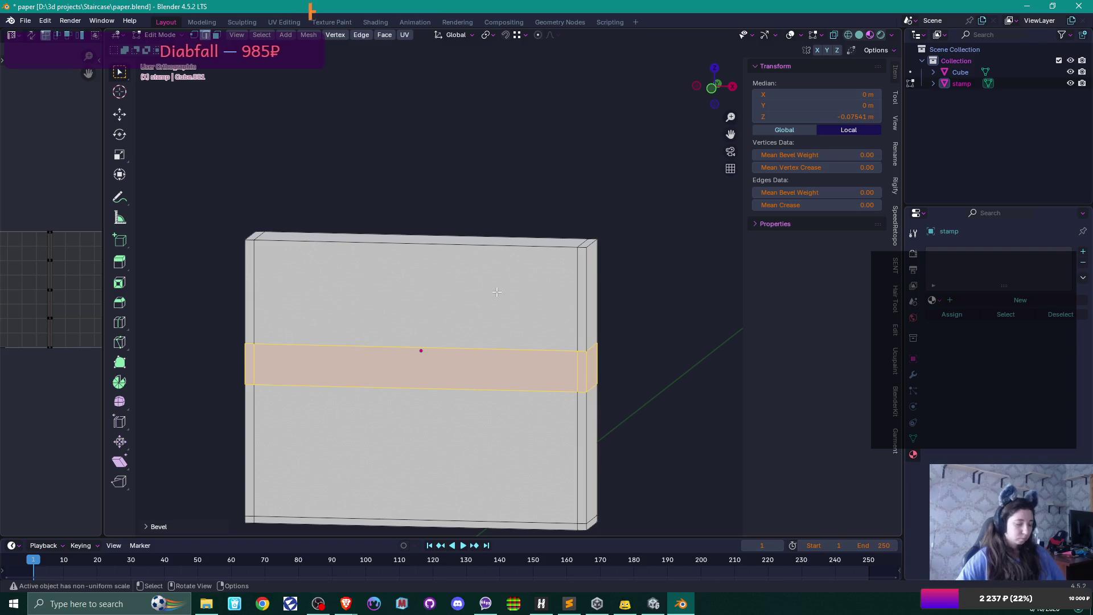
Cut an edge loop just below the top and select the block's top face.
key(ctrl+r)
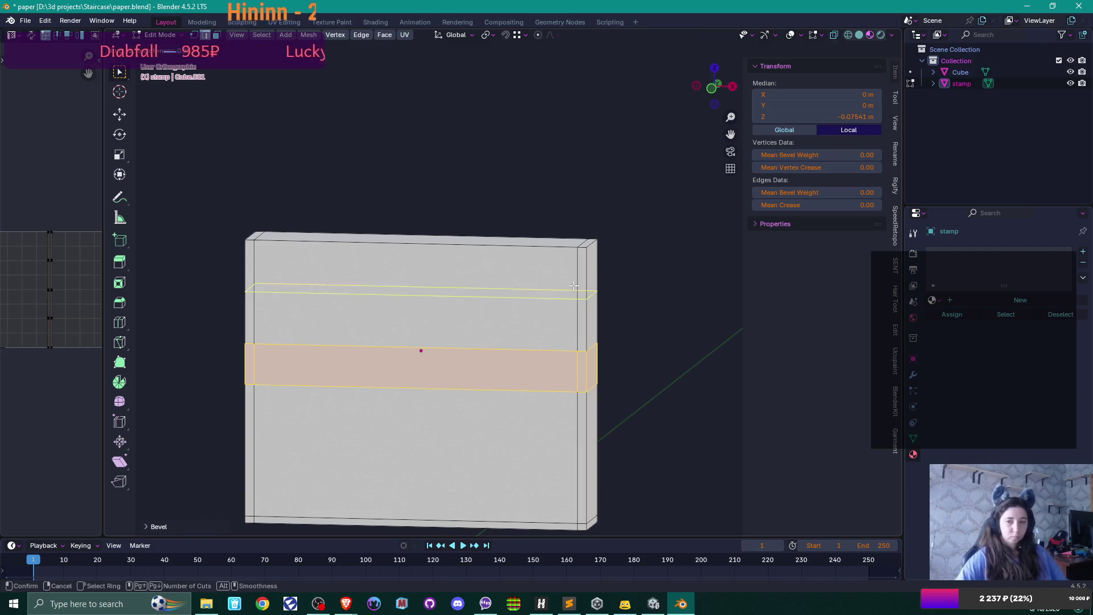
click(470, 289)
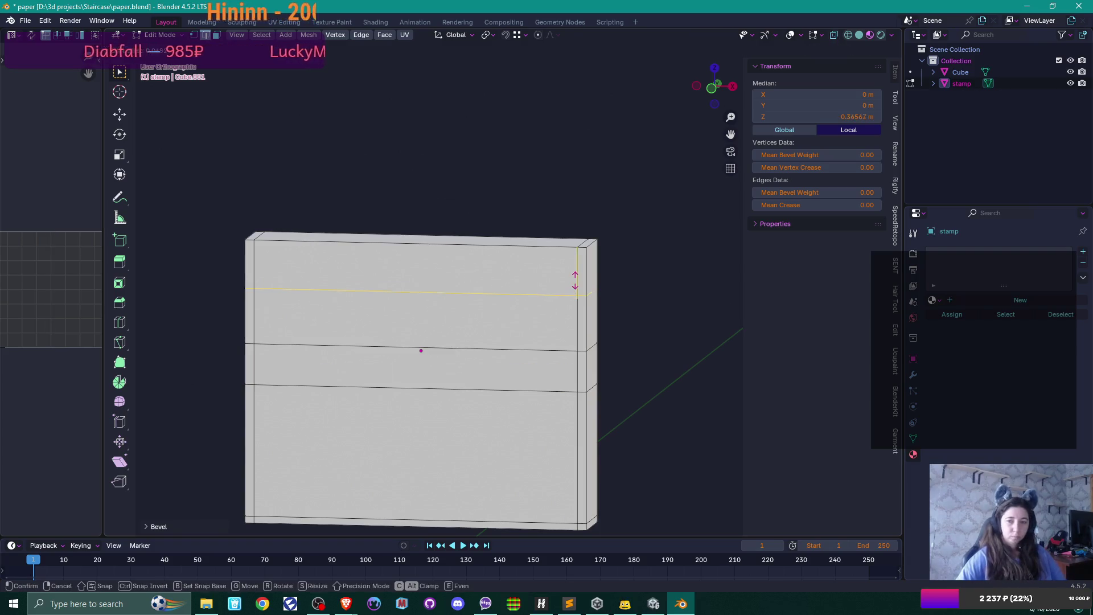
click(587, 251)
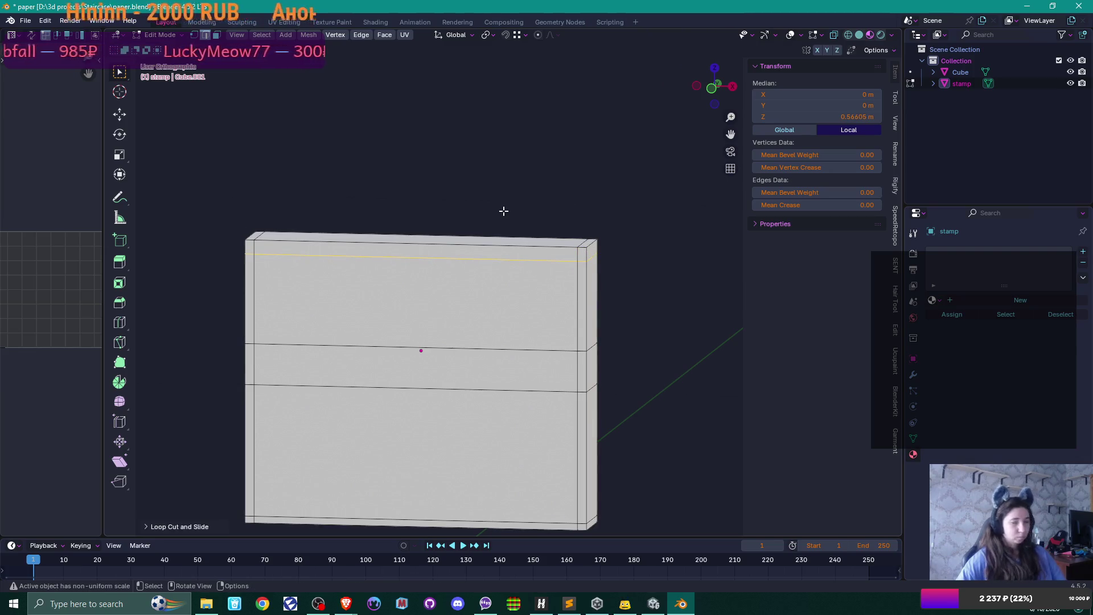
key(3)
click(532, 230)
Inset the top face and scale the inset along the Y axis.
key(i)
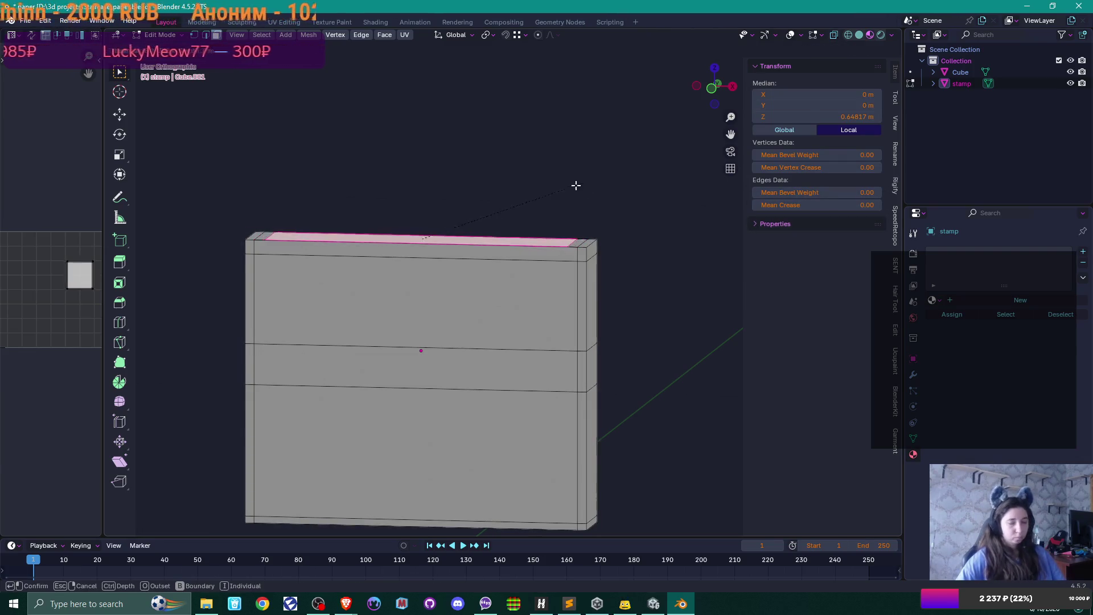
click(471, 200)
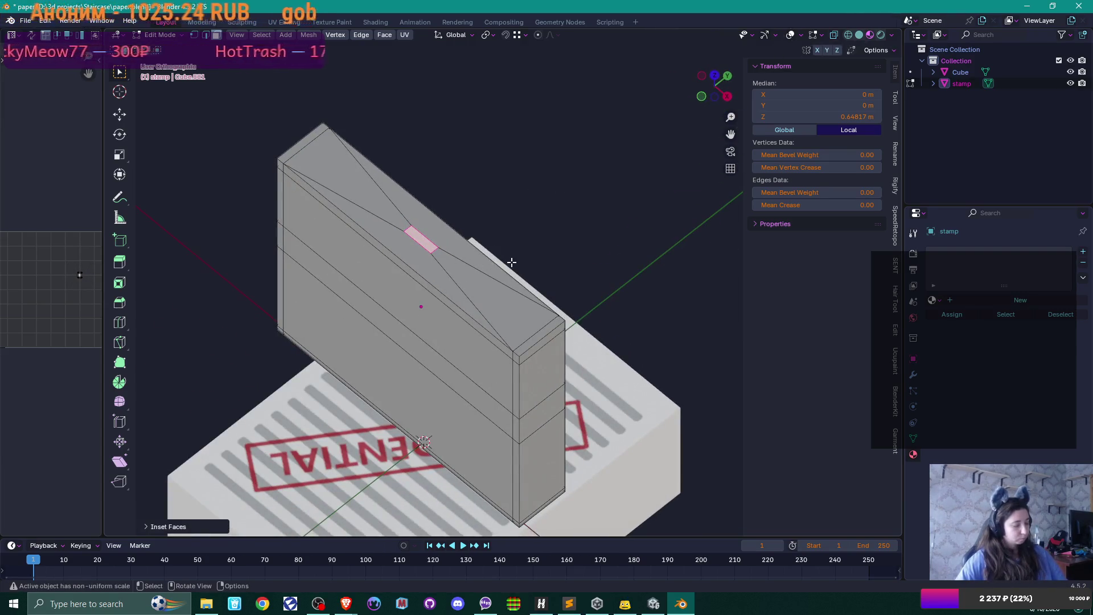
key(s)
key(y)
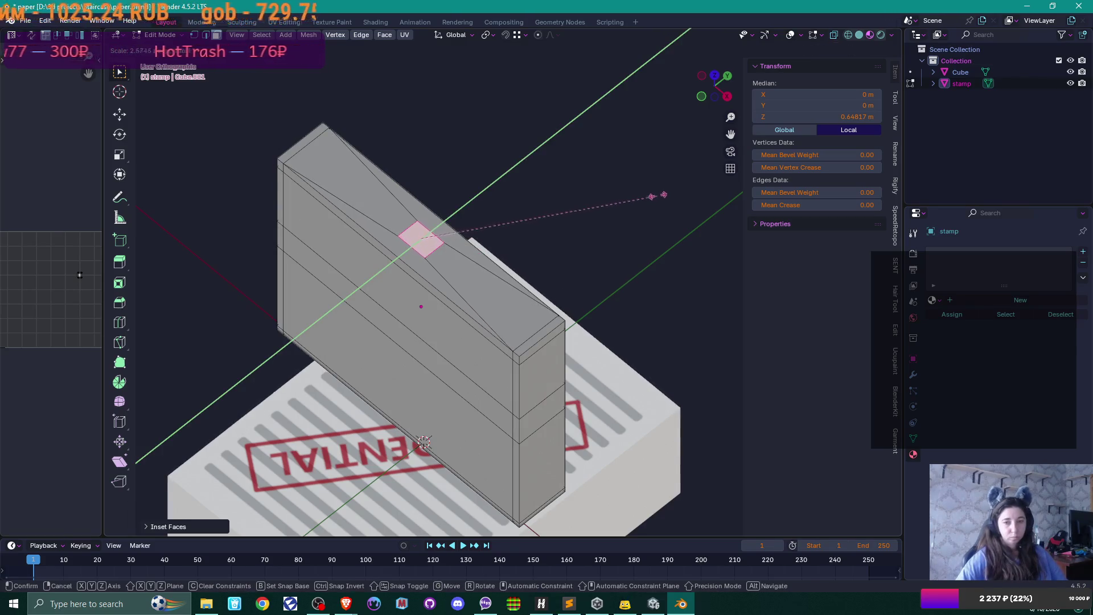
click(658, 196)
Extrude the handle up: a widened neck, a straight shaft, then a shrunken top cap.
key(KP_1)
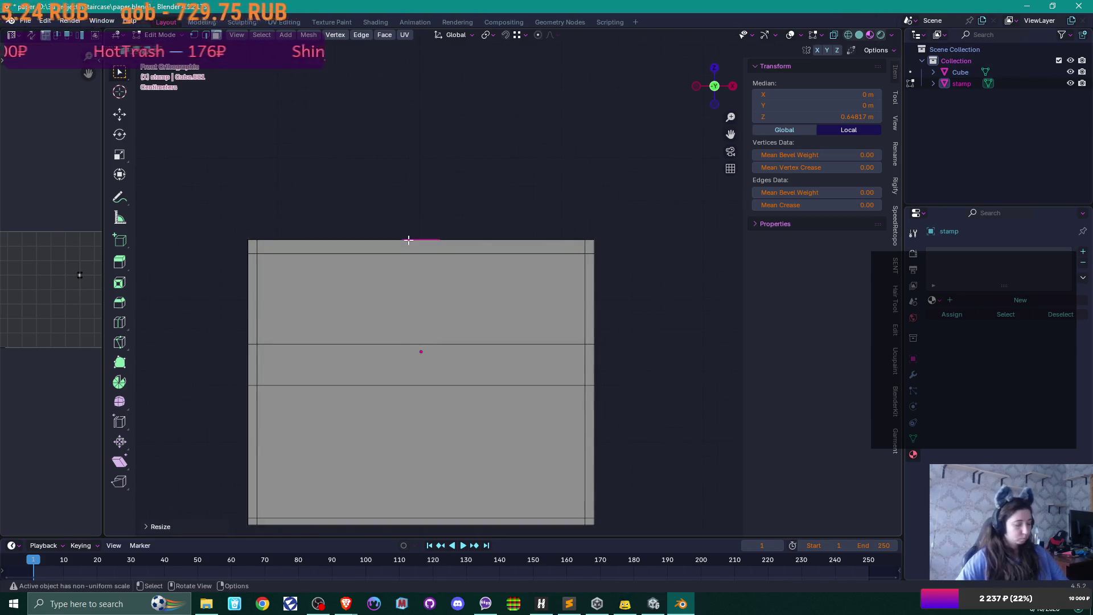
key(e)
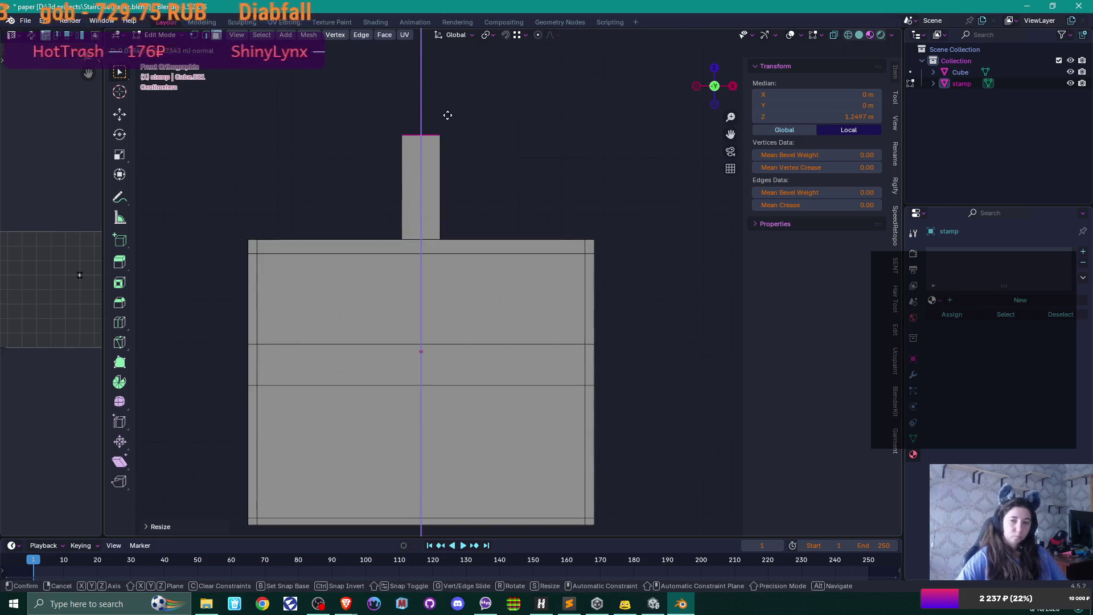
click(449, 182)
key(s)
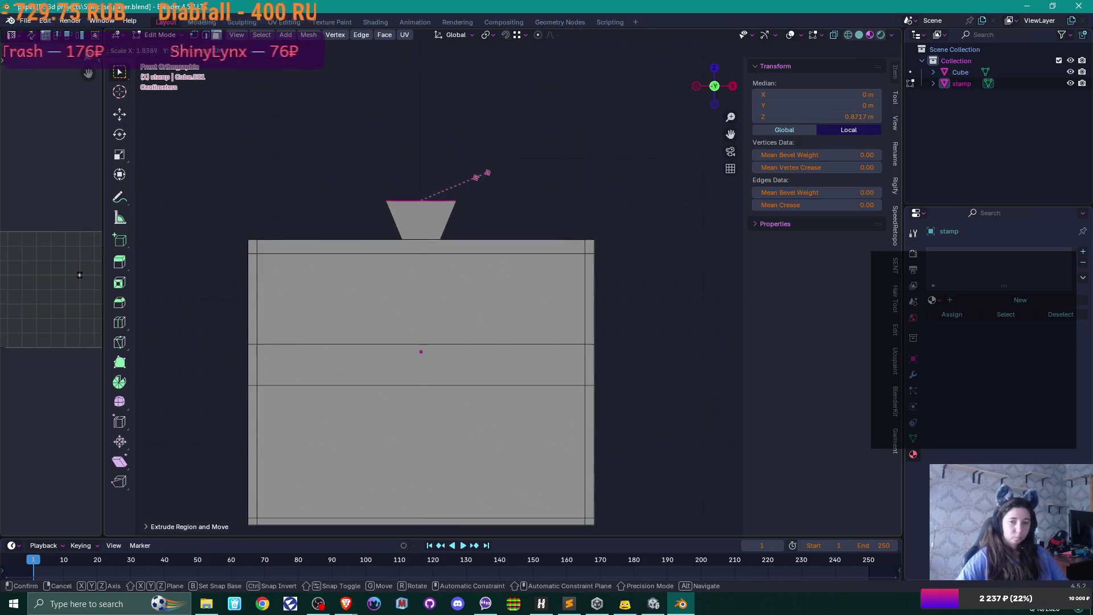
click(487, 173)
key(e)
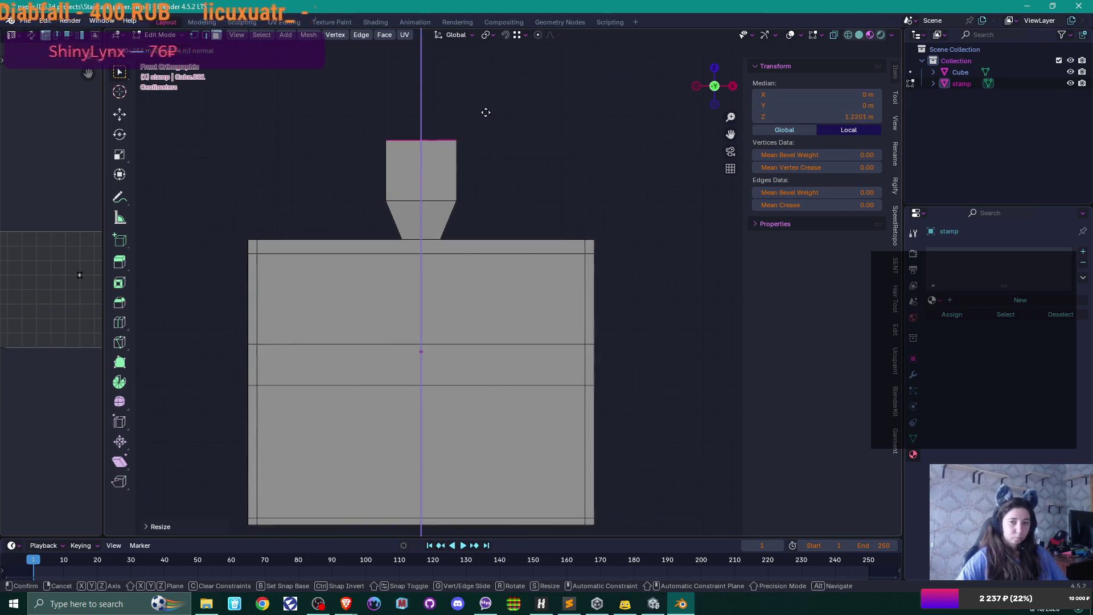
click(487, 108)
key(e)
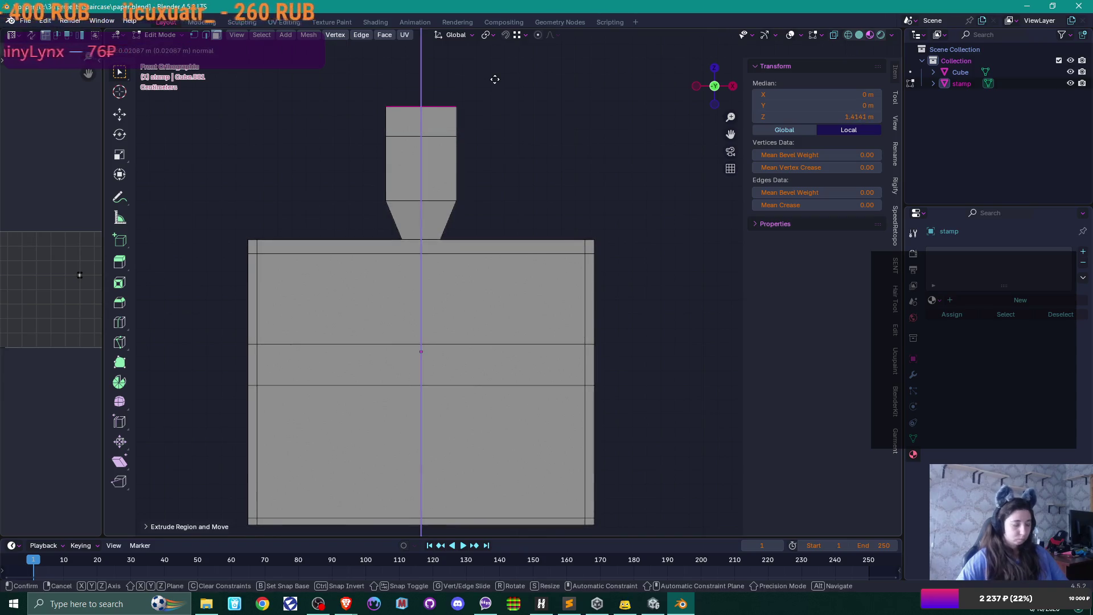
click(495, 77)
key(s)
click(452, 83)
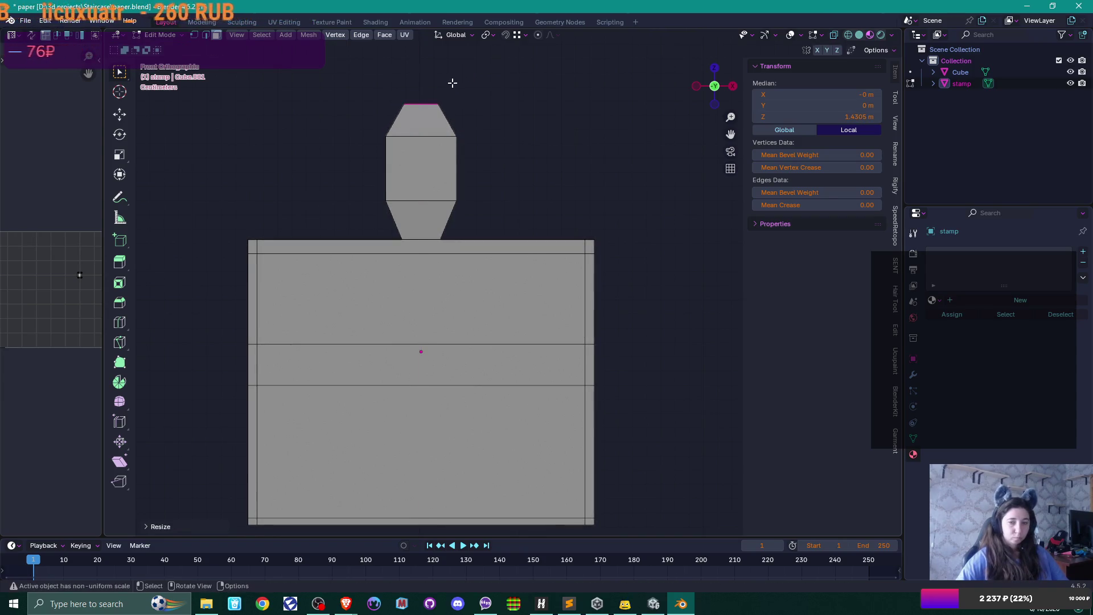
drag(453, 84, 469, 209)
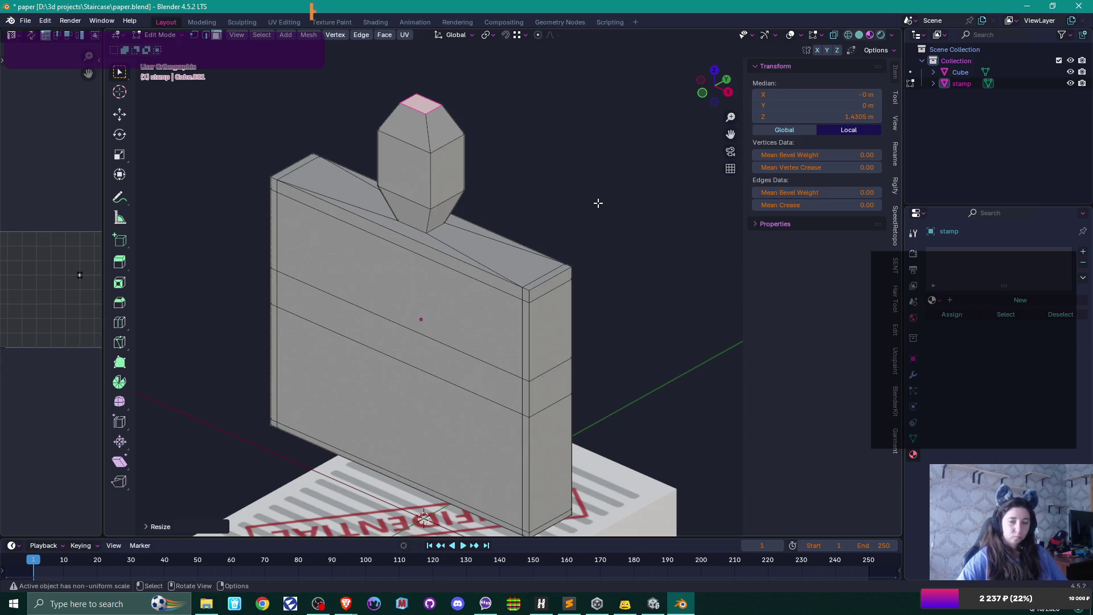
Narrow the handle's front face by scaling it along the X axis.
click(417, 155)
mouse_move(404, 209)
mouse_down()
mouse_move(456, 191)
mouse_move(410, 201)
mouse_up()
click(447, 165)
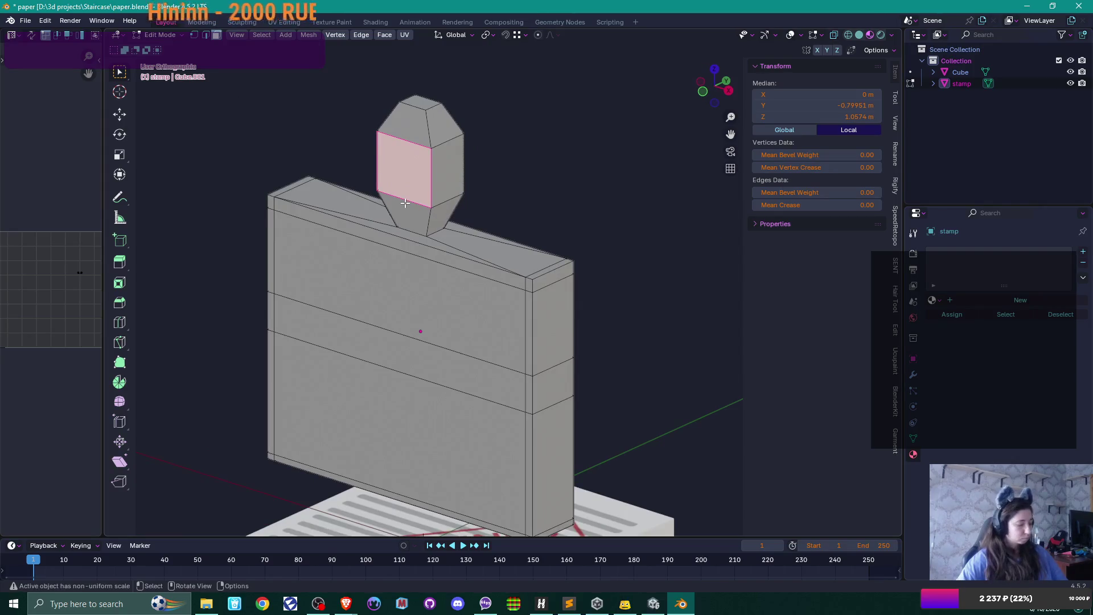
mouse_move(484, 208)
mouse_down()
mouse_move(545, 204)
mouse_move(428, 187)
mouse_move(495, 188)
mouse_move(423, 175)
mouse_move(564, 166)
mouse_up()
click(424, 175)
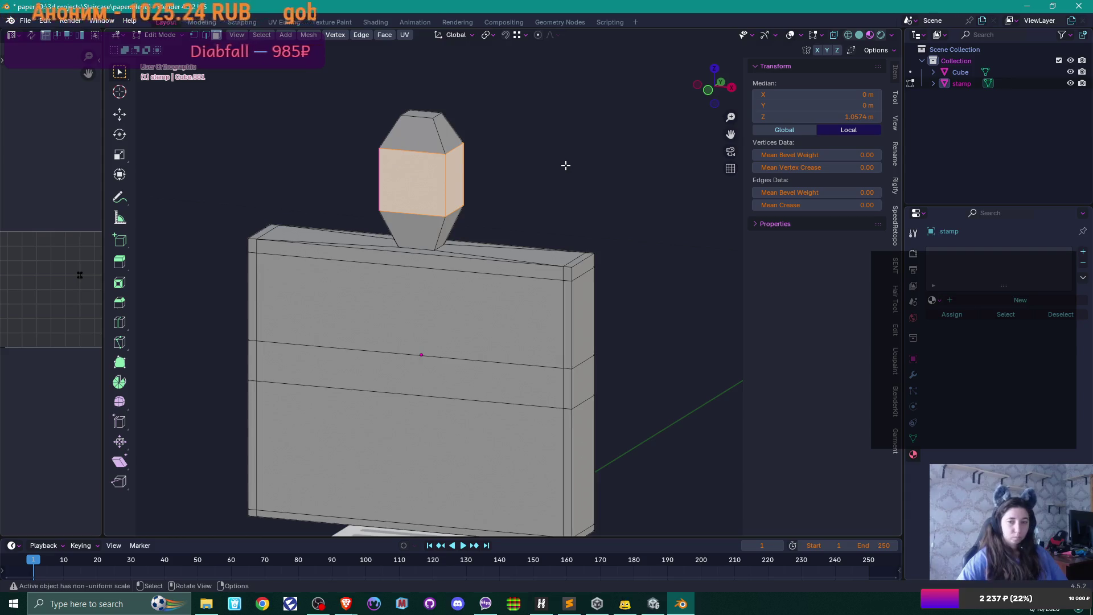
key(s)
key(x)
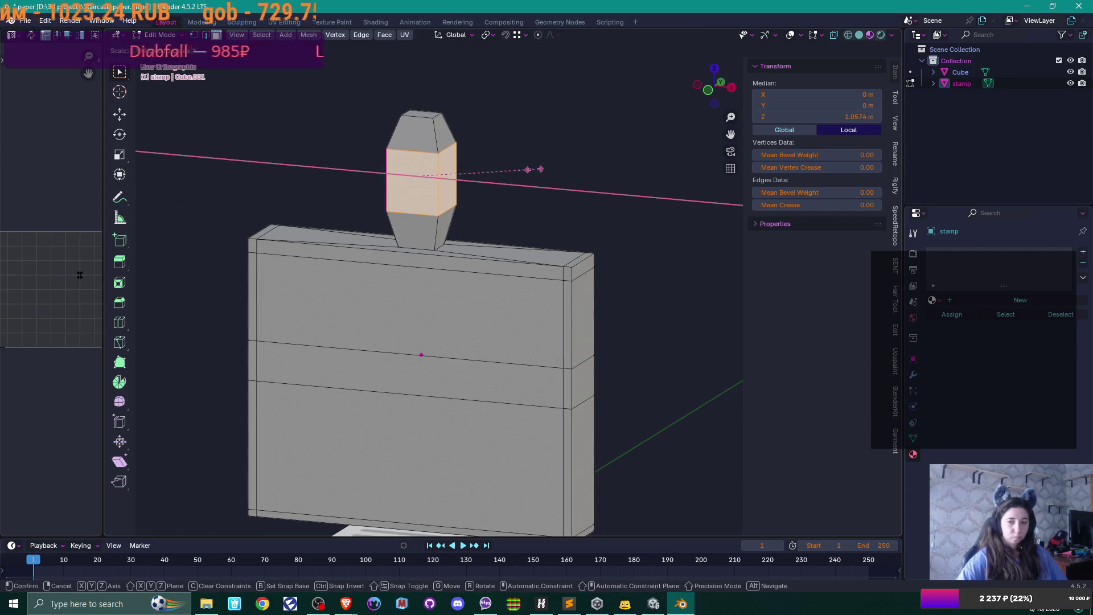
click(540, 169)
Delete the upper band of front faces on the stamp body.
mouse_move(537, 166)
mouse_down()
mouse_move(459, 196)
mouse_move(534, 178)
mouse_move(494, 283)
mouse_move(462, 293)
mouse_up()
click(576, 185)
click(462, 293)
mouse_move(569, 263)
mouse_down()
mouse_move(312, 293)
mouse_move(463, 316)
mouse_move(395, 325)
mouse_up()
click(463, 315)
key(x)
click(443, 340)
Delete the lower band of front faces on the stamp body.
click(432, 398)
mouse_move(433, 399)
mouse_down()
mouse_move(566, 390)
mouse_move(471, 396)
mouse_move(483, 417)
mouse_move(410, 370)
mouse_move(401, 345)
mouse_up()
click(541, 387)
key(x)
click(541, 389)
scroll(394, 354, up, 2)
Add a lengthwise loop cut along the bottom bar and bevel it into a wide band.
click(404, 338)
scroll(403, 348, up, 2)
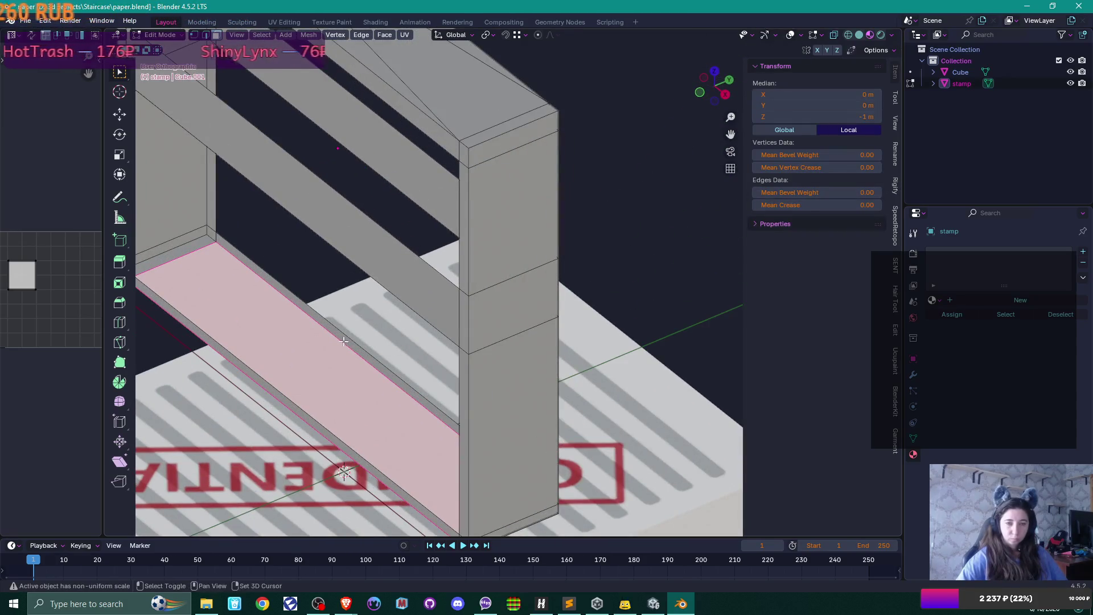
key(ctrl+r)
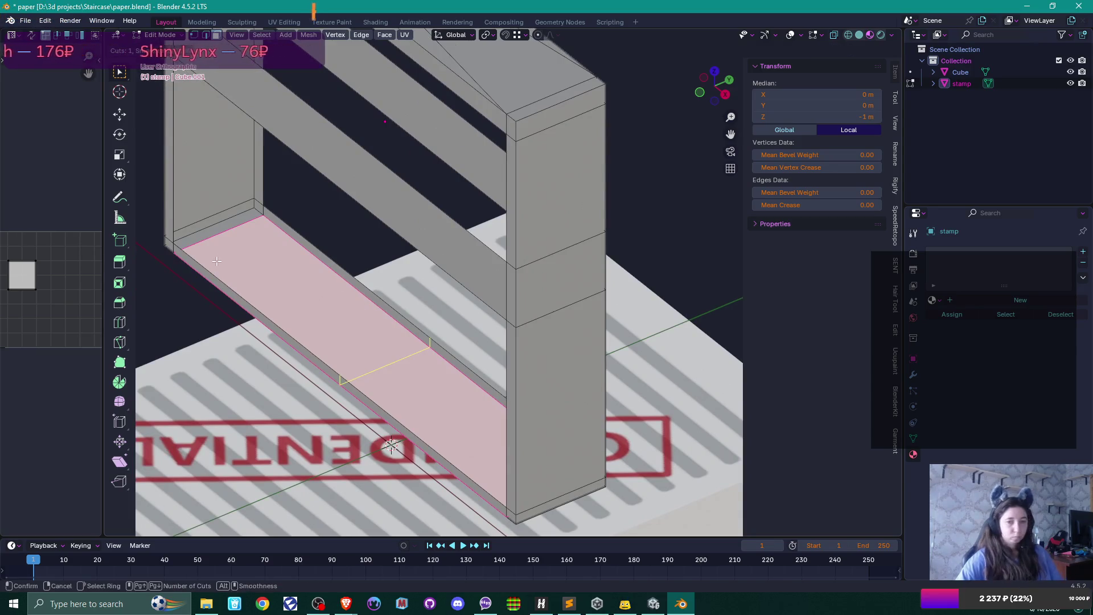
click(228, 244)
click(291, 265)
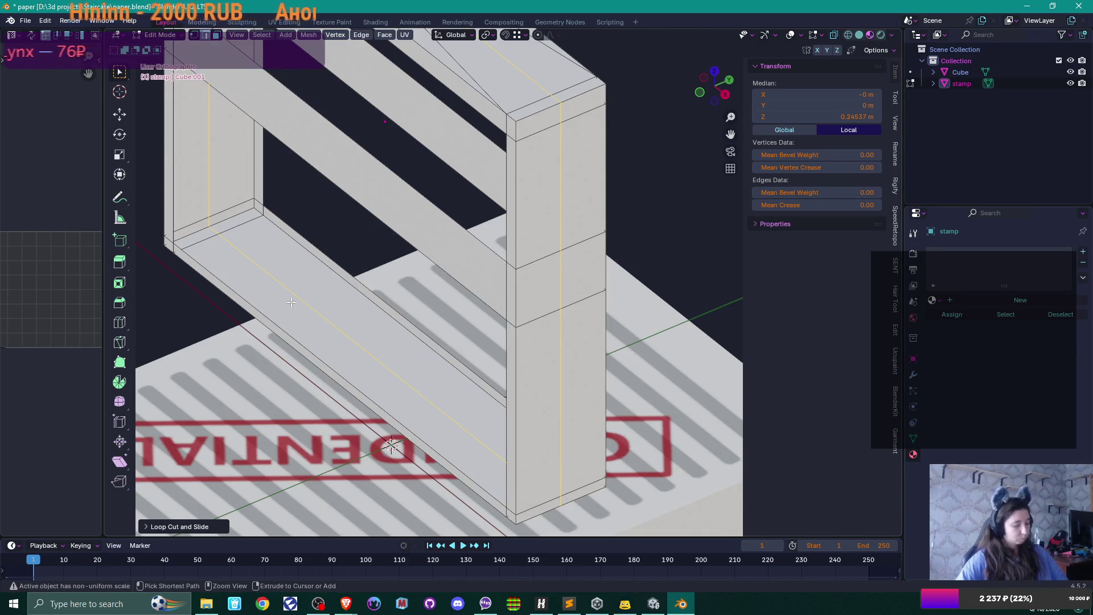
key(ctrl+b)
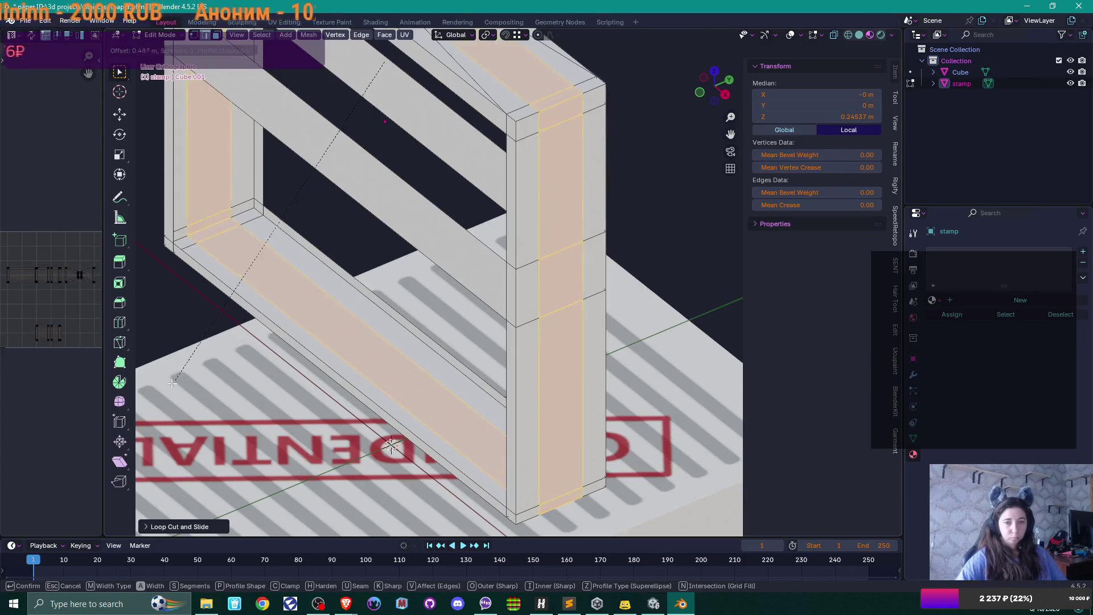
click(892, 436)
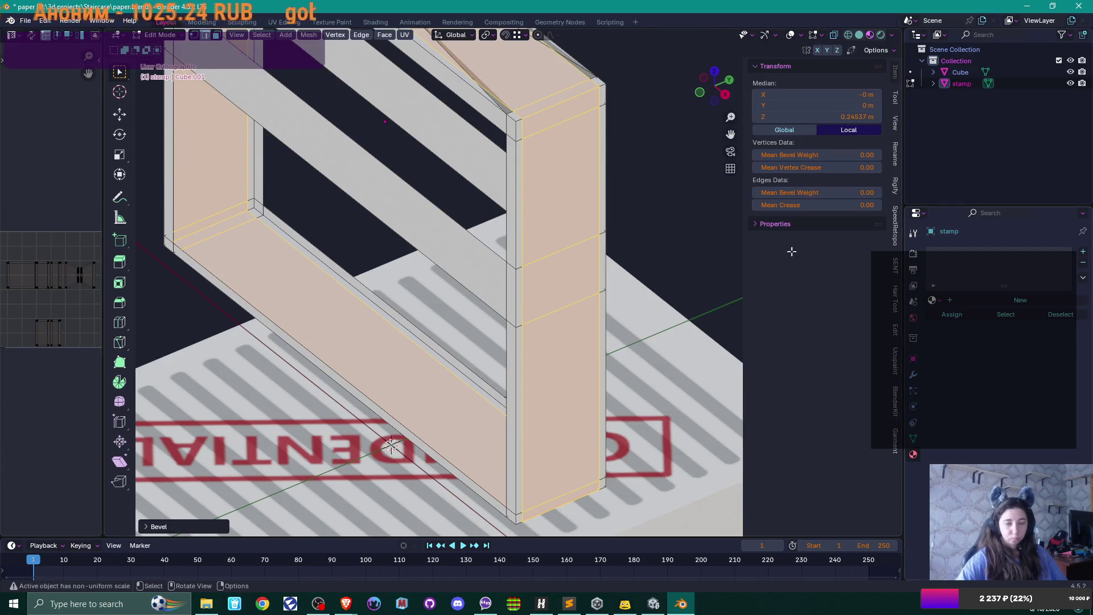
Select the bar's long top face in face mode.
click(349, 353)
key(3)
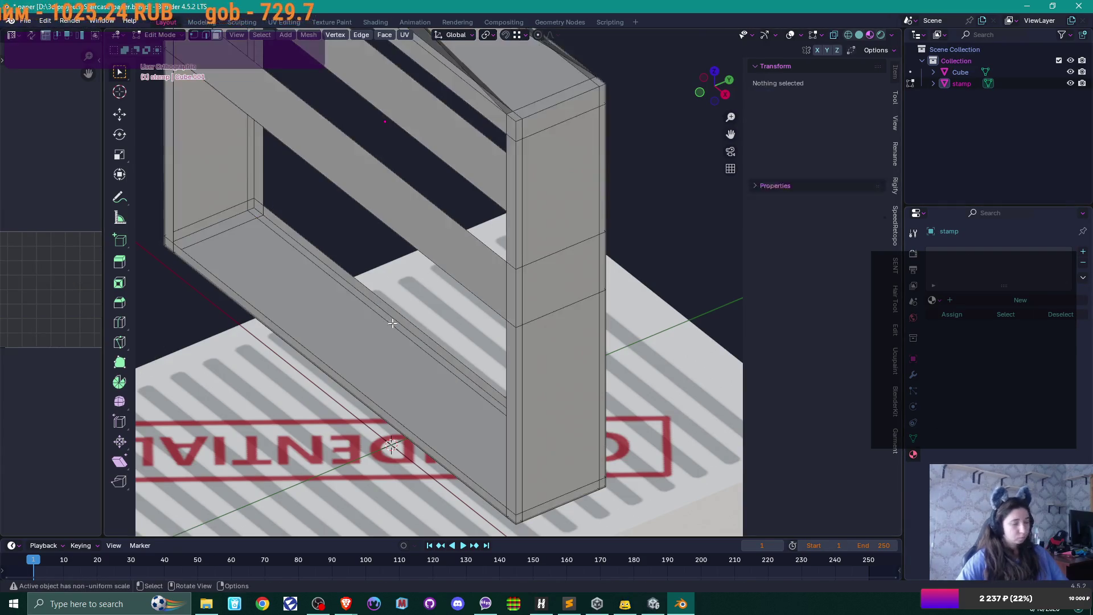
click(388, 321)
key(KP_8)
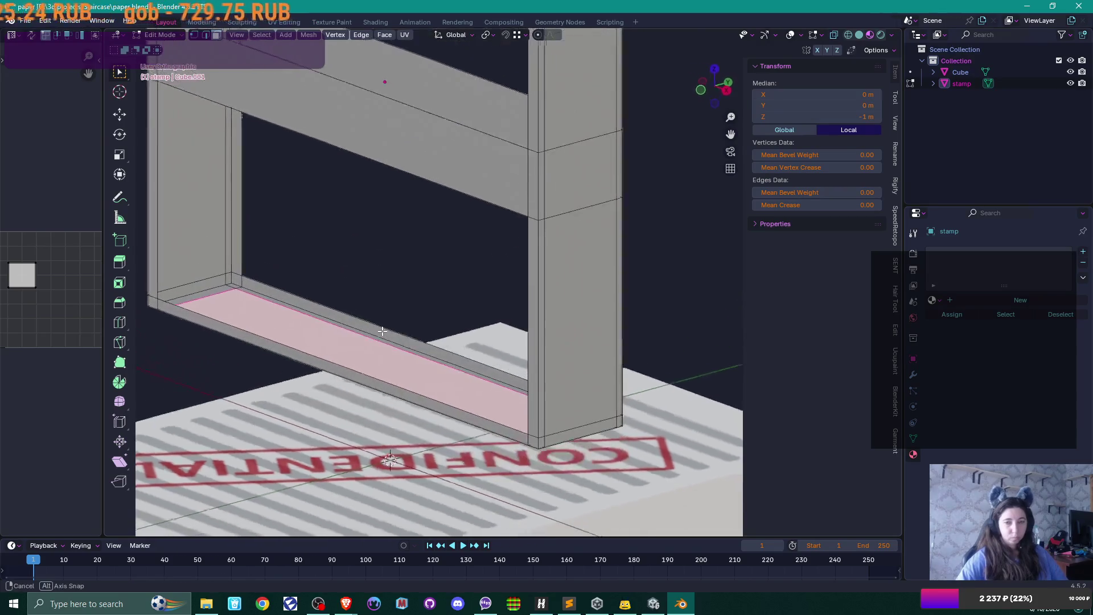
Delete the selected bar faces, then duplicate an edge and raise it along Z.
key(x)
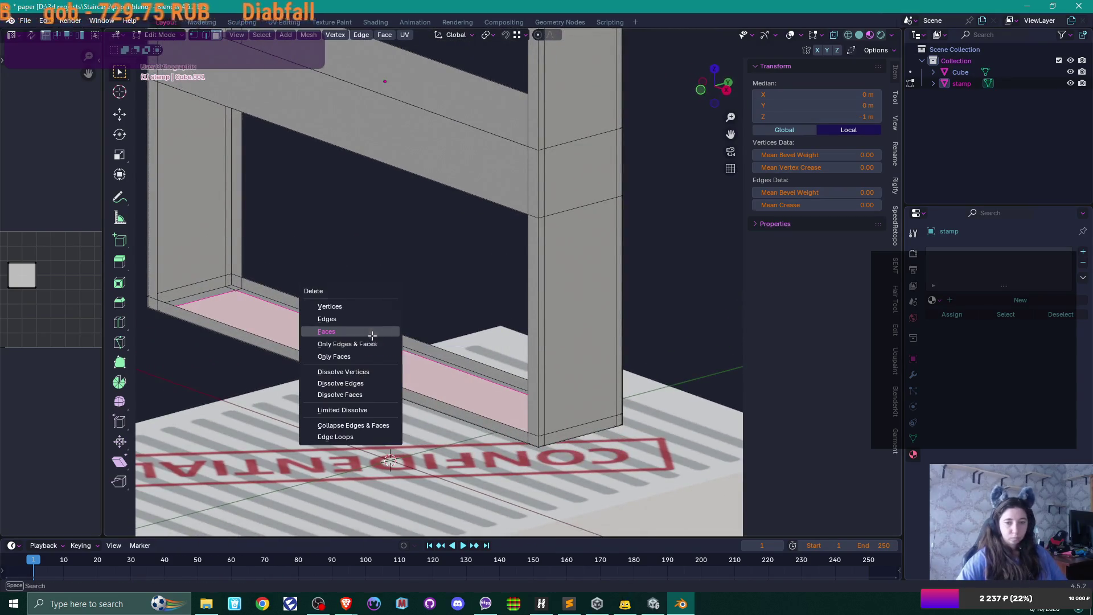
click(379, 333)
scroll(357, 359, up, 3)
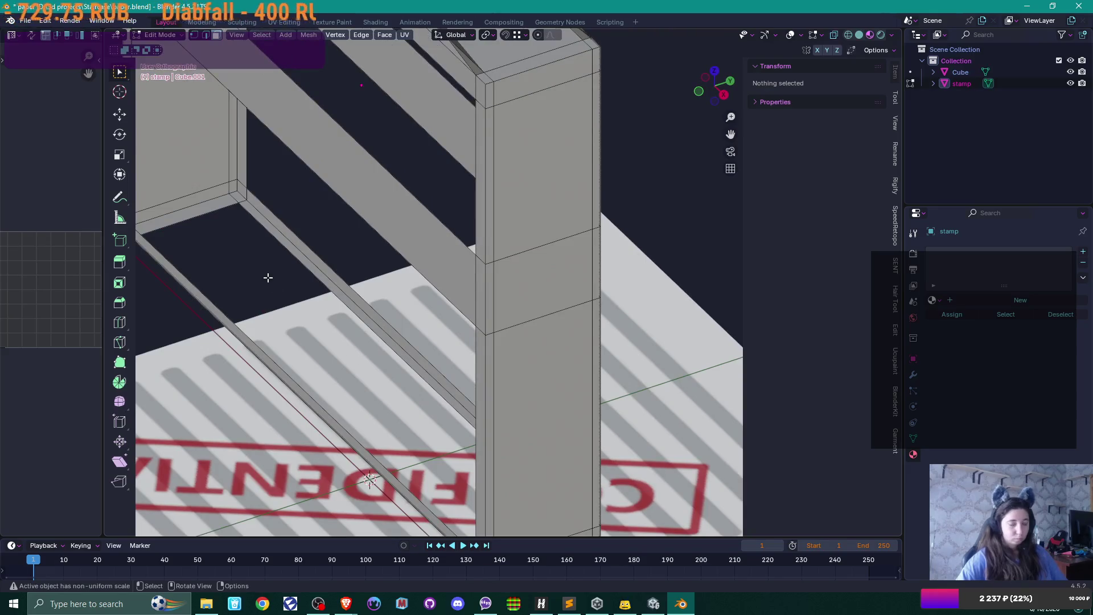
key(d)
click(281, 243)
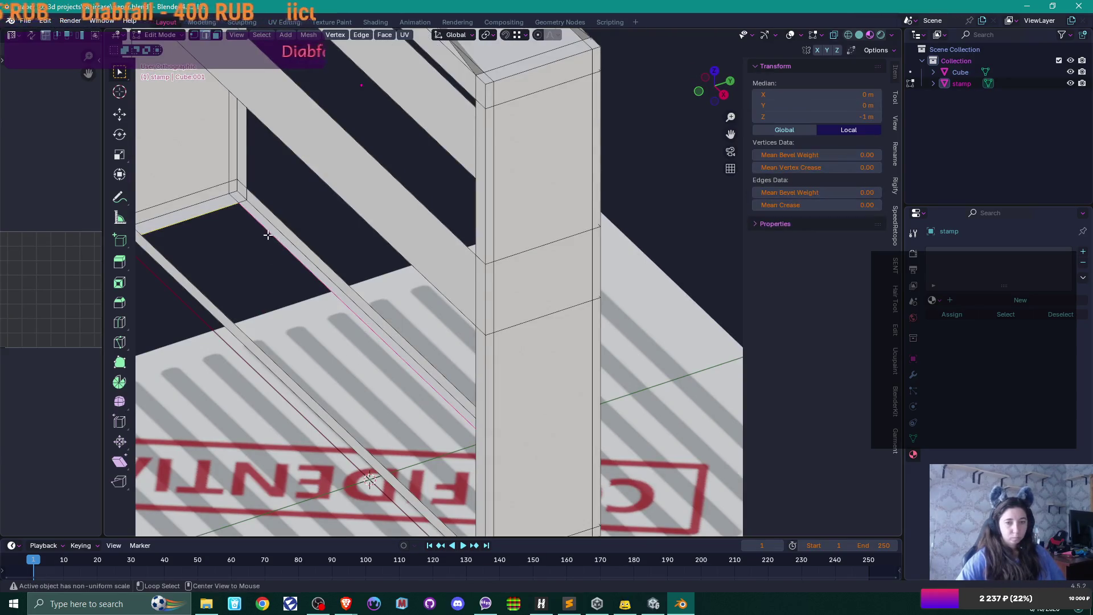
key(g)
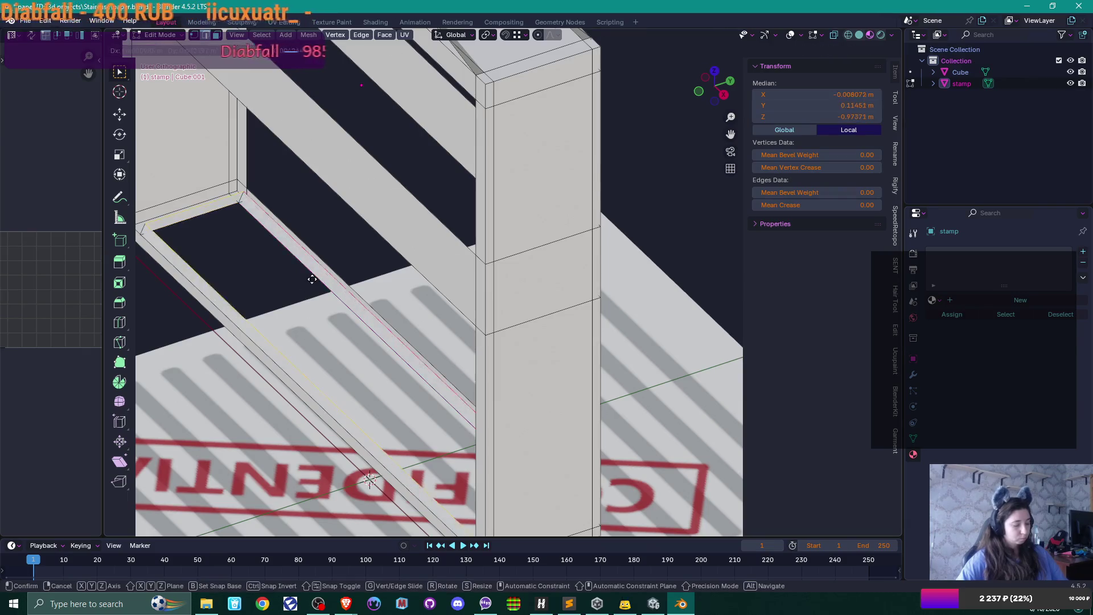
key(z)
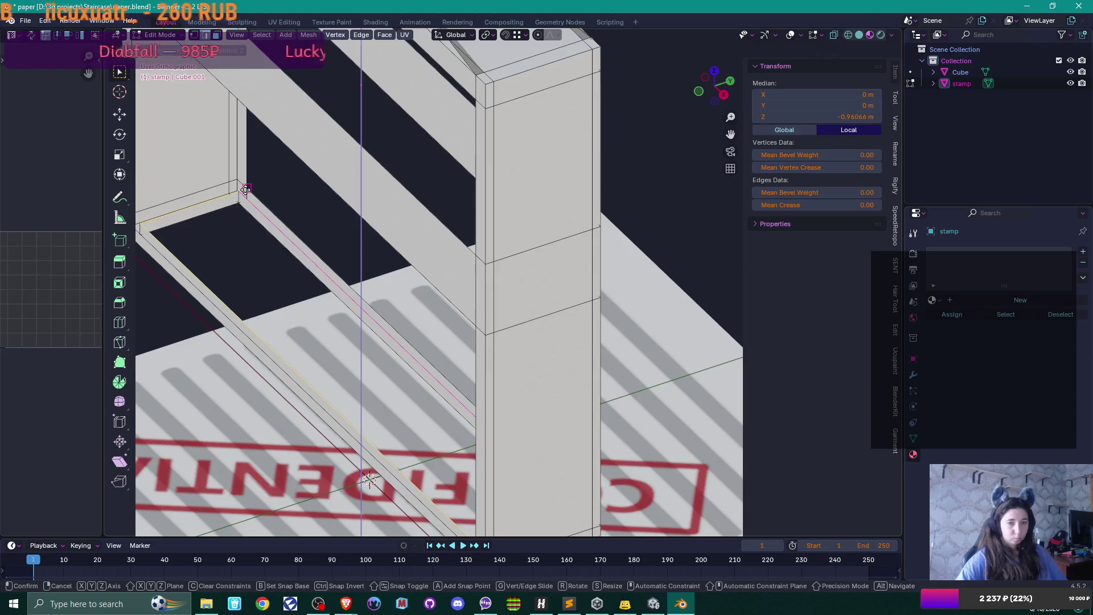
click(246, 190)
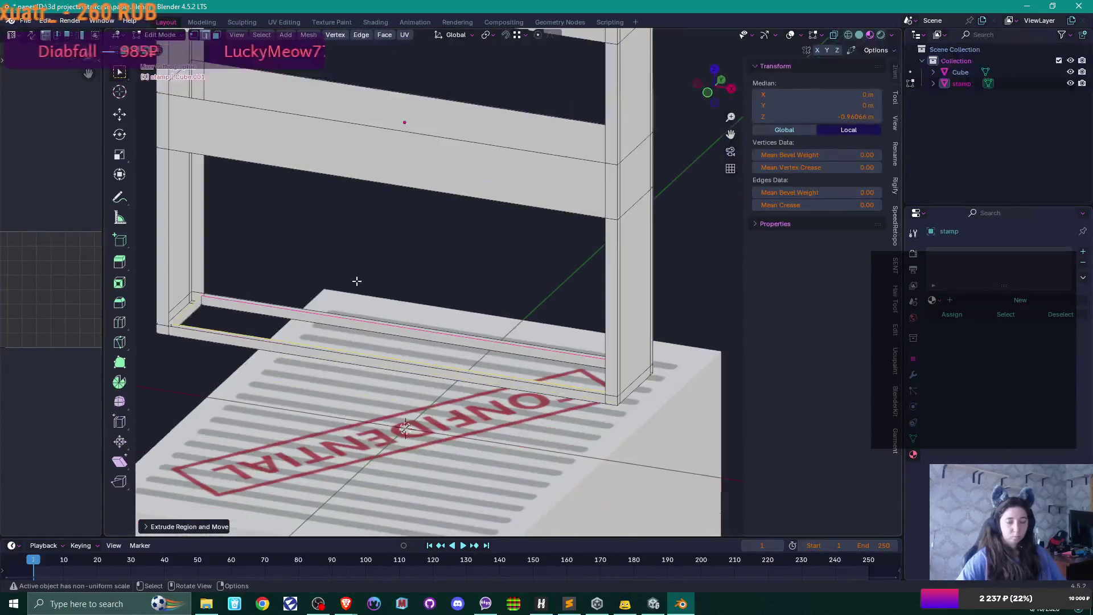
Inspect the frame's upper and lower rail edges and a side-rail edge.
scroll(342, 287, down, 2)
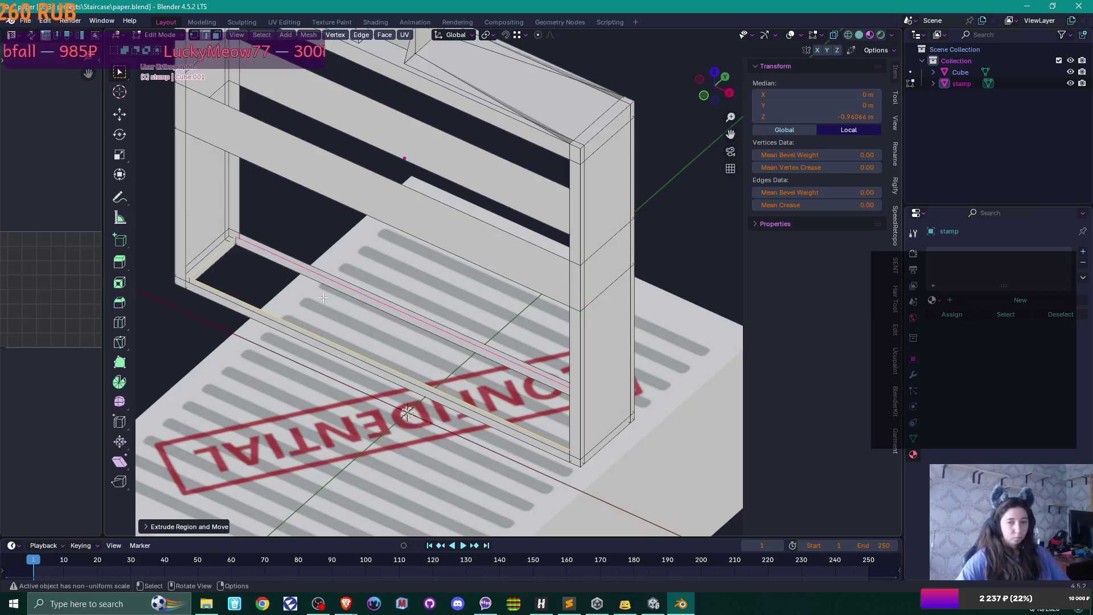
click(329, 277)
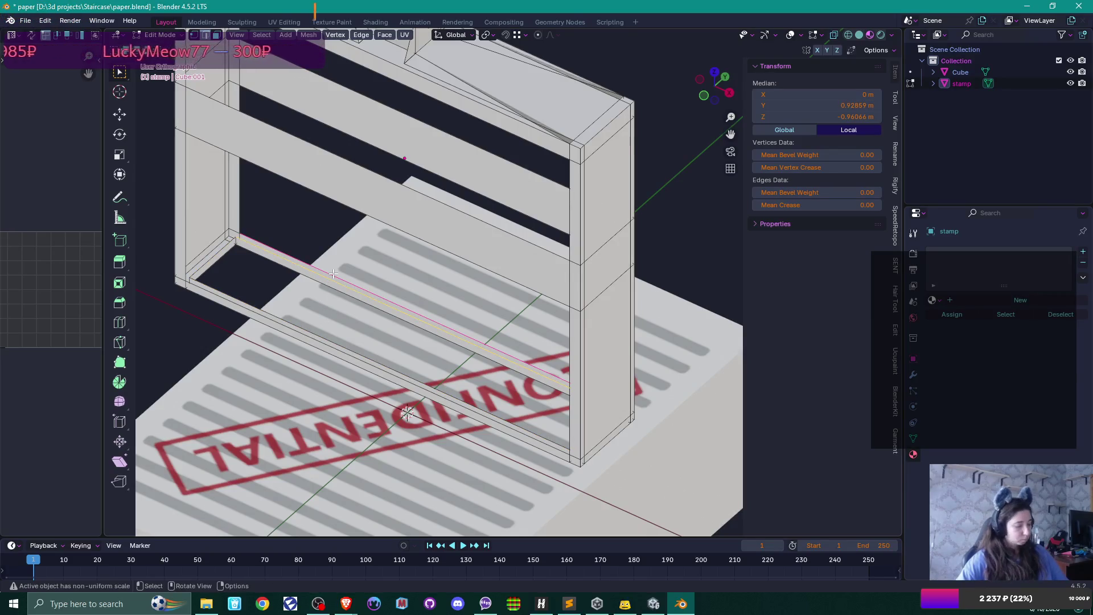
click(287, 320)
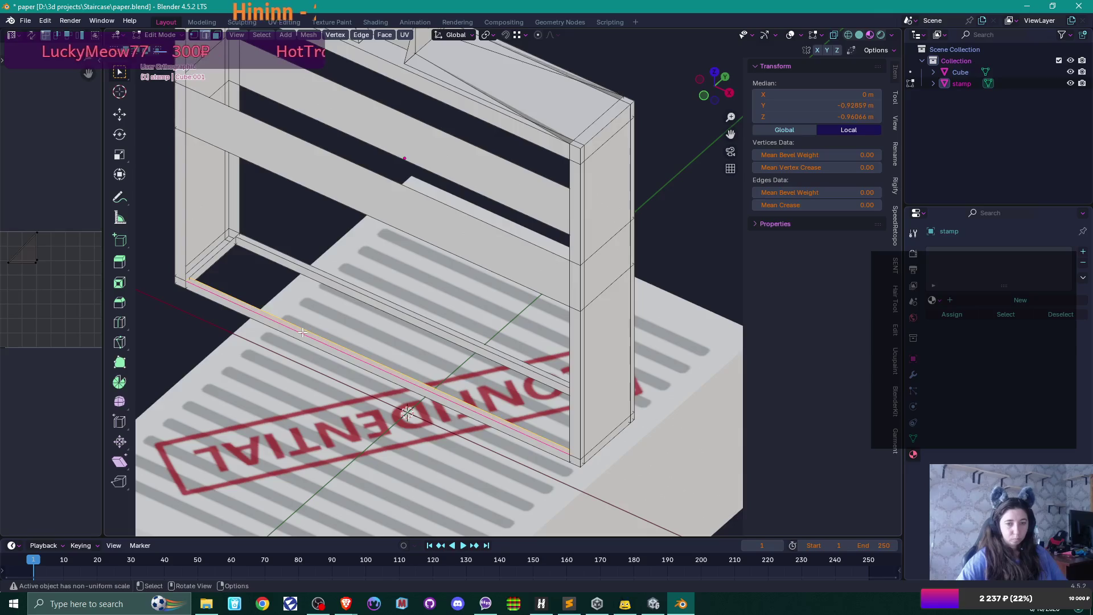
mouse_move(286, 321)
mouse_down()
mouse_move(362, 292)
mouse_move(308, 246)
mouse_move(303, 296)
mouse_move(626, 199)
mouse_move(505, 273)
mouse_move(460, 279)
mouse_move(512, 324)
mouse_move(515, 310)
mouse_move(461, 277)
mouse_up()
click(626, 199)
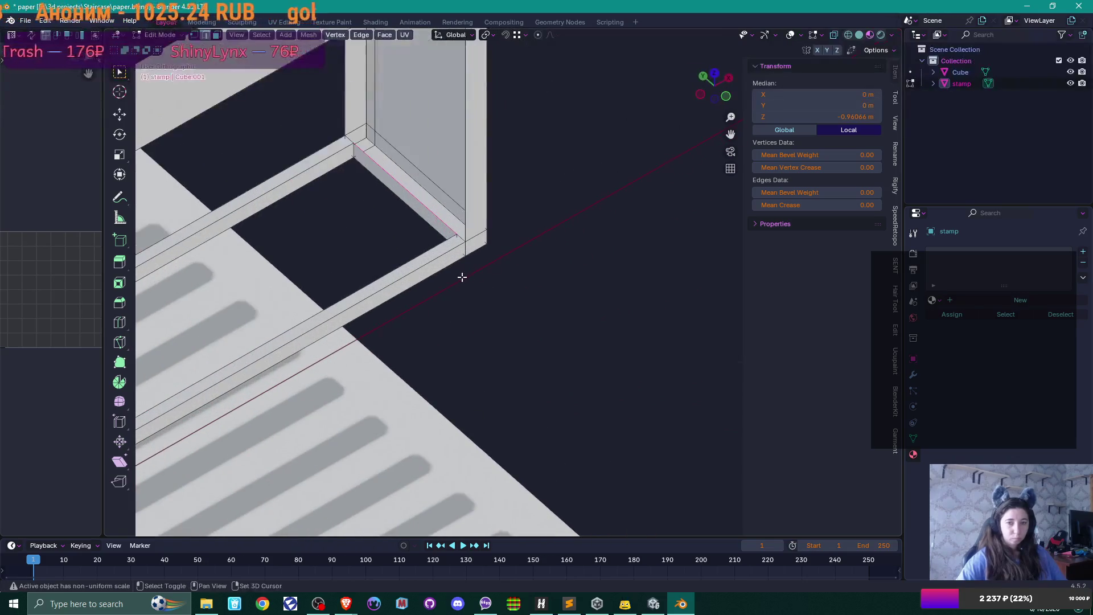
scroll(461, 277, down, 6)
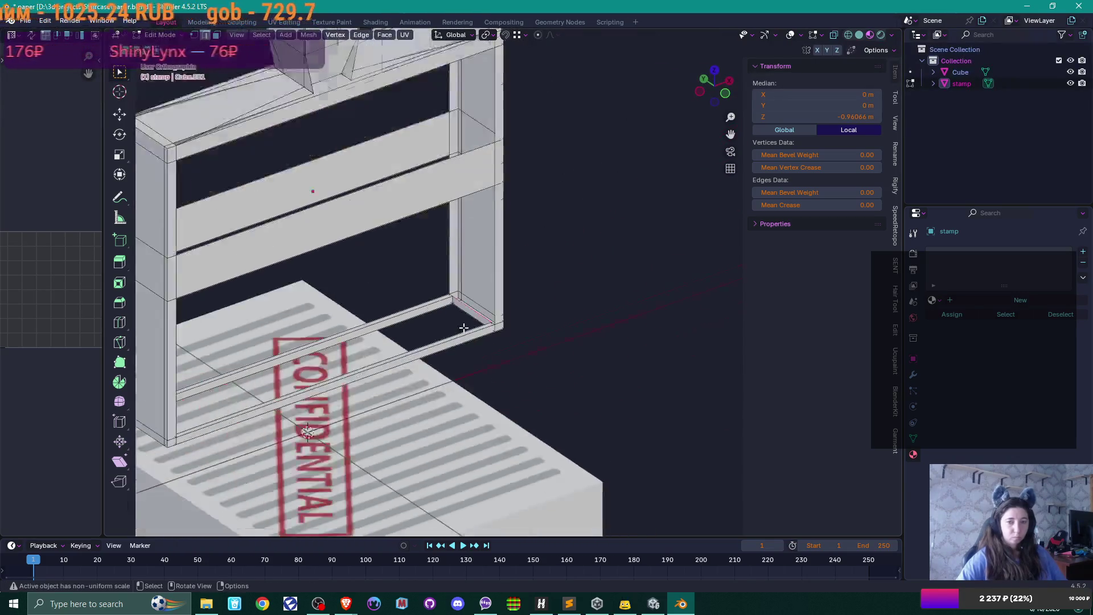
scroll(464, 328, down, 2)
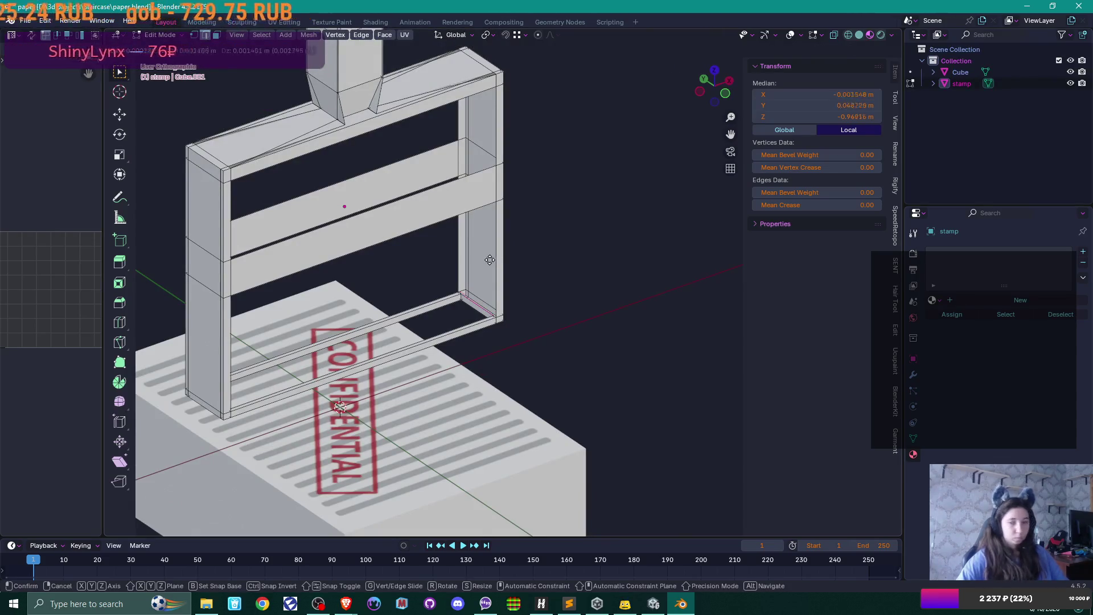
click(534, 273)
Examine the vertical edges on the right and left posts, then clear the selection.
scroll(534, 273, up, 8)
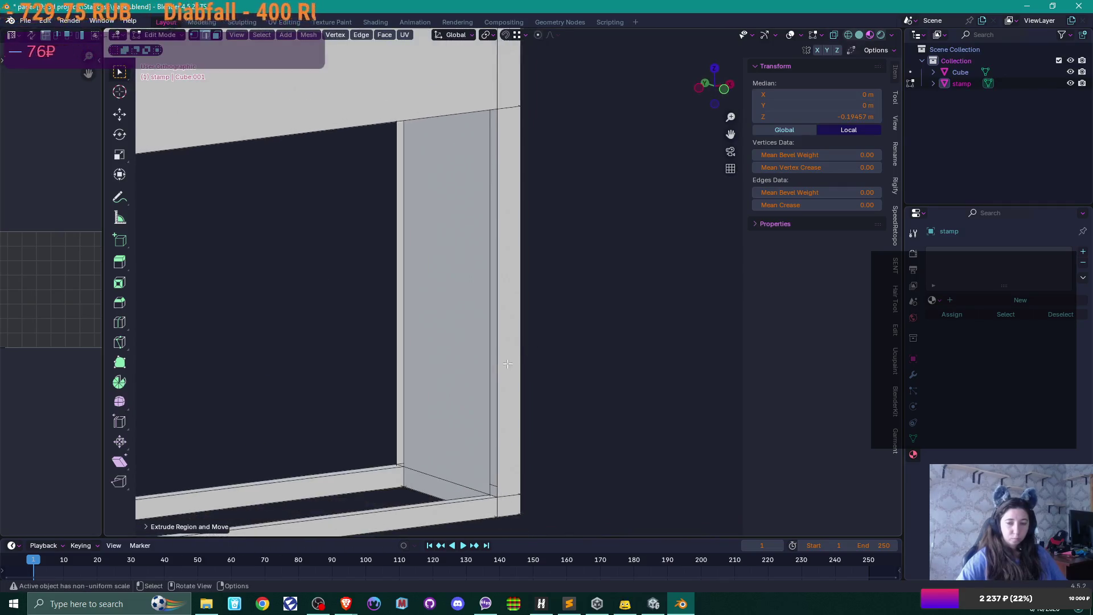
click(498, 359)
shift+click(488, 355)
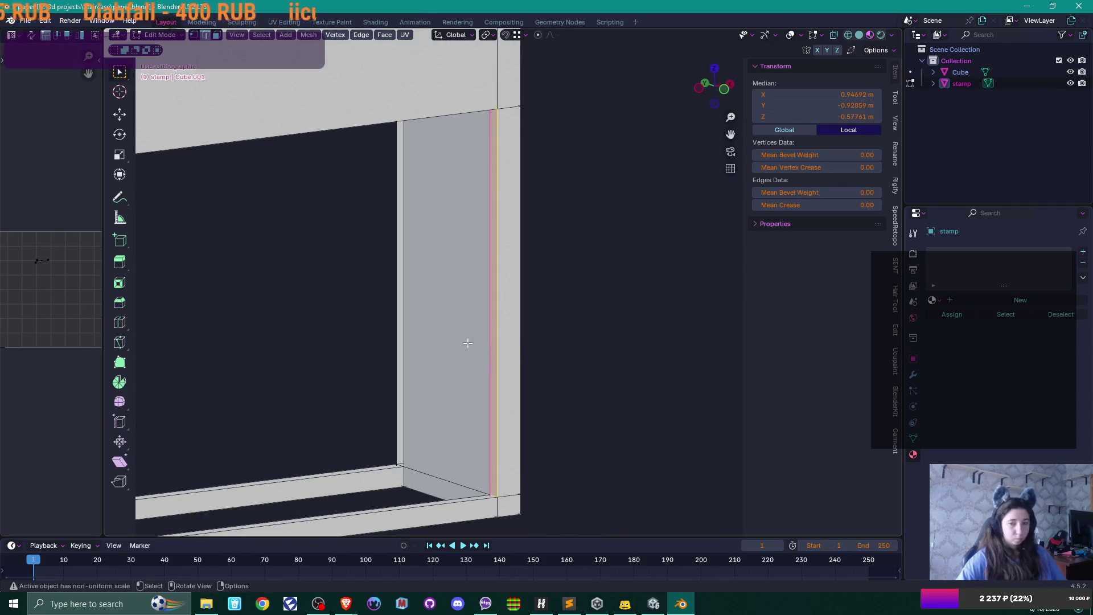
key(ctrl+shift+m)
key(KP_Decimal)
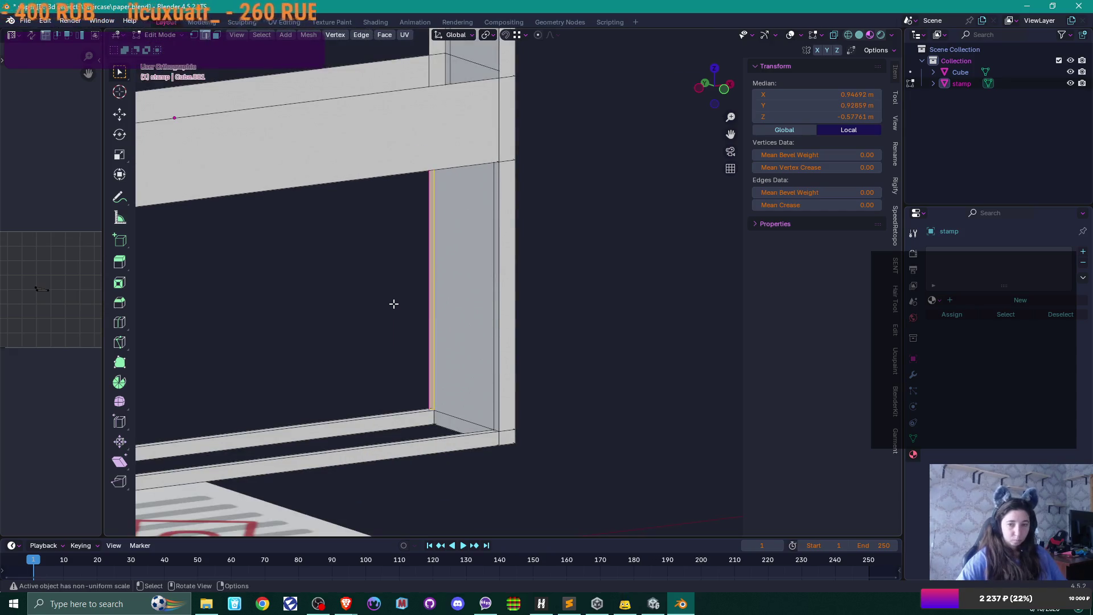
click(398, 305)
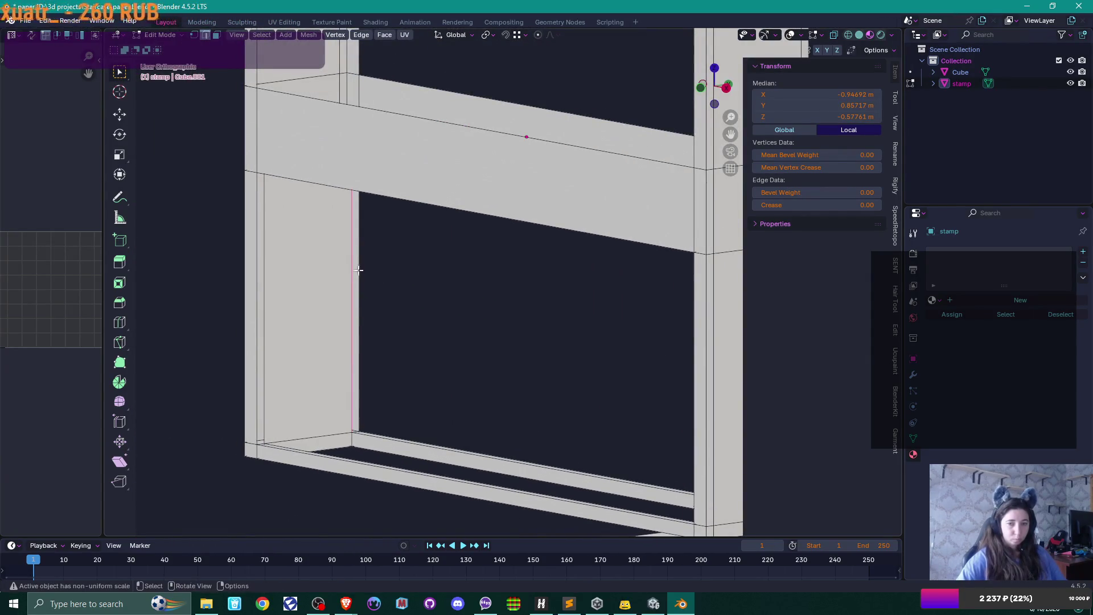
shift+click(362, 268)
click(254, 267)
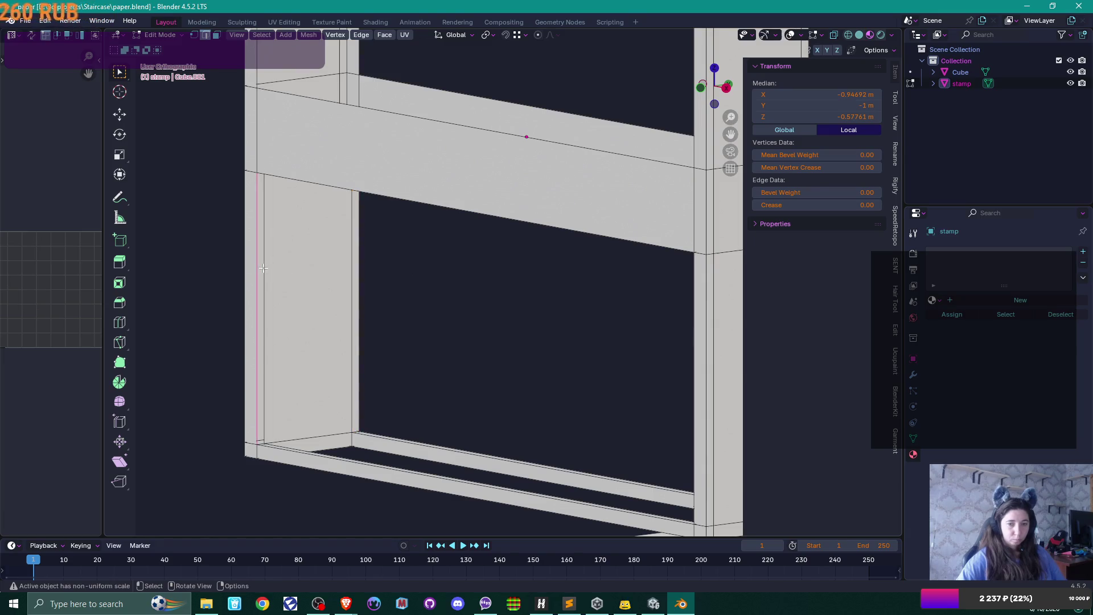
shift+click(268, 272)
scroll(306, 284, down, 3)
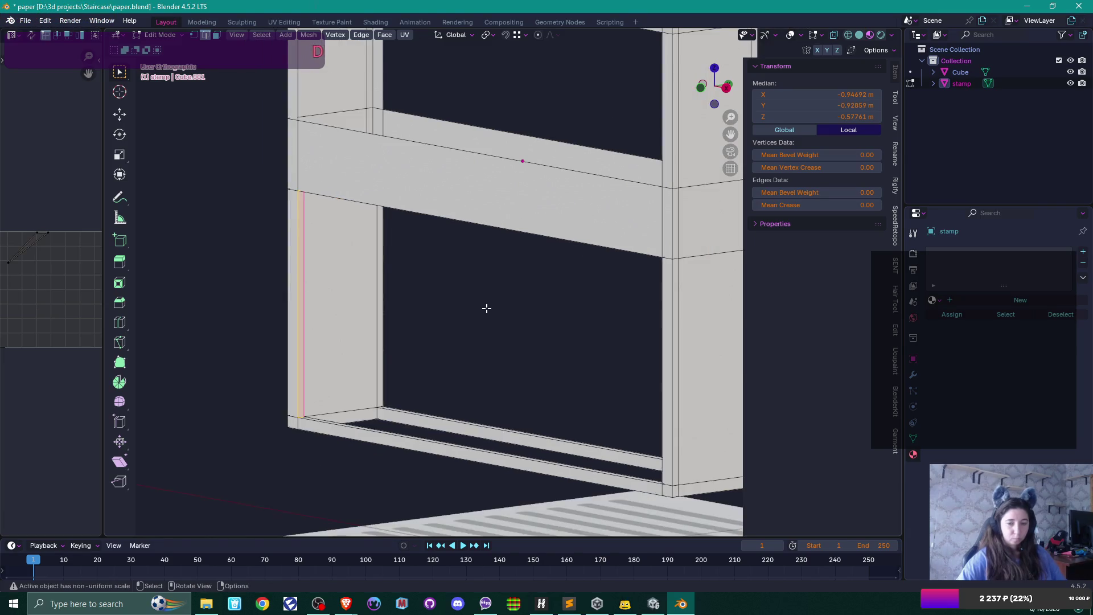
click(485, 308)
scroll(425, 364, up, 3)
scroll(425, 364, up, 4)
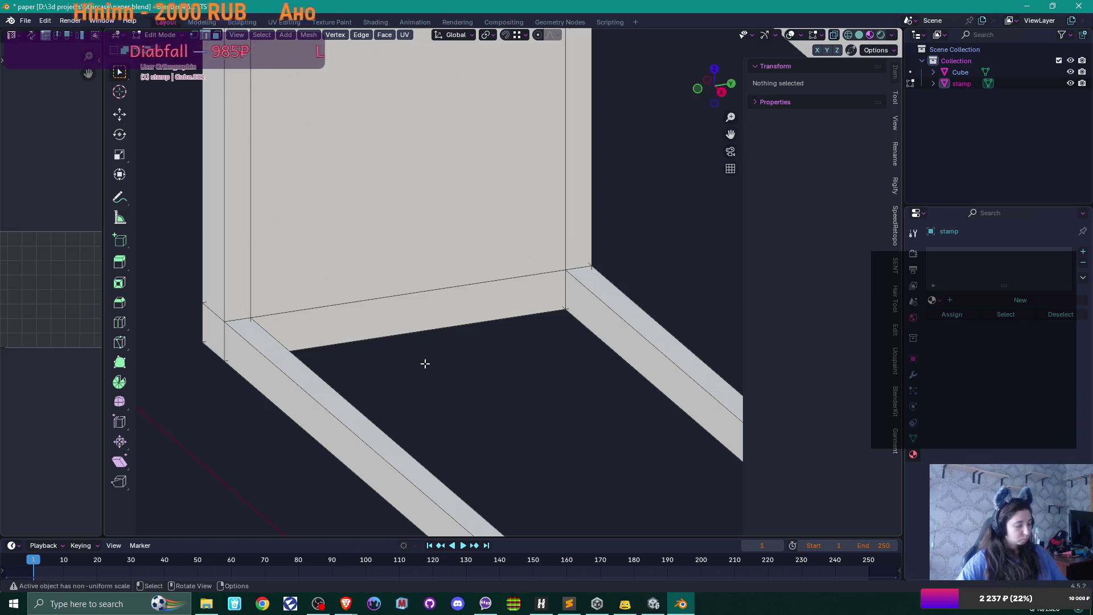
Turn on X-ray and select the frame's bottom inner face at the lower corner.
key(alt+z)
drag(425, 363, 394, 371)
key(Escape)
key(alt+z)
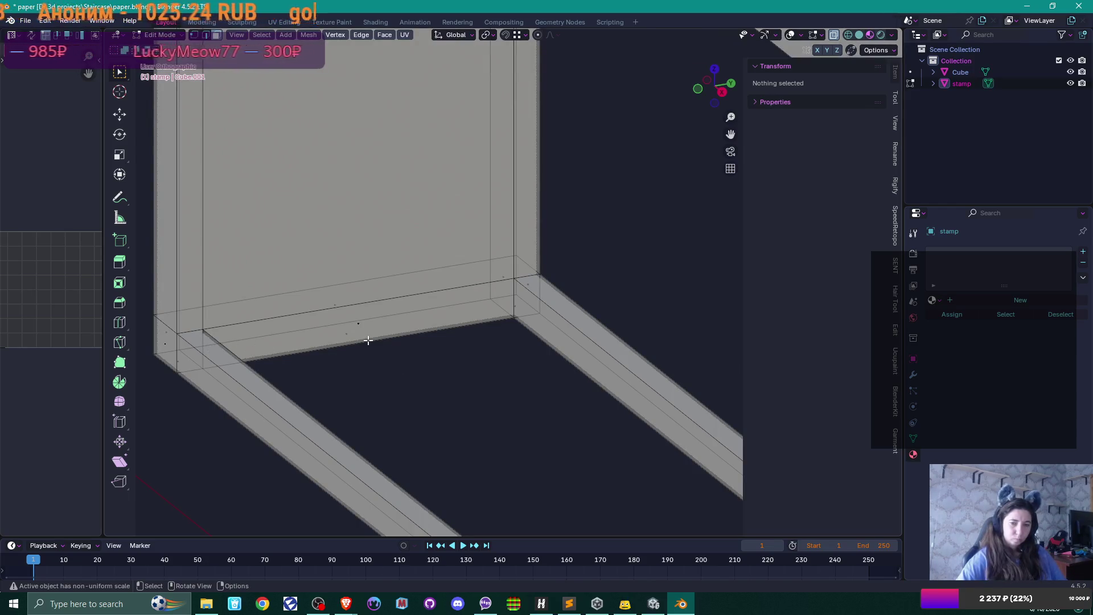
click(363, 322)
mouse_move(364, 323)
mouse_down()
mouse_move(398, 349)
mouse_move(362, 310)
mouse_move(361, 381)
mouse_move(311, 384)
mouse_move(361, 381)
mouse_move(397, 341)
mouse_move(398, 323)
mouse_move(324, 310)
mouse_up()
scroll(416, 332, down, 3)
scroll(427, 331, down, 3)
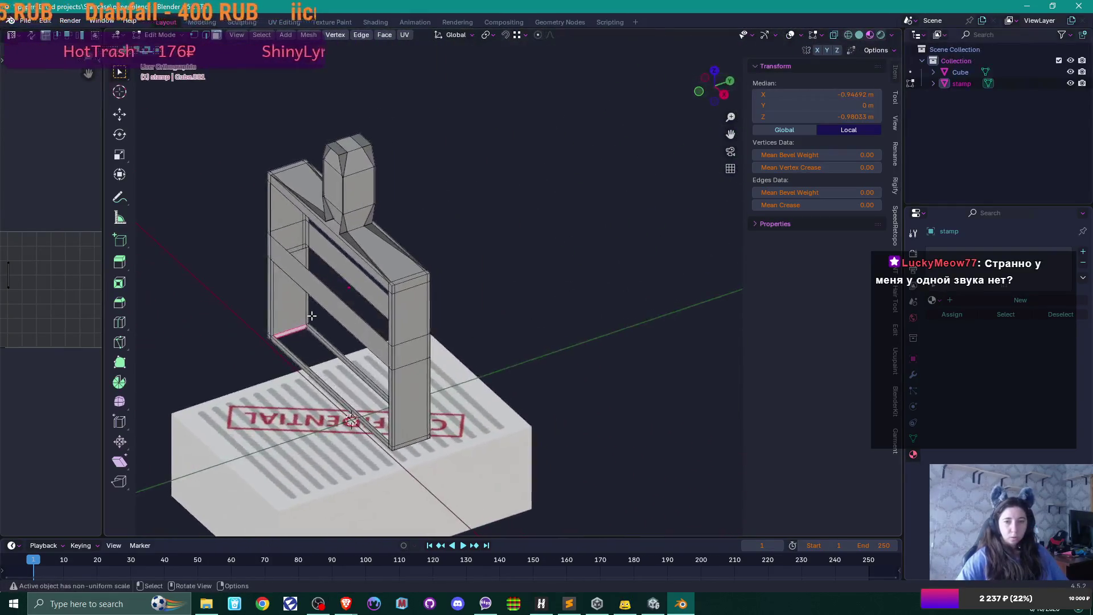
From a side view, switch to vertex select and pick the vertex at the handle's base.
scroll(325, 310, up, 5)
drag(515, 377, 479, 297)
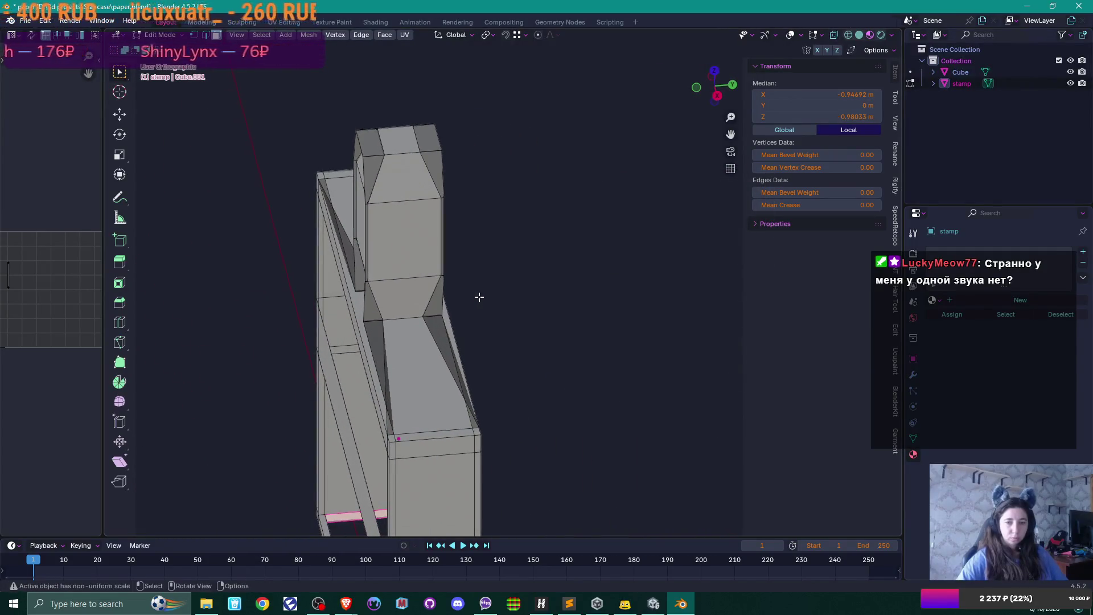
key(1)
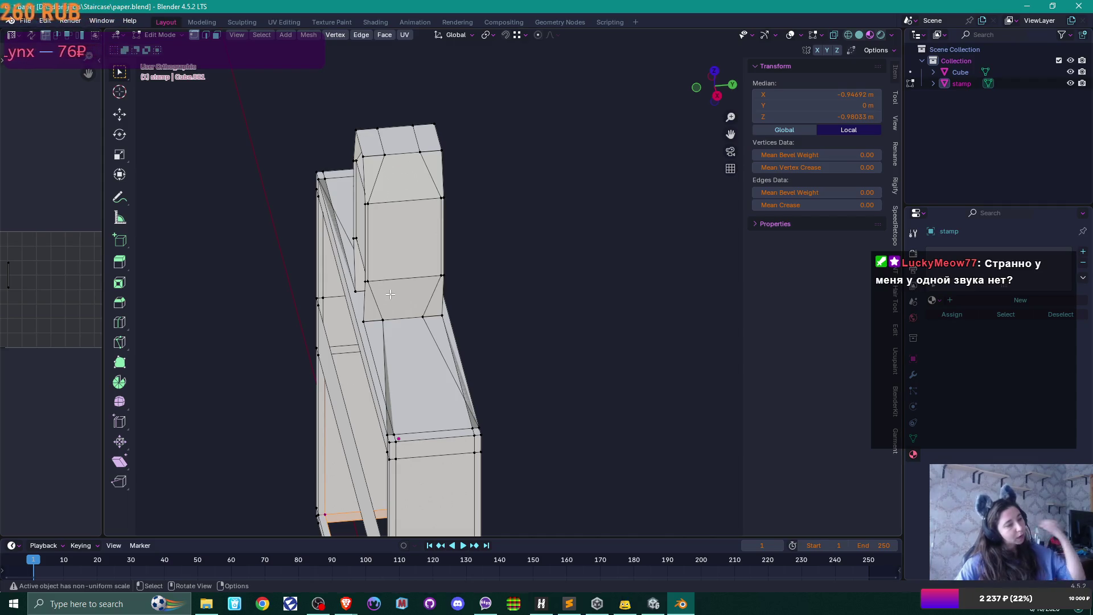
scroll(333, 274, up, 2)
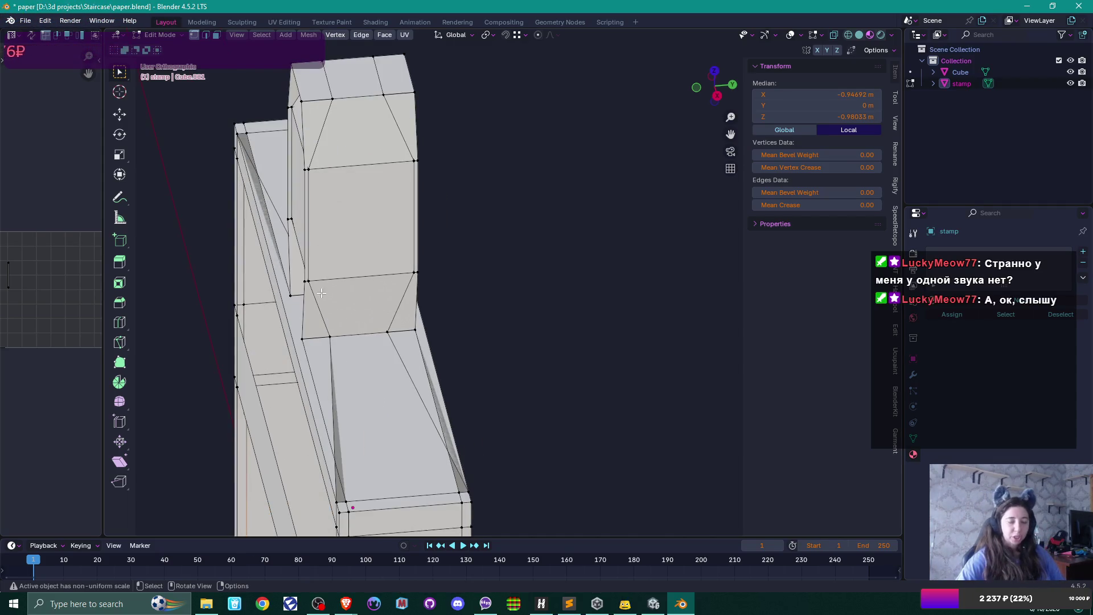
click(302, 338)
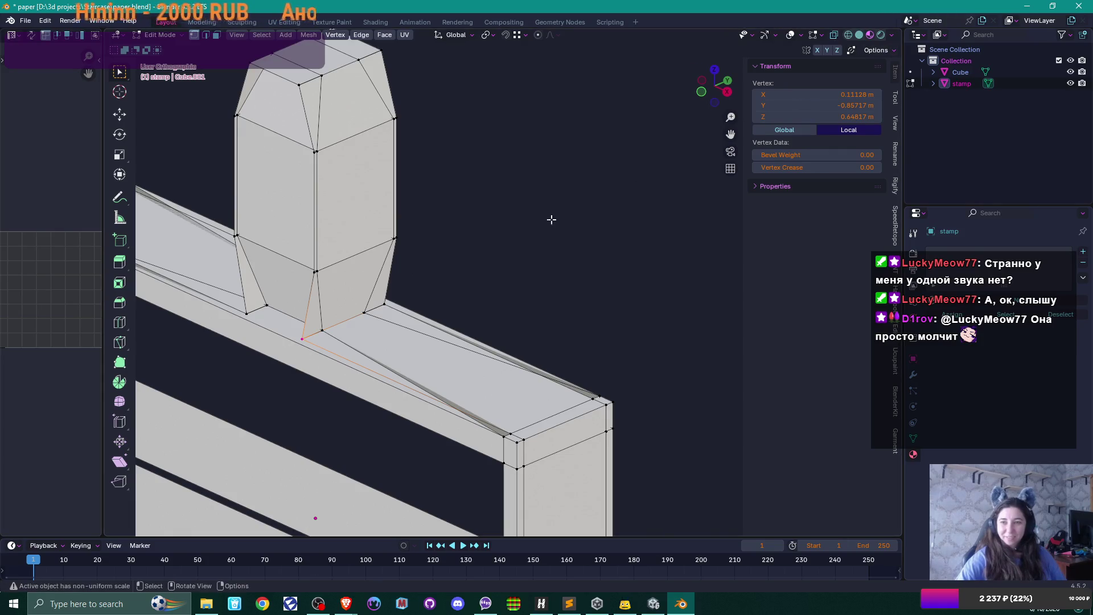
Vertex-slide the handle-base vertex and a vertex on the handle's lower bevel along their edges.
key(shift+v)
click(387, 306)
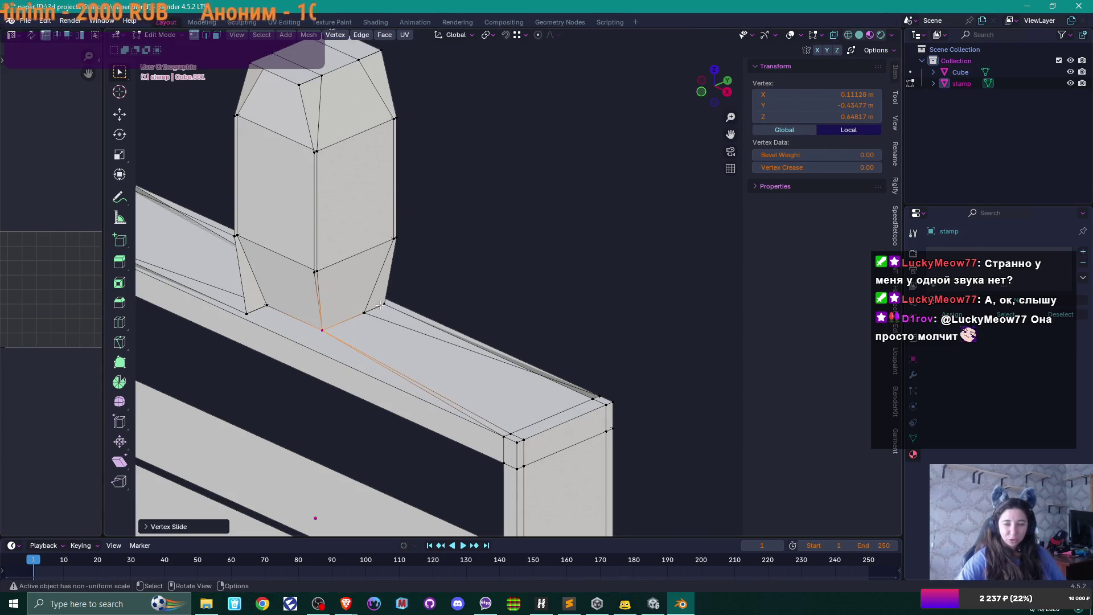
mouse_move(387, 300)
mouse_down()
mouse_move(457, 310)
mouse_move(330, 312)
mouse_move(398, 290)
mouse_move(305, 261)
mouse_up()
click(306, 262)
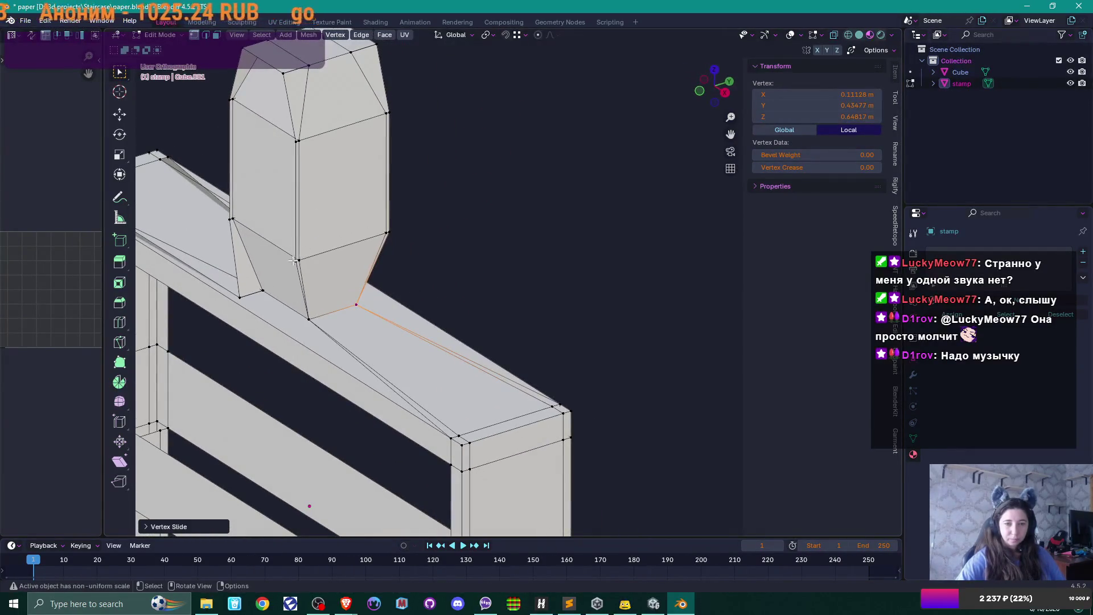
key(shift+v)
click(344, 247)
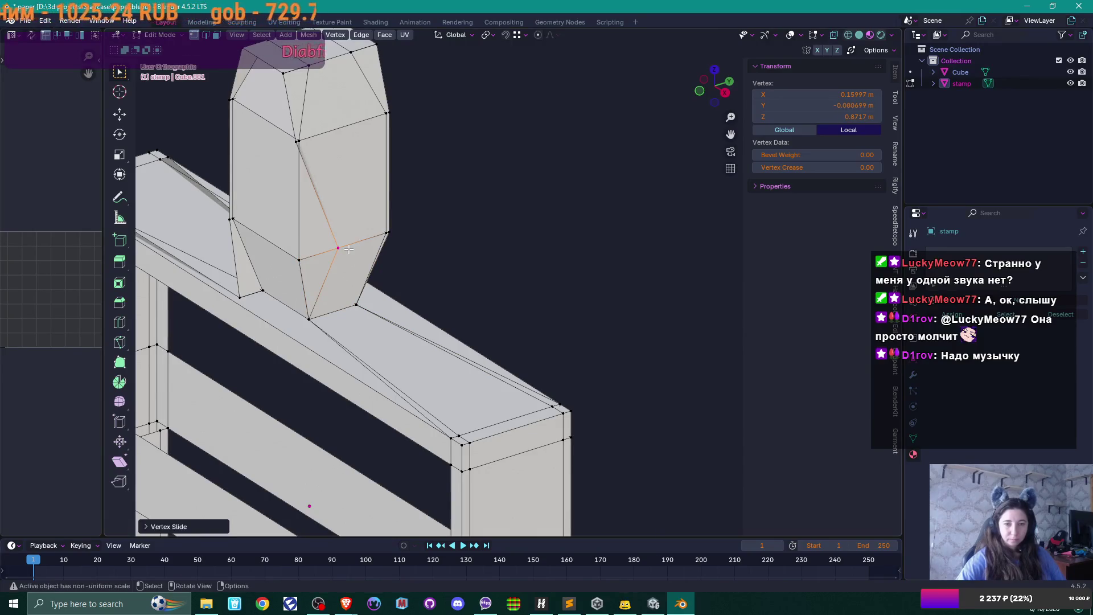
Slide the upper-bevel vertex and the top vertex of the handle along their edges.
click(397, 233)
click(385, 235)
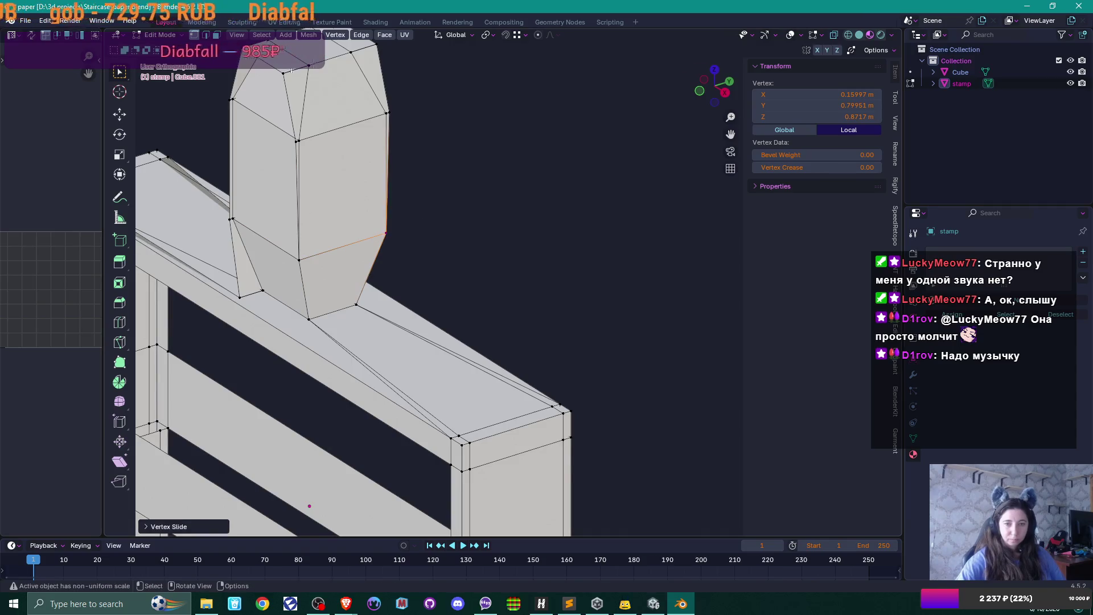
click(292, 141)
key(shift+v)
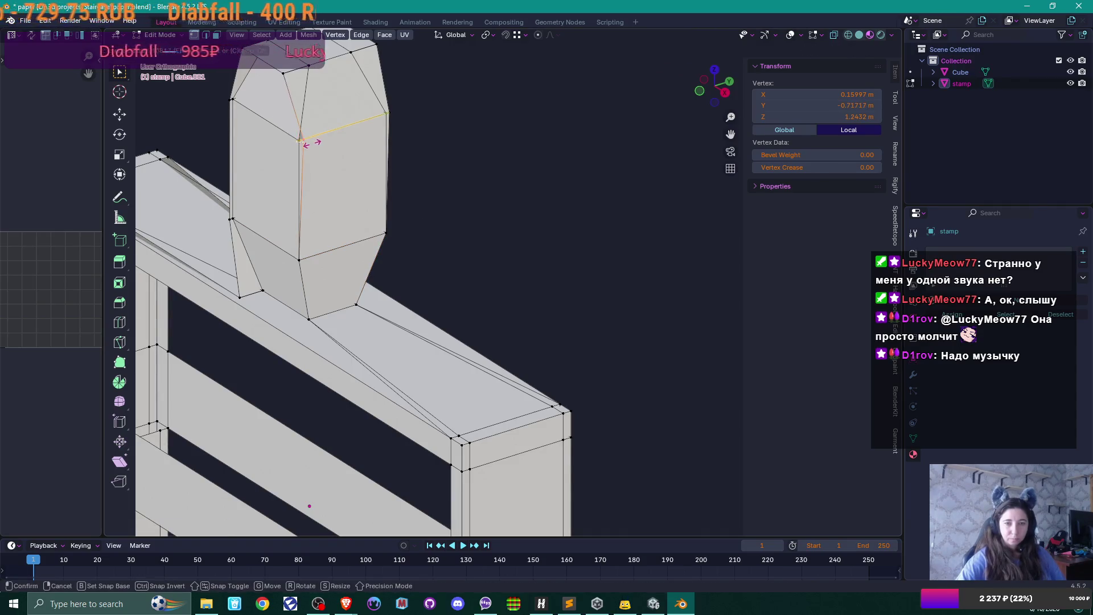
click(308, 142)
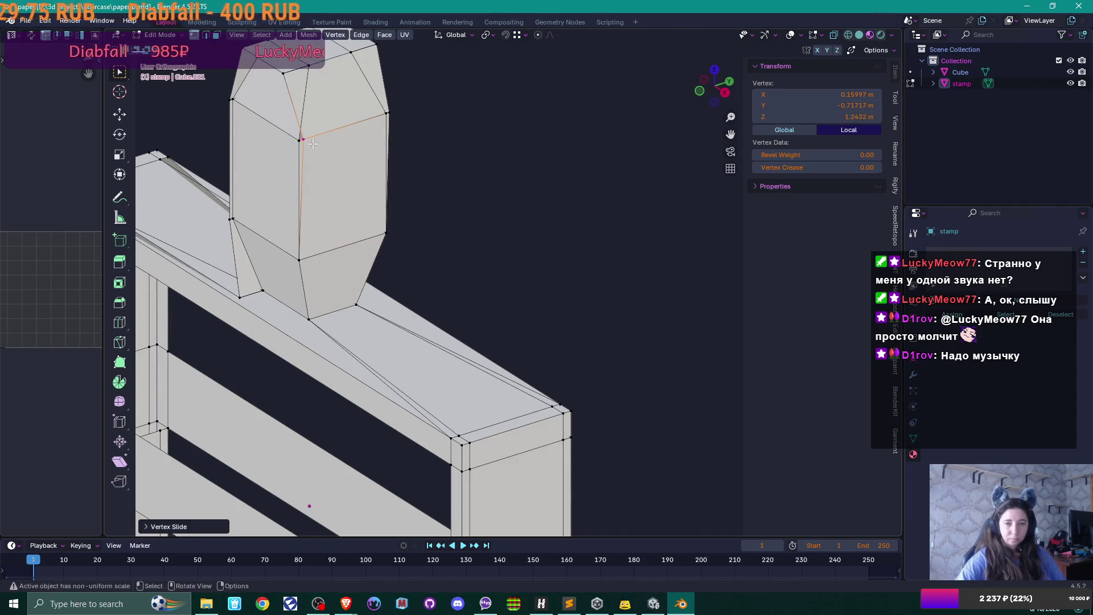
click(287, 85)
click(320, 80)
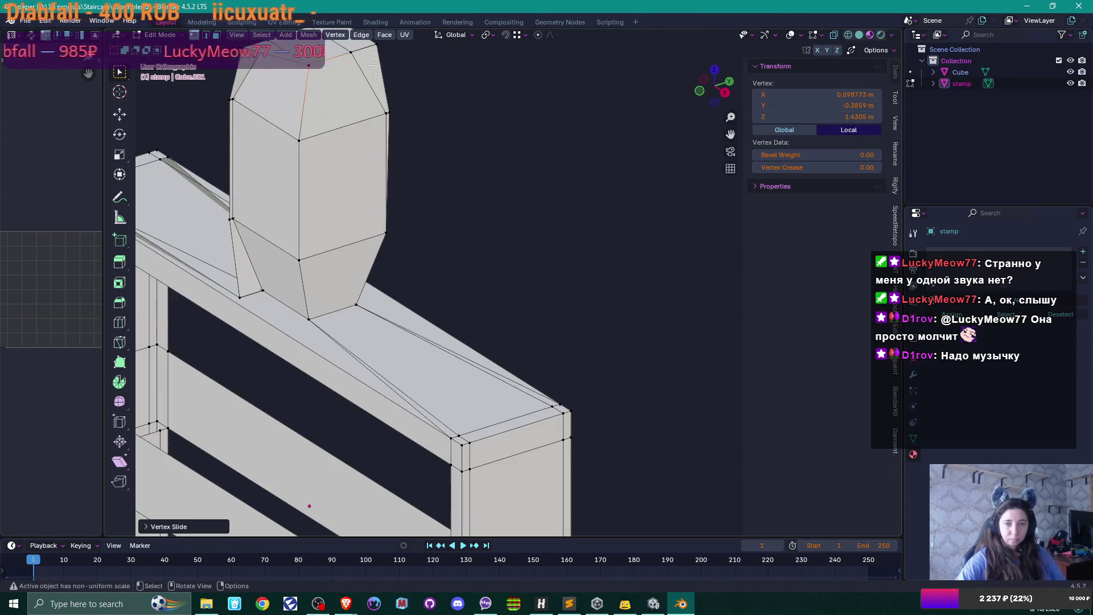
Select the edge loop around the handle top and move it to a new position.
scroll(403, 105, down, 1)
alt+click(399, 81)
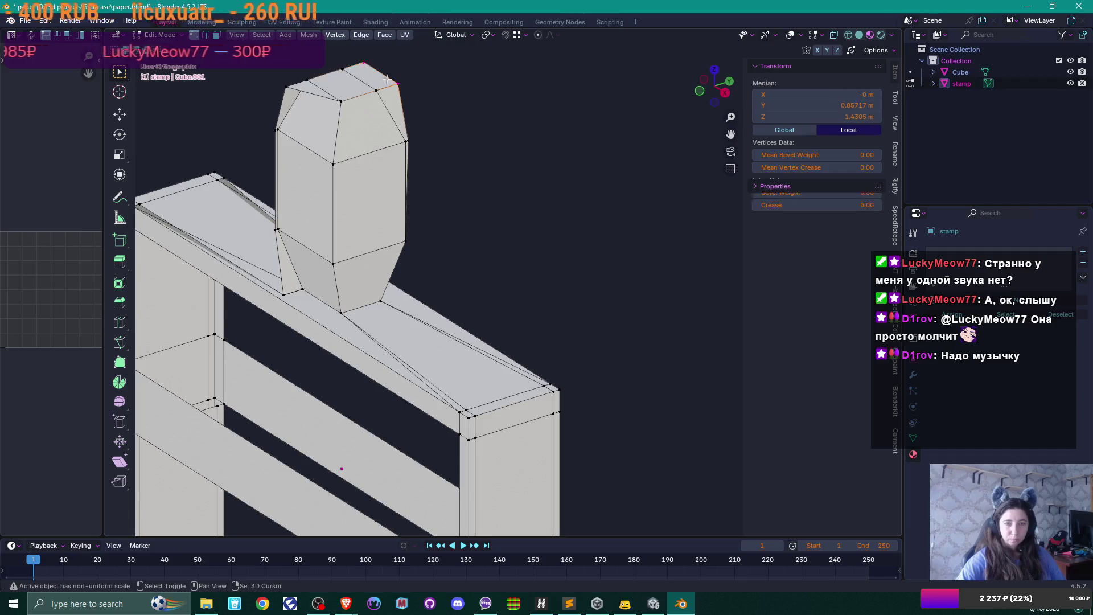
key(g)
key(g)
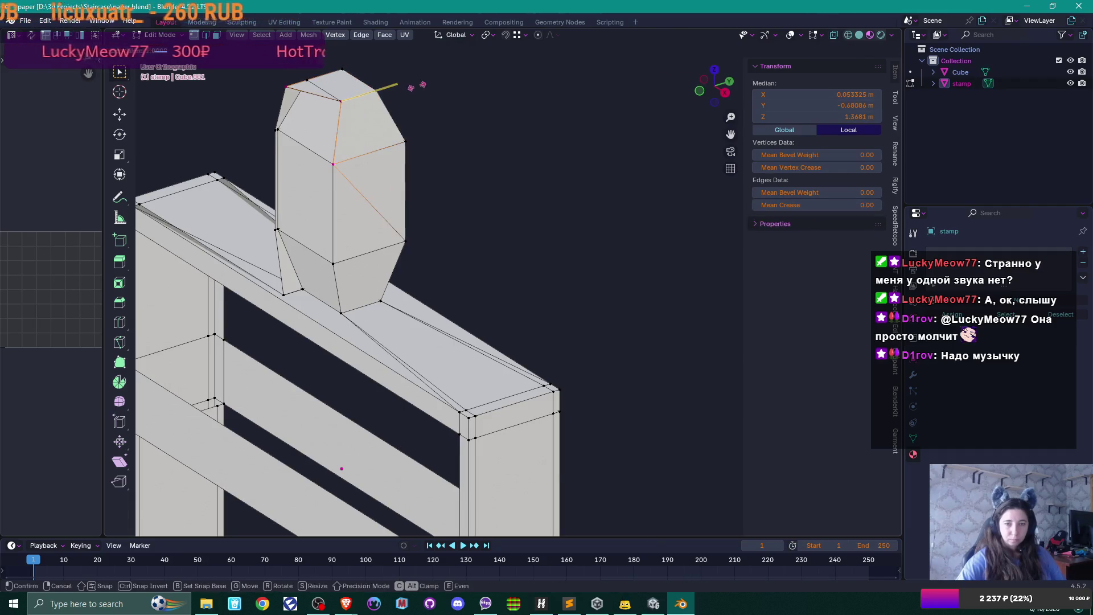
click(397, 88)
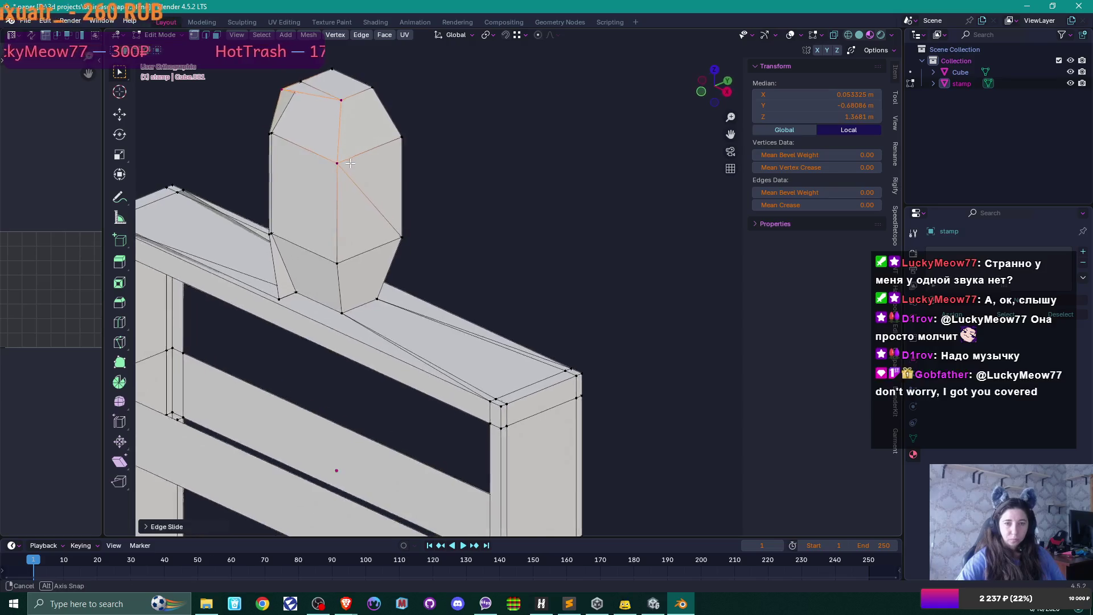
drag(350, 164, 291, 91)
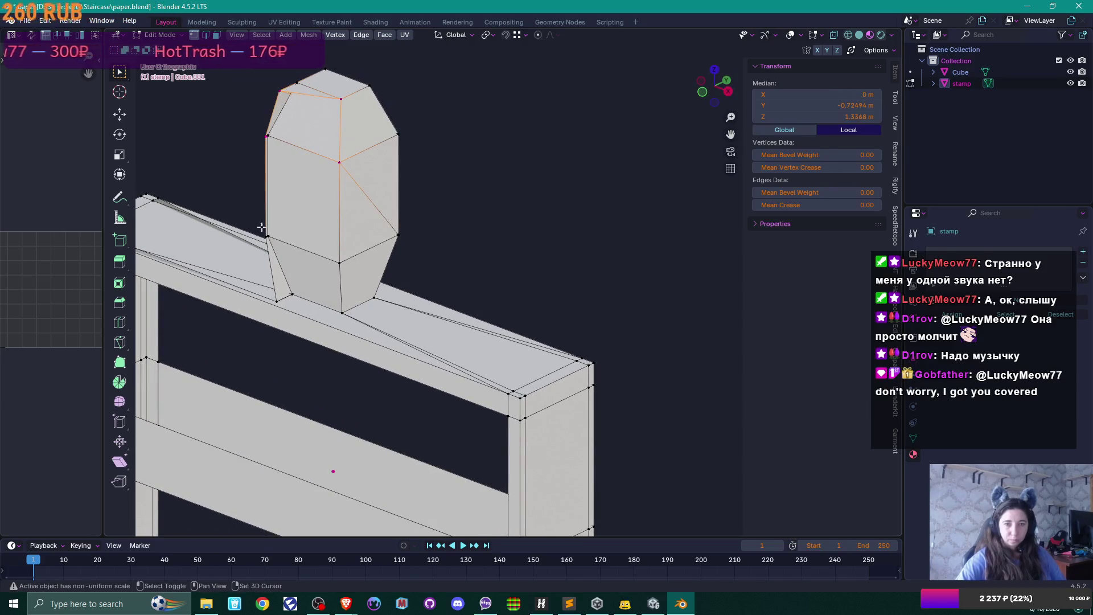
Insert a new edge loop across the stamp and slide it into place on the handle.
drag(254, 308, 427, 261)
key(ctrl+r)
click(282, 269)
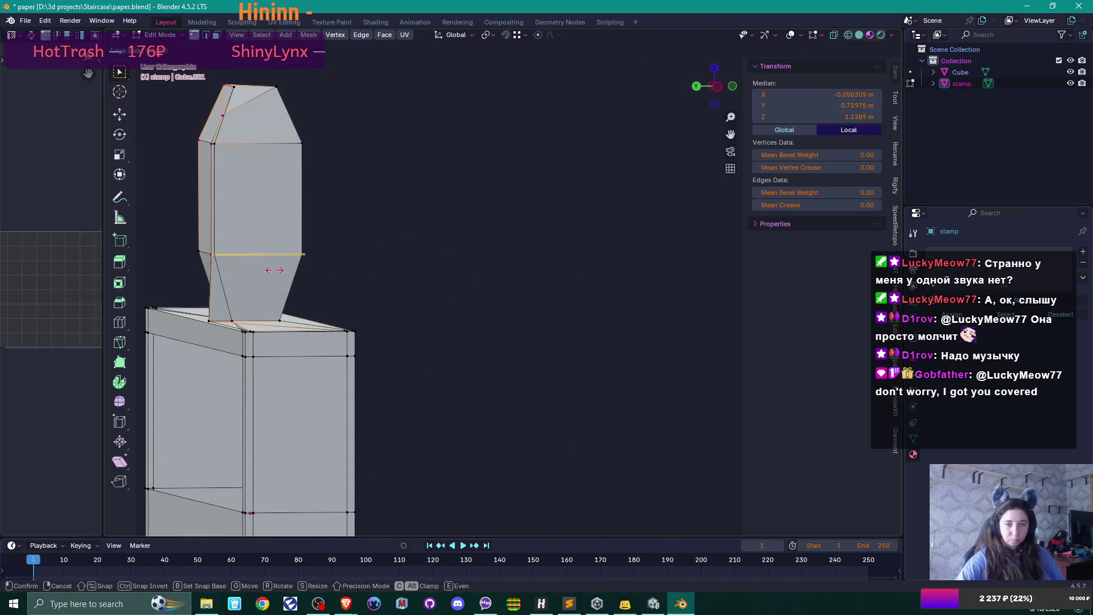
click(353, 255)
mouse_move(234, 61)
mouse_down()
mouse_move(290, 239)
mouse_move(319, 168)
mouse_up()
mouse_move(364, 198)
mouse_down()
mouse_move(325, 222)
mouse_move(336, 209)
mouse_move(359, 256)
mouse_move(402, 246)
mouse_move(422, 283)
mouse_move(504, 215)
mouse_move(332, 258)
mouse_up()
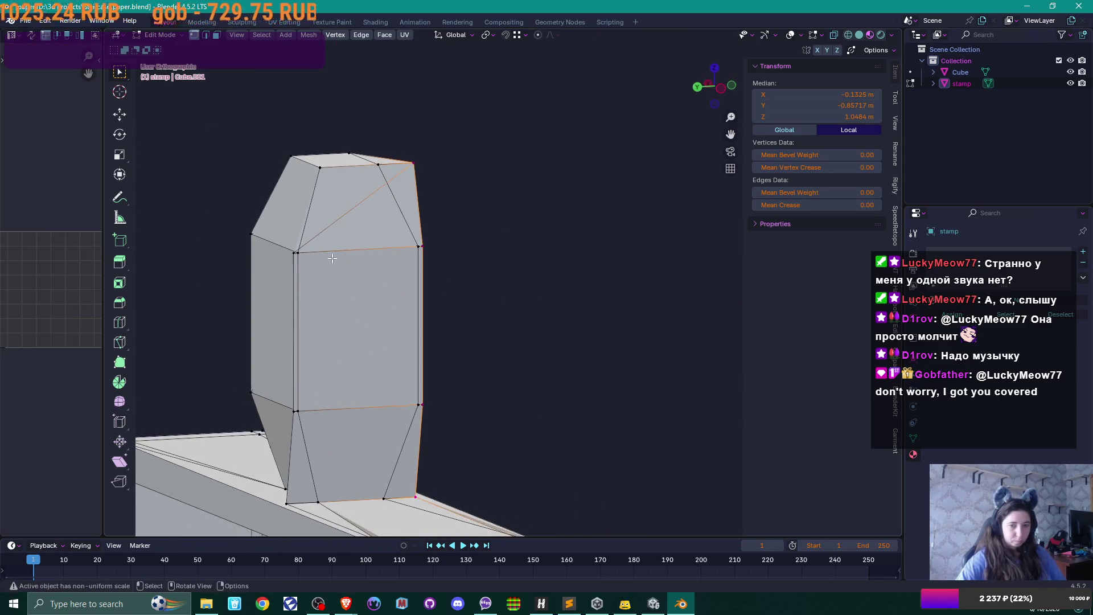
Vertex-slide two pairs of vertices on the handle's side edges to tidy its faces.
click(296, 251)
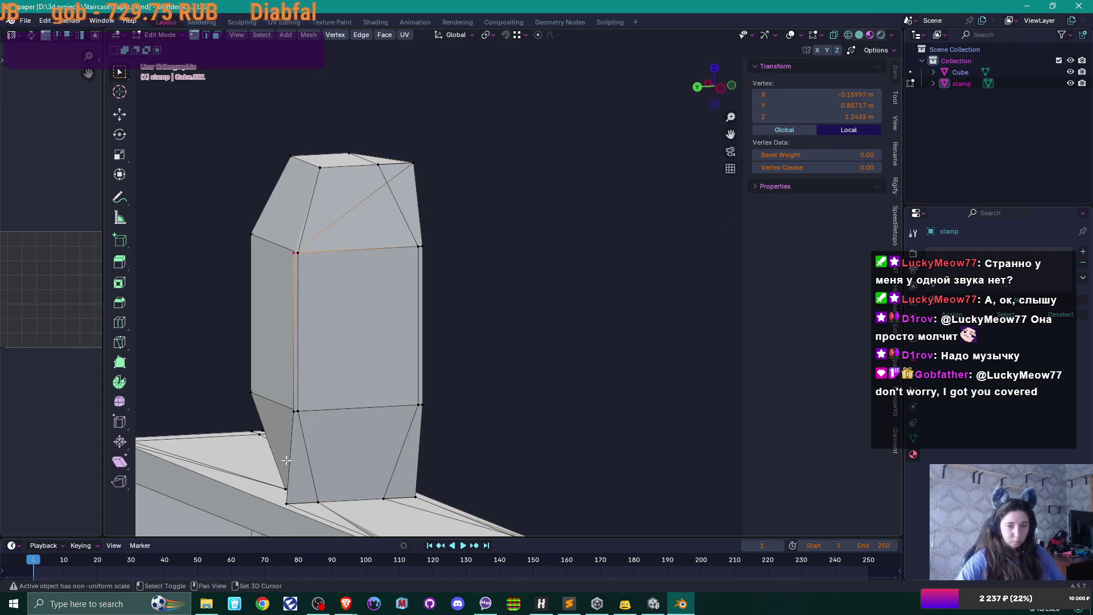
shift+click(292, 411)
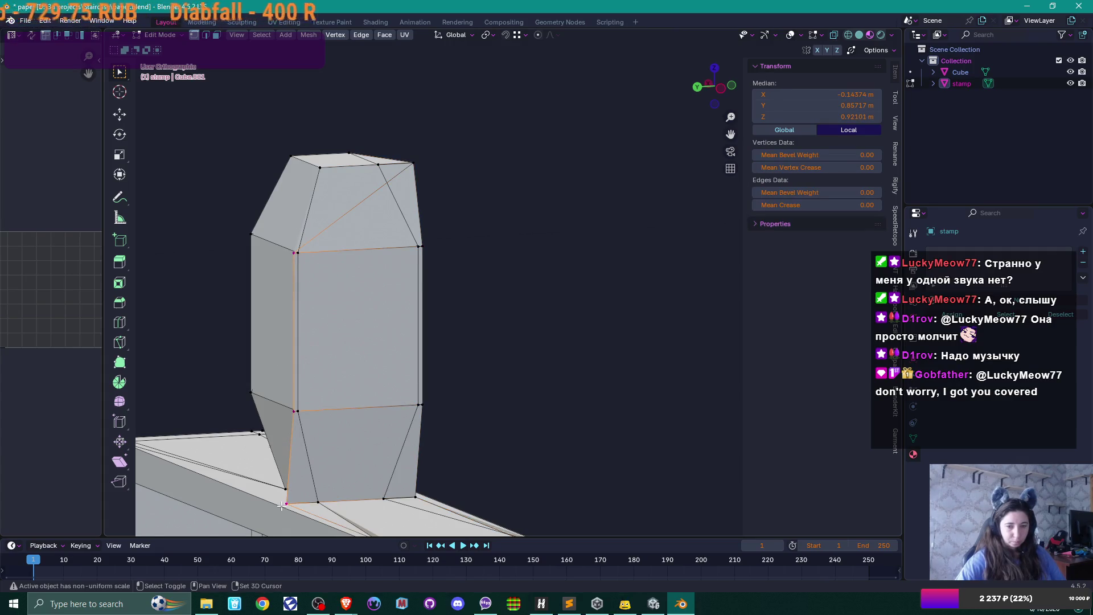
key(shift+v)
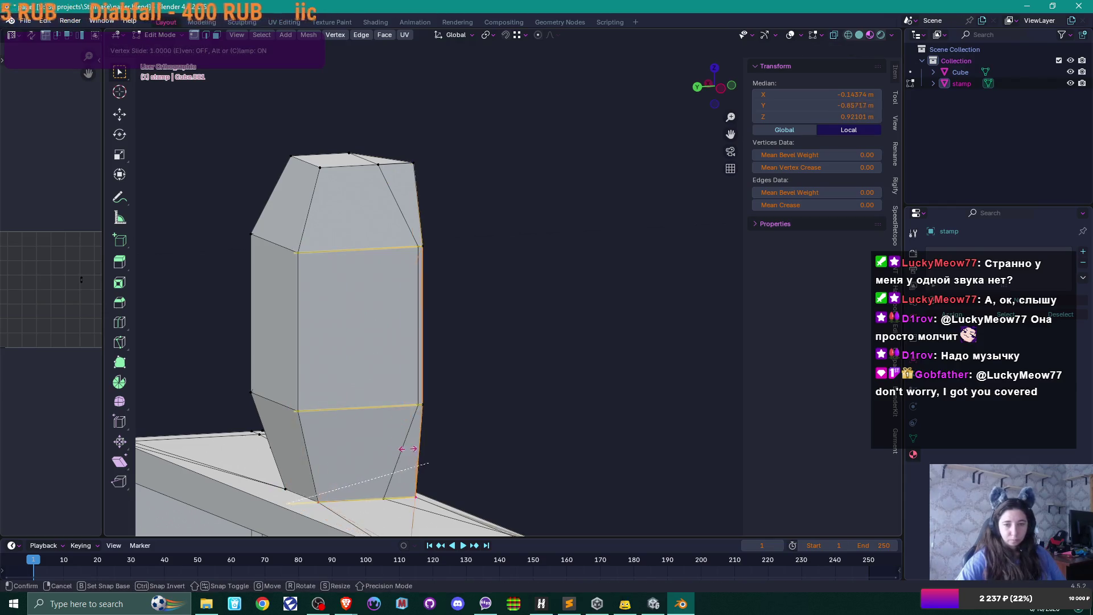
click(415, 449)
mouse_move(488, 376)
mouse_down()
mouse_move(355, 386)
mouse_move(408, 249)
mouse_up()
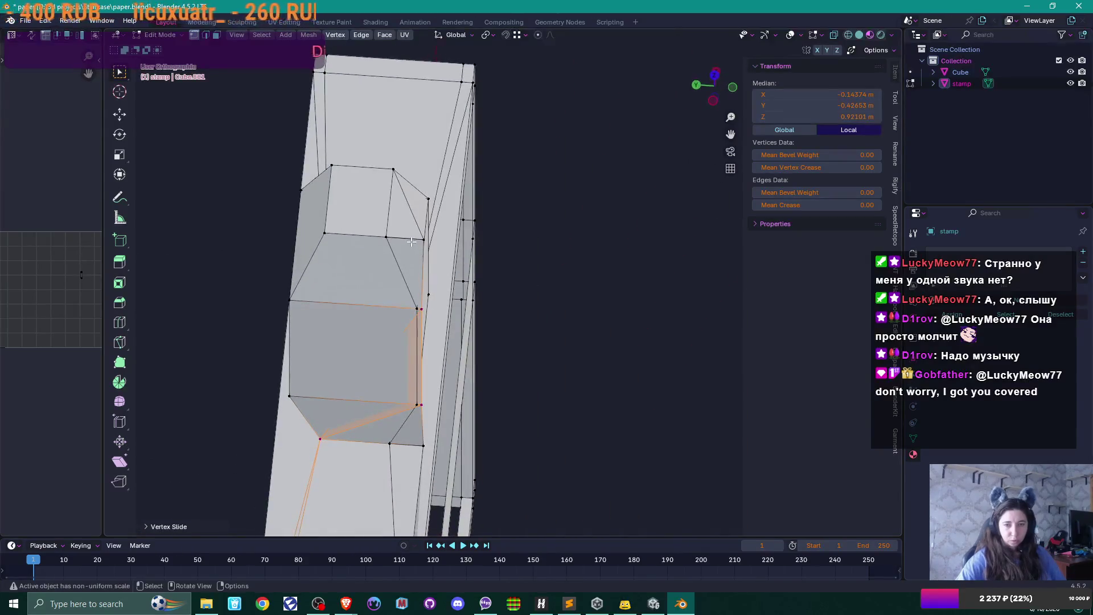
click(409, 249)
shift+click(416, 312)
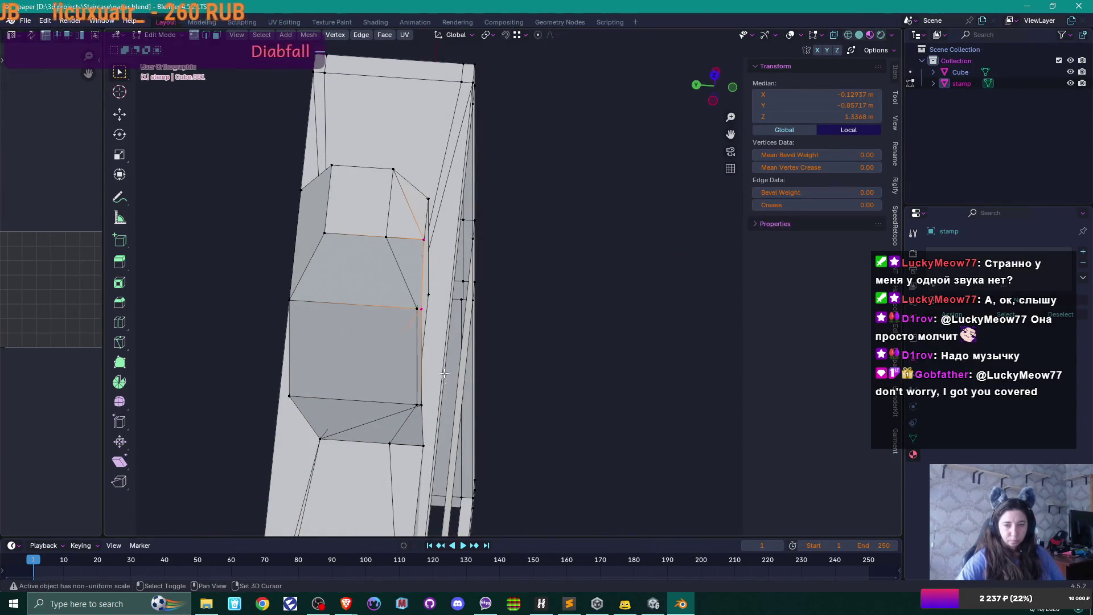
key(shift+v)
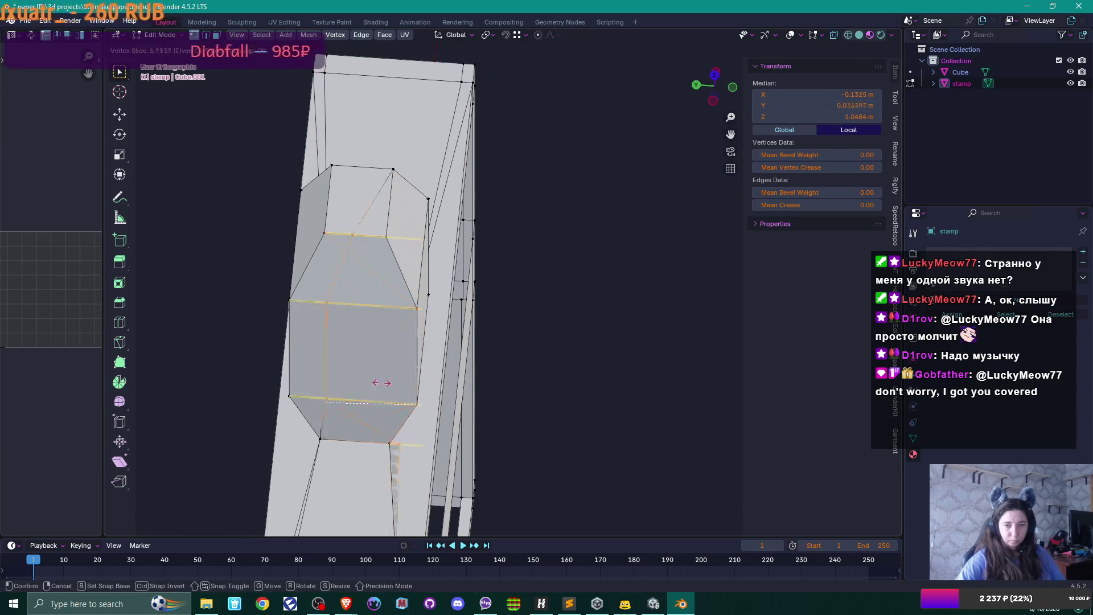
click(342, 384)
Turn on X-ray, switch to edge select and pick the diagonal edge on the handle's face.
drag(345, 387, 407, 371)
key(alt+z)
scroll(408, 371, up, 5)
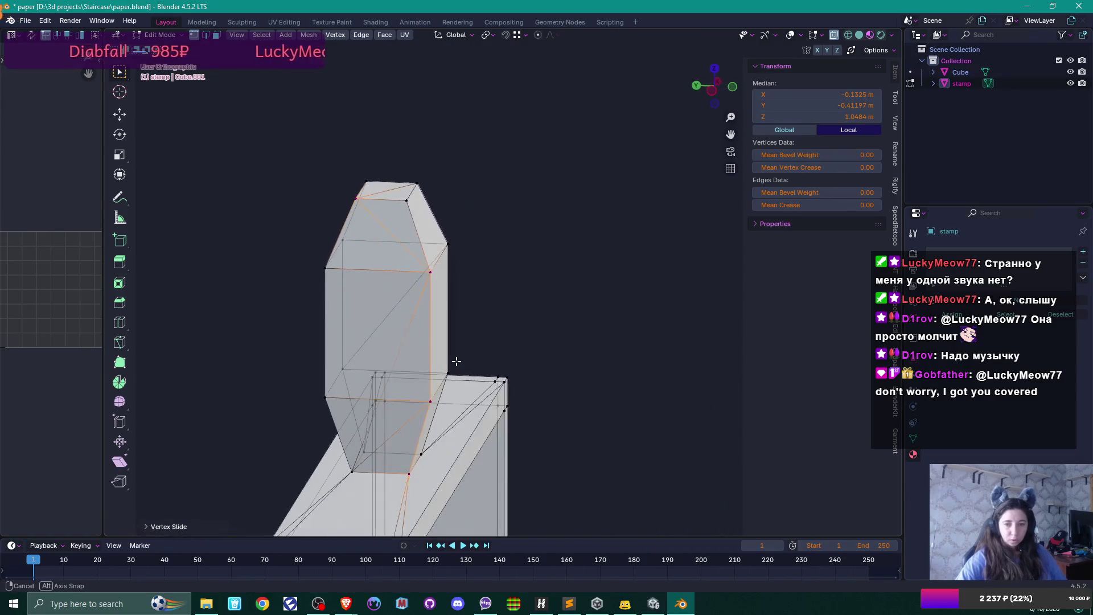
drag(428, 318, 438, 308)
key(2)
click(445, 299)
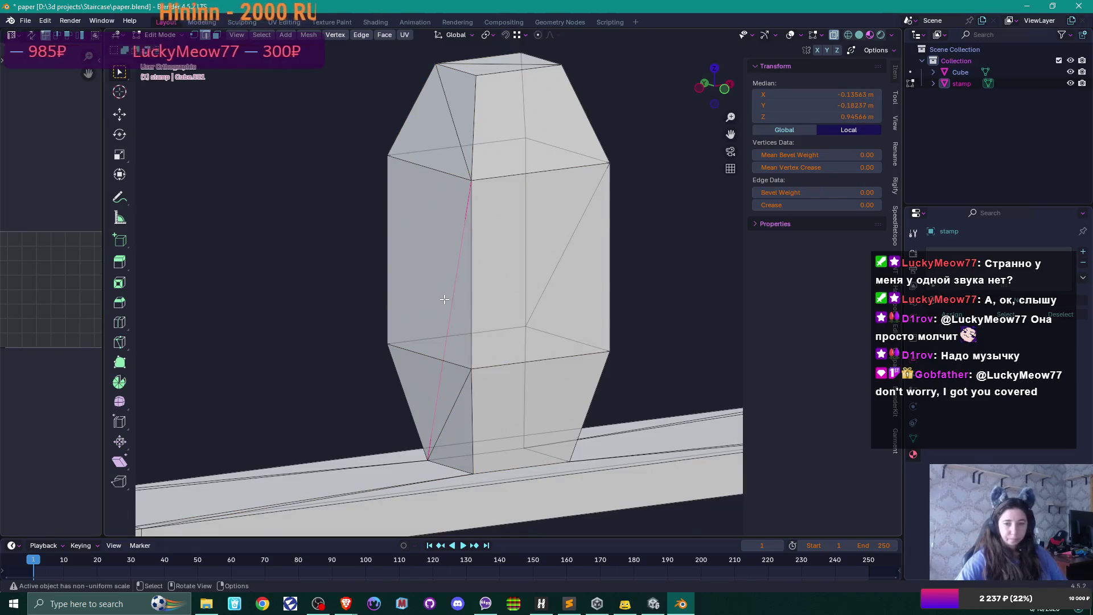
key(z)
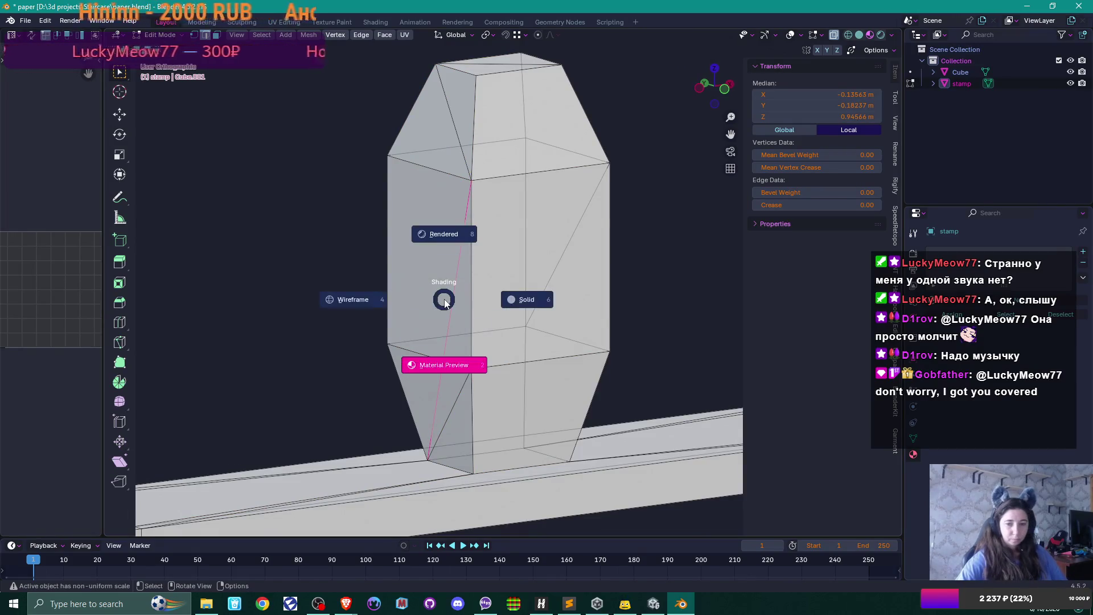
key(Escape)
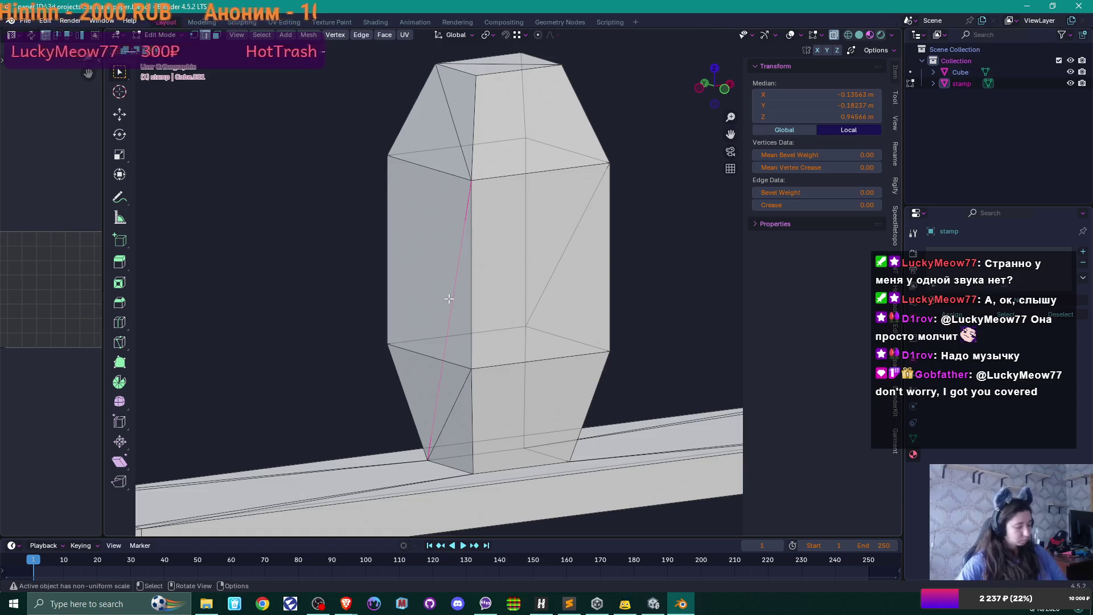
Dissolve and delete the diagonal edge on the handle's side face, then select all vertices.
key(x)
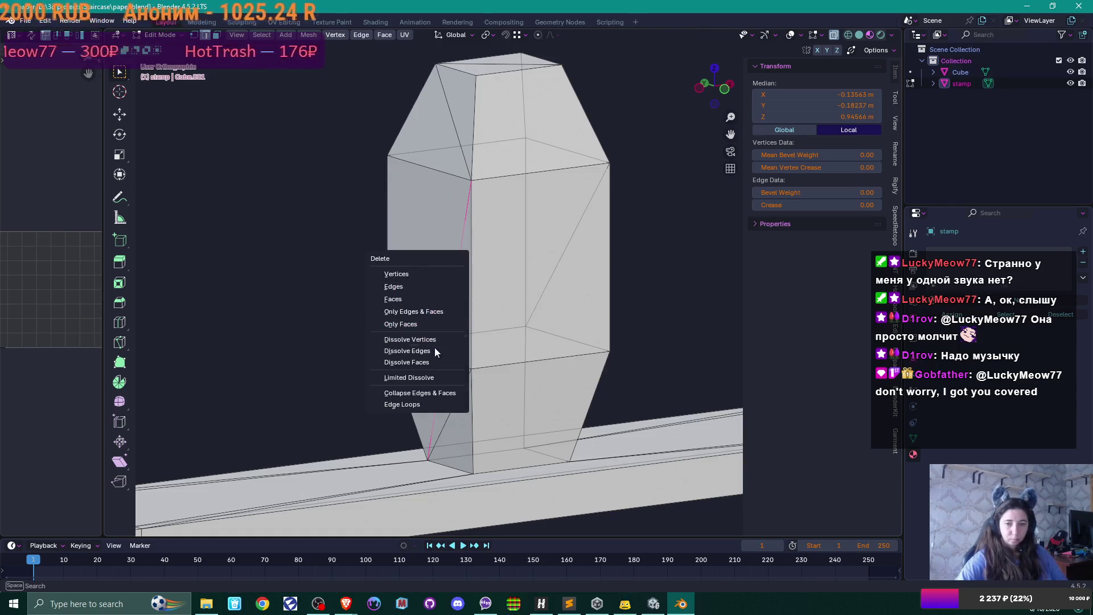
click(434, 350)
key(x)
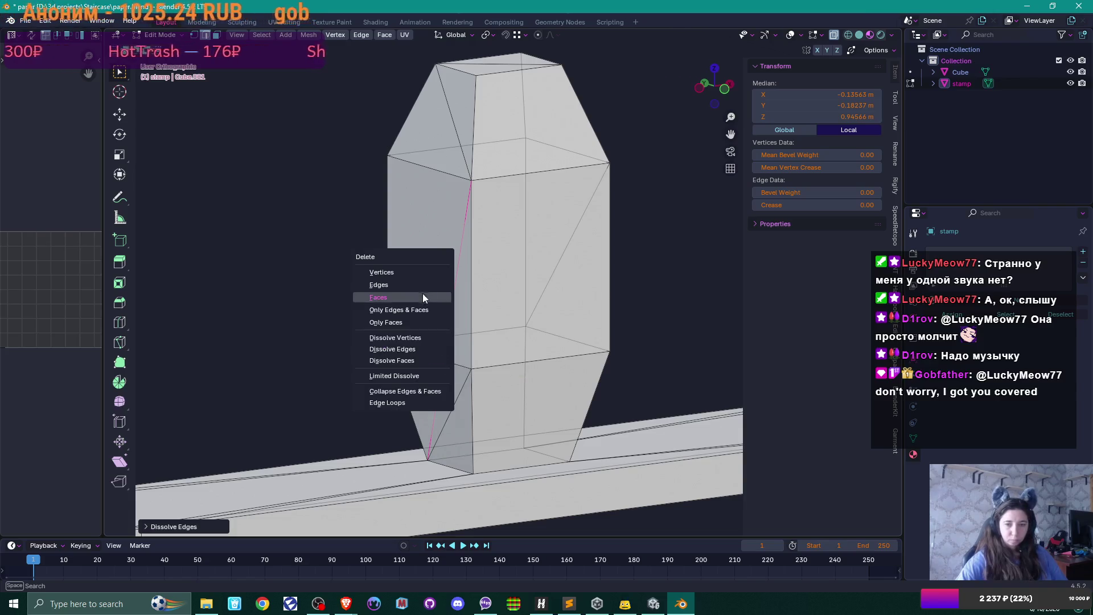
click(423, 284)
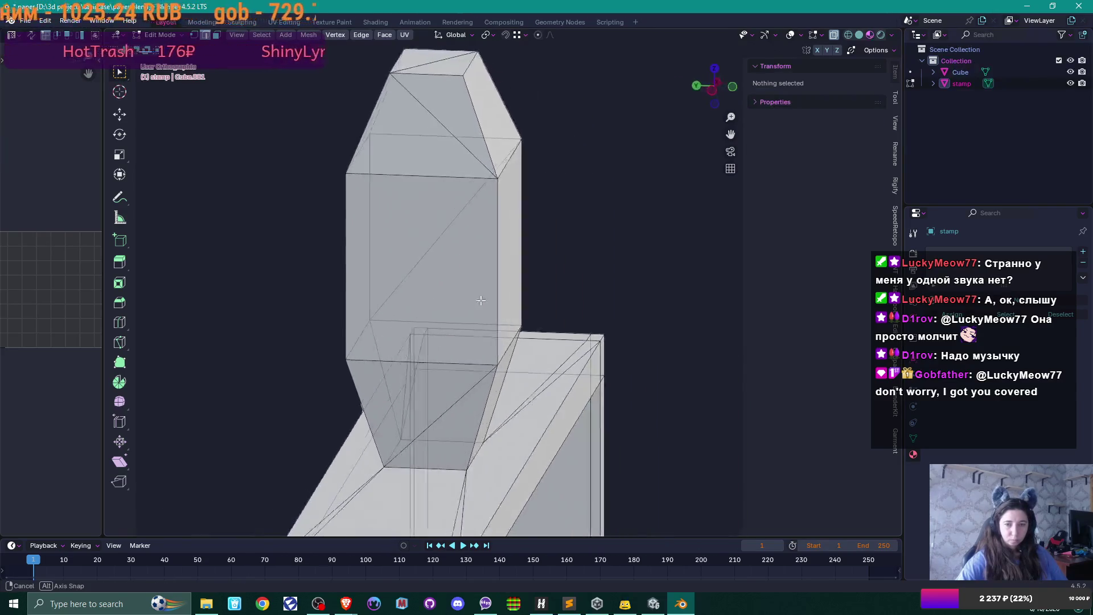
mouse_move(414, 305)
mouse_down()
mouse_move(375, 329)
mouse_move(443, 274)
mouse_move(388, 264)
mouse_move(281, 302)
mouse_up()
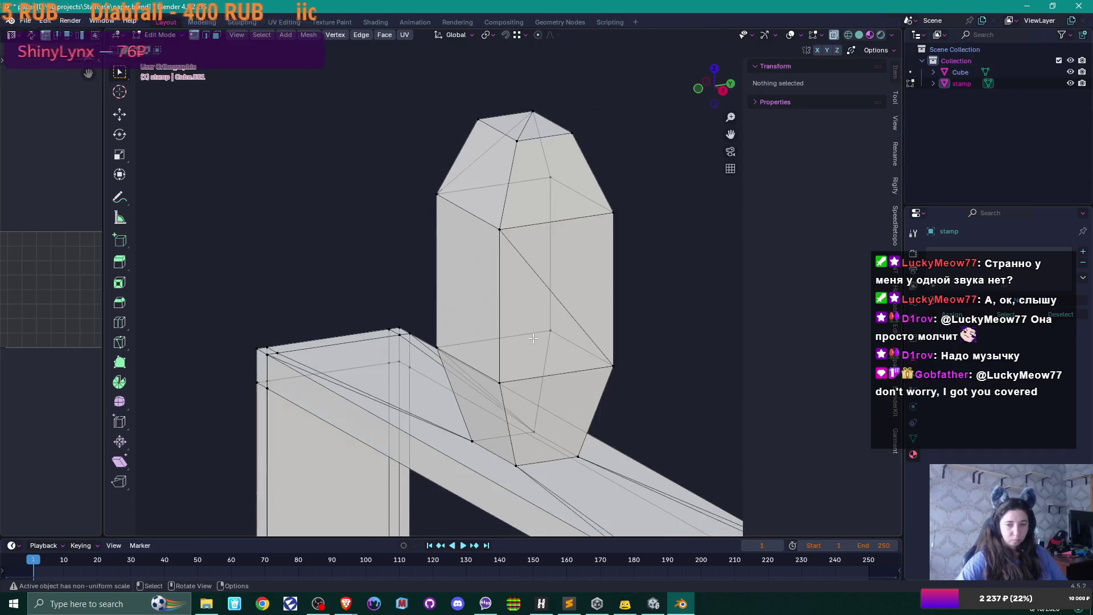
key(a)
key(m)
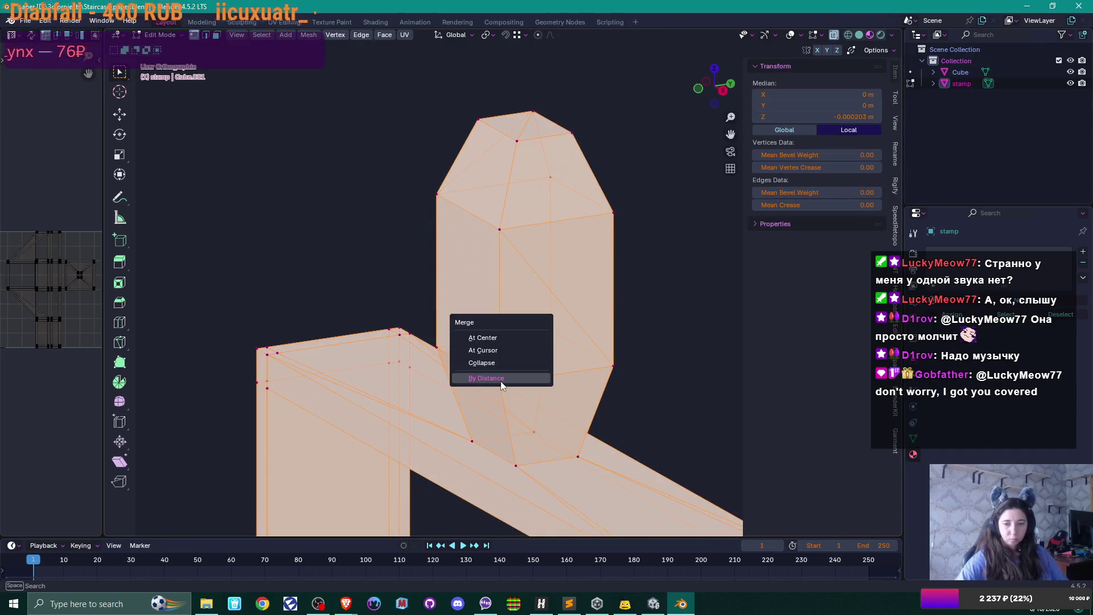
click(500, 385)
key(Tab)
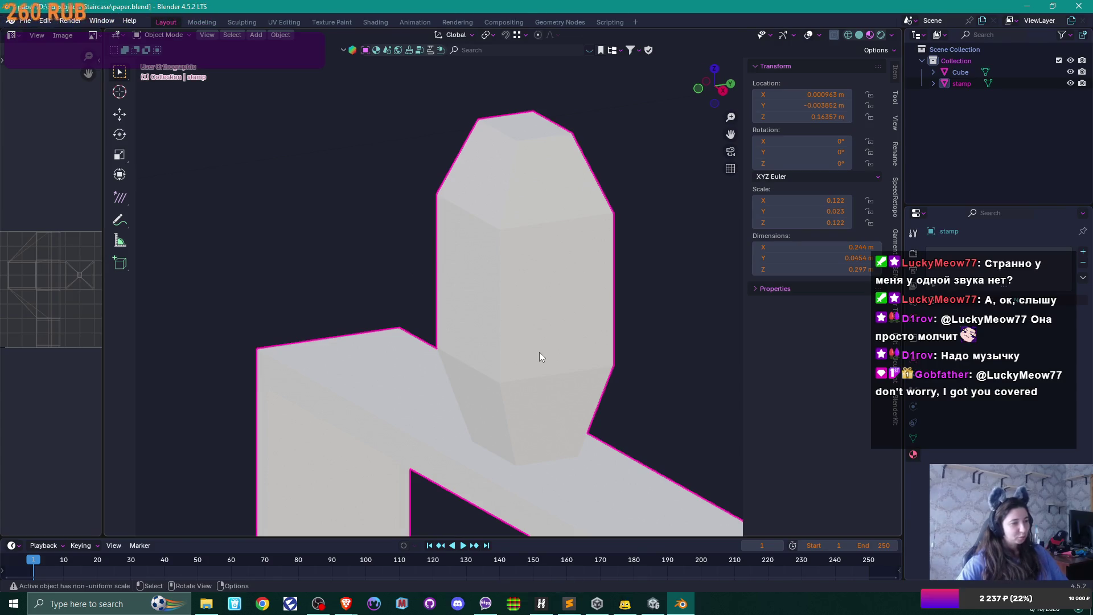
mouse_move(409, 326)
mouse_down()
mouse_move(593, 308)
mouse_move(681, 324)
mouse_move(575, 370)
mouse_move(556, 181)
mouse_up()
scroll(676, 328, down, 4)
key(Tab)
scroll(551, 322, up, 6)
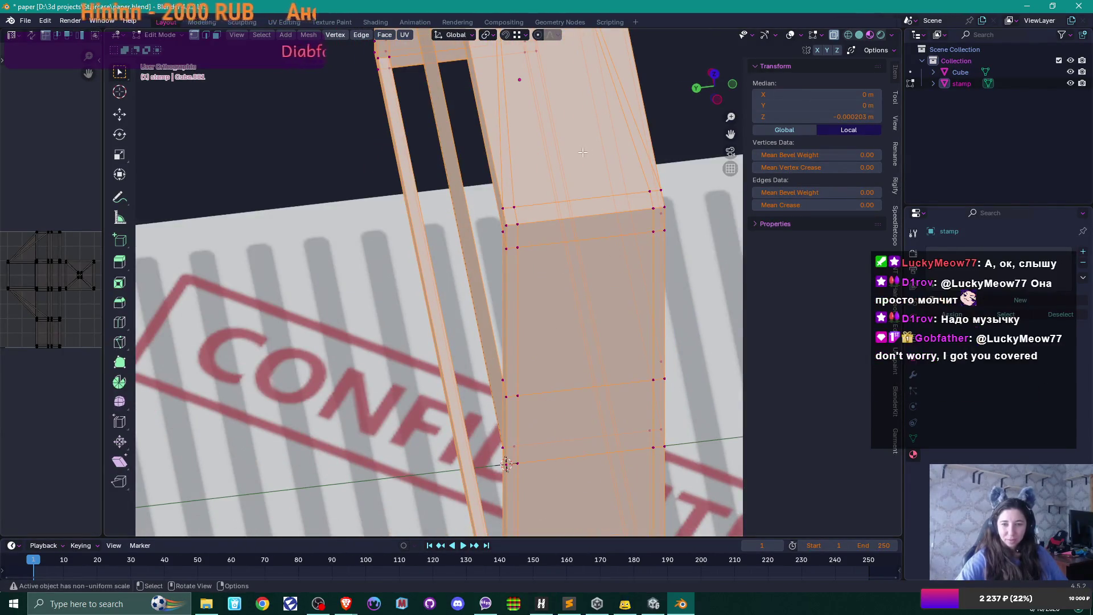
scroll(520, 200, down, 5)
click(514, 208)
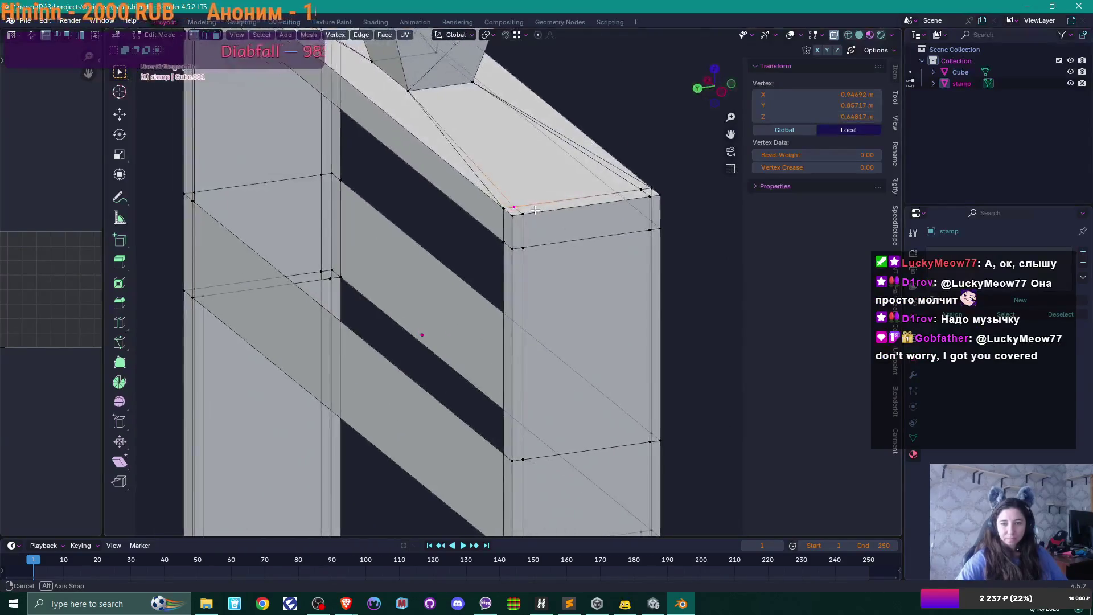
scroll(535, 210, down, 3)
key(KP_1)
key(Tab)
scroll(552, 240, down, 2)
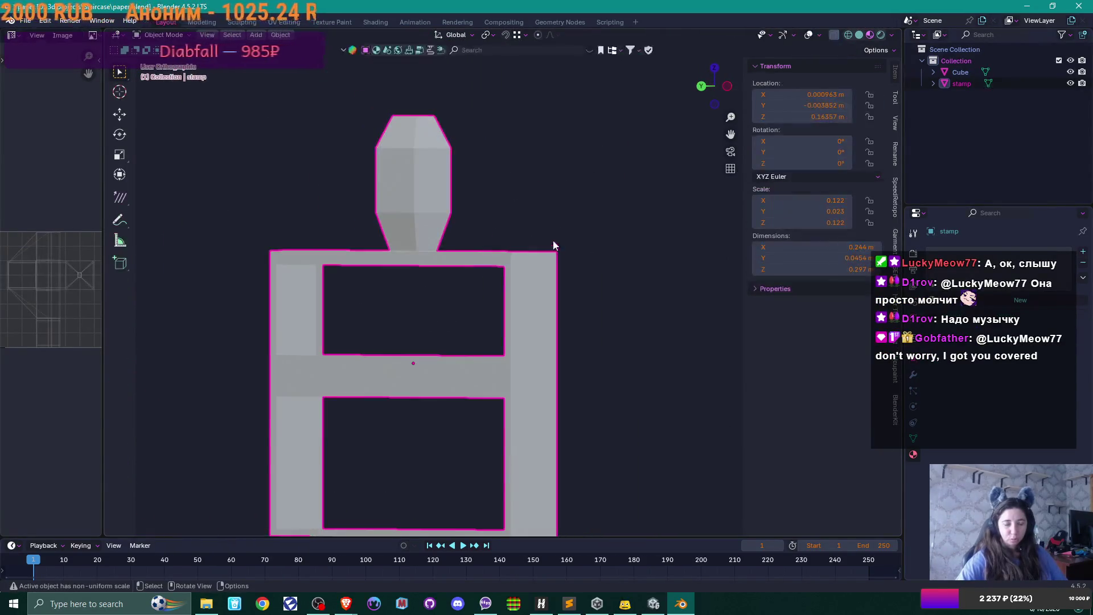
mouse_move(551, 283)
mouse_down()
mouse_move(394, 288)
mouse_move(387, 306)
mouse_move(431, 311)
mouse_move(380, 329)
mouse_move(415, 298)
mouse_move(417, 252)
mouse_move(415, 329)
mouse_move(391, 370)
mouse_move(420, 312)
mouse_move(488, 295)
mouse_up()
key(Tab)
scroll(420, 330, up, 1)
key(2)
scroll(415, 312, up, 2)
click(366, 371)
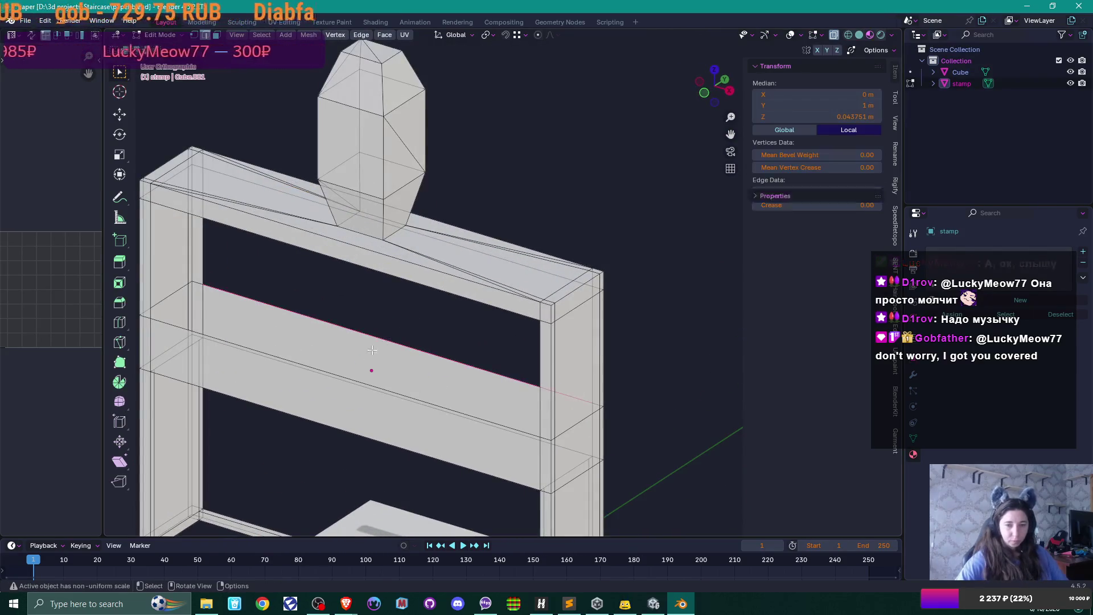
mouse_move(320, 376)
mouse_down()
mouse_move(342, 366)
mouse_move(347, 393)
mouse_move(325, 428)
mouse_up()
shift+click(342, 366)
click(337, 425)
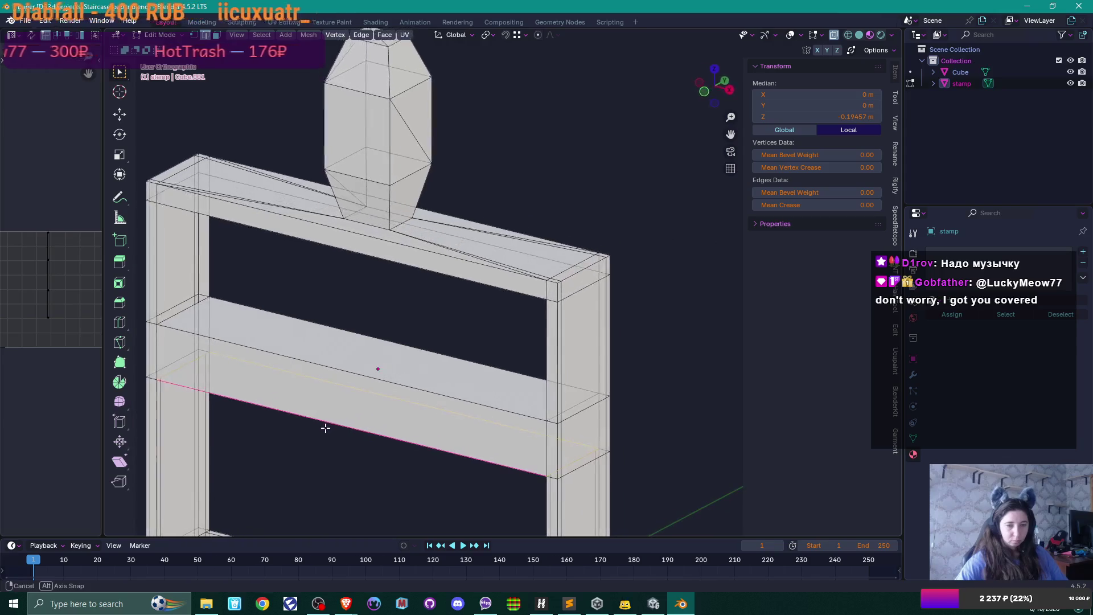
click(206, 256)
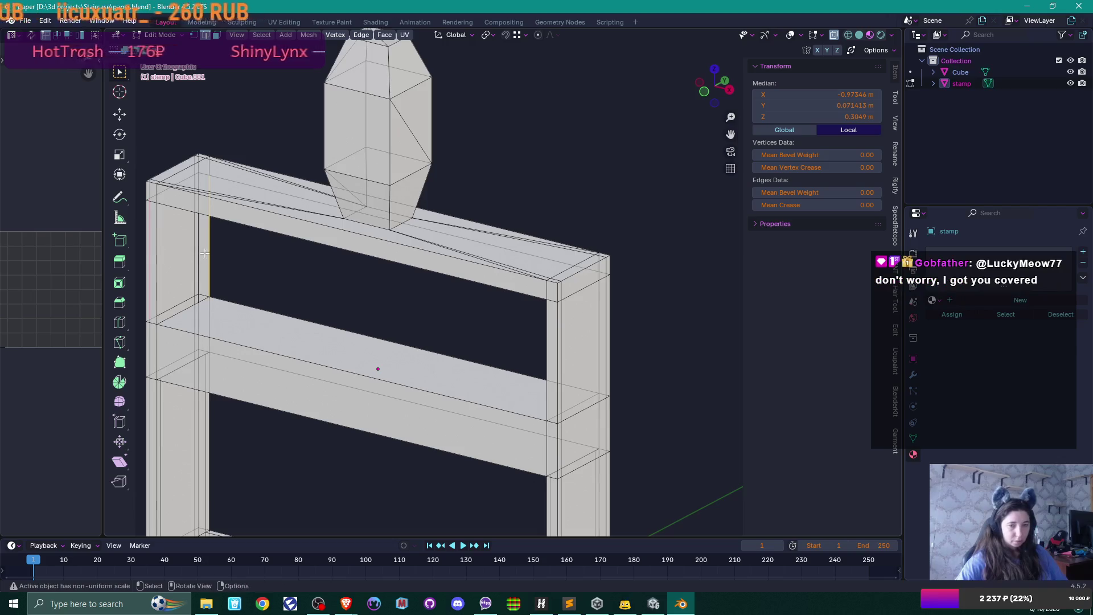
click(161, 271)
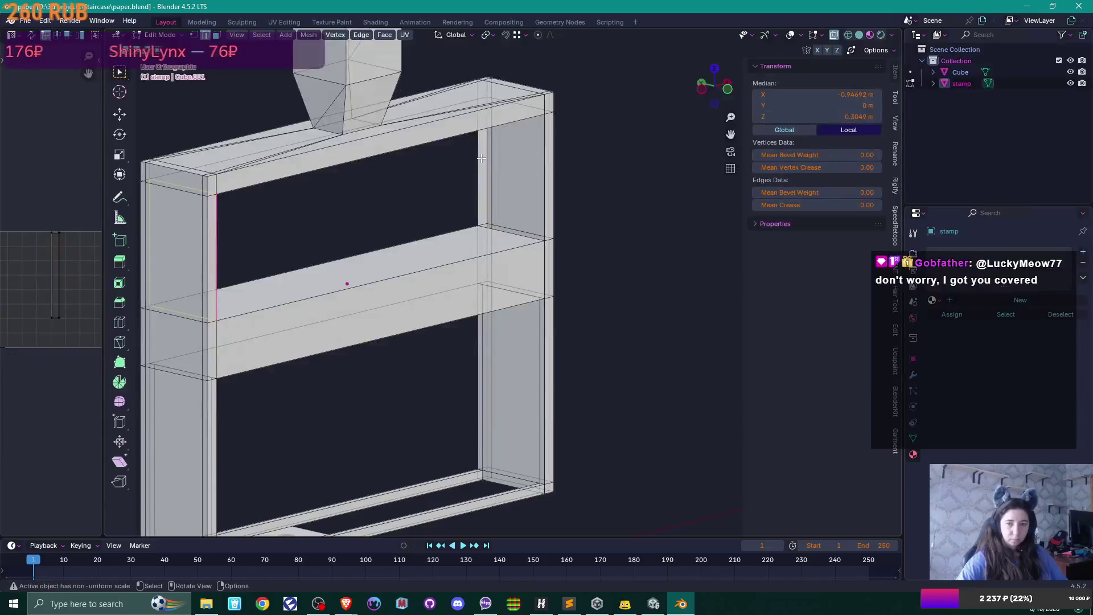
click(481, 158)
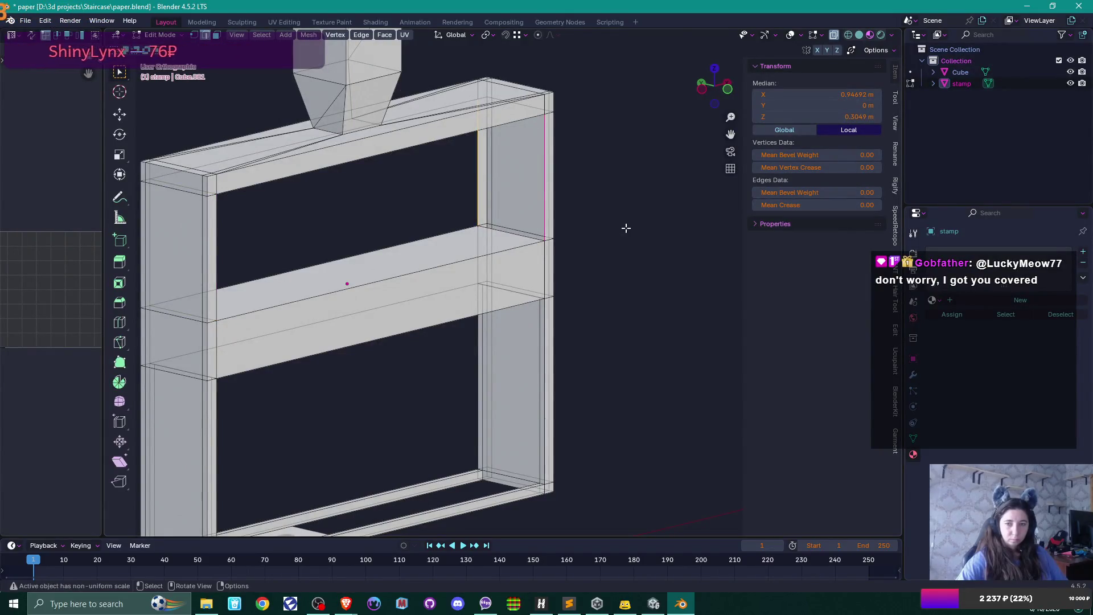
key(ctrl+KP_Add)
click(645, 242)
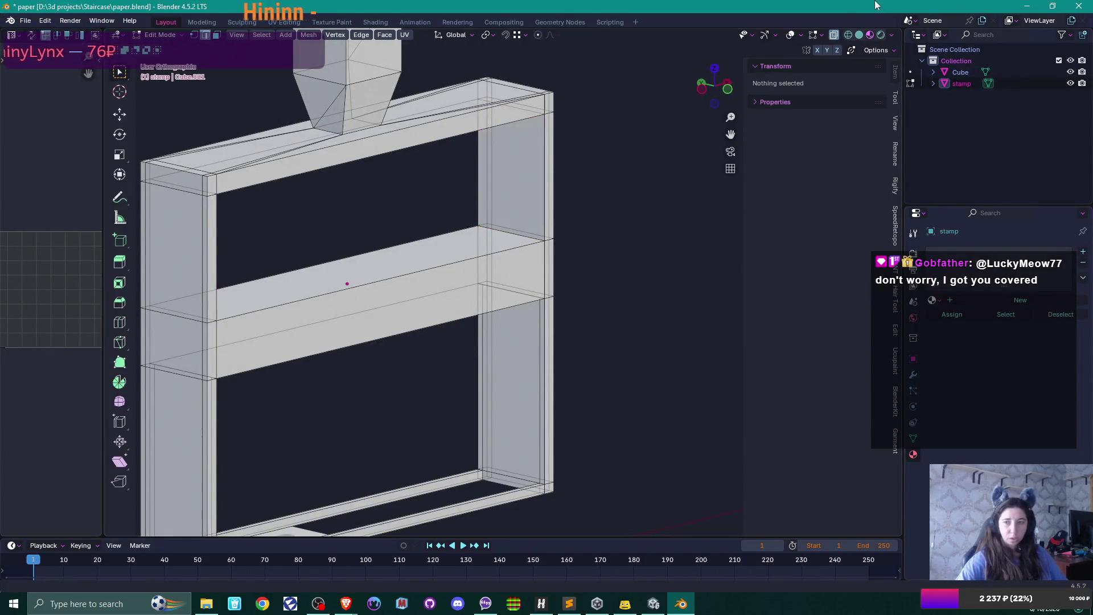
In Object Mode, enable the Face Orientation overlay and orbit to inspect the stamp's normals.
click(815, 37)
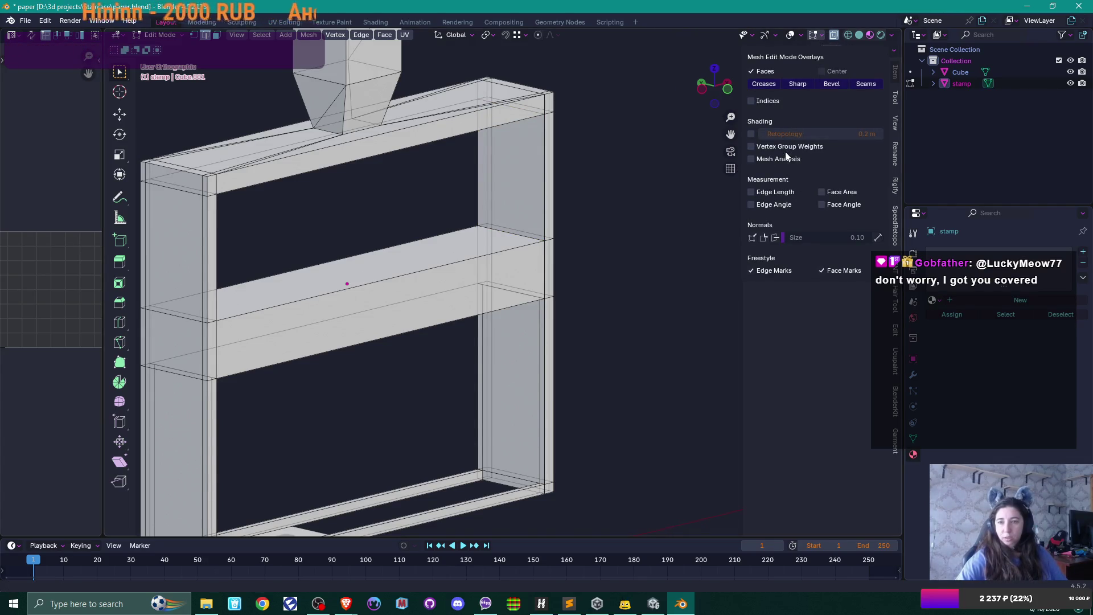
key(Tab)
click(819, 35)
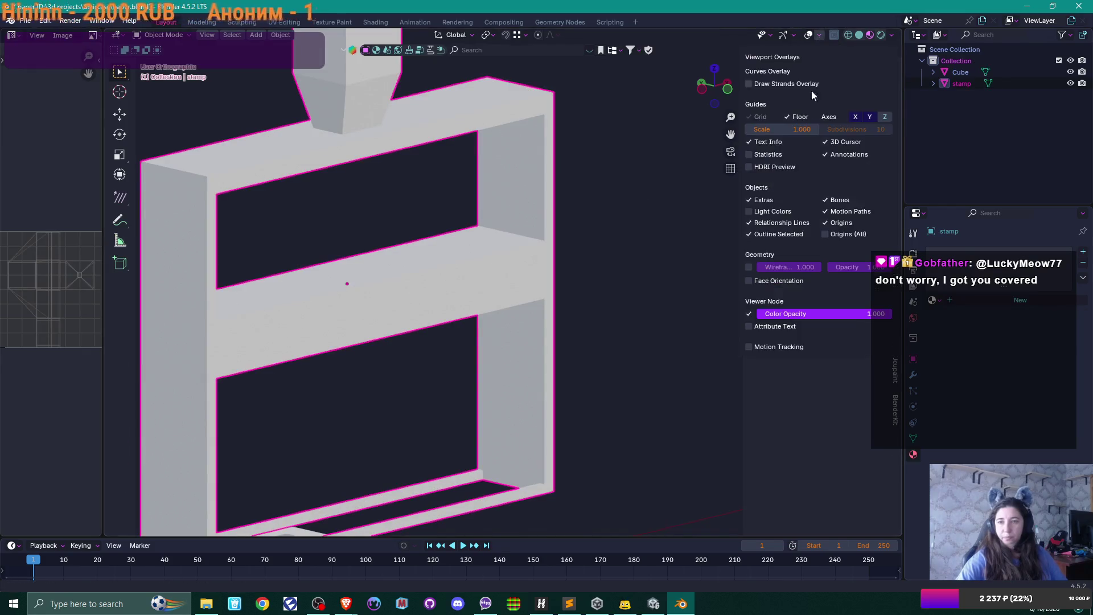
click(749, 280)
mouse_move(600, 299)
mouse_down()
mouse_move(610, 286)
mouse_move(522, 279)
mouse_move(473, 258)
mouse_up()
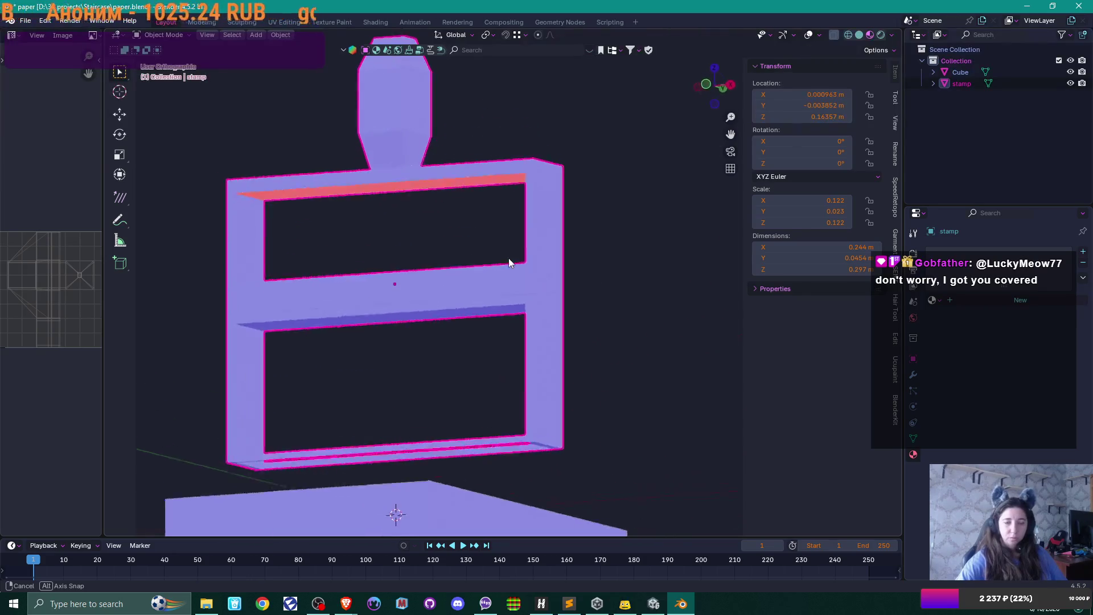
scroll(469, 255, up, 5)
scroll(512, 313, down, 4)
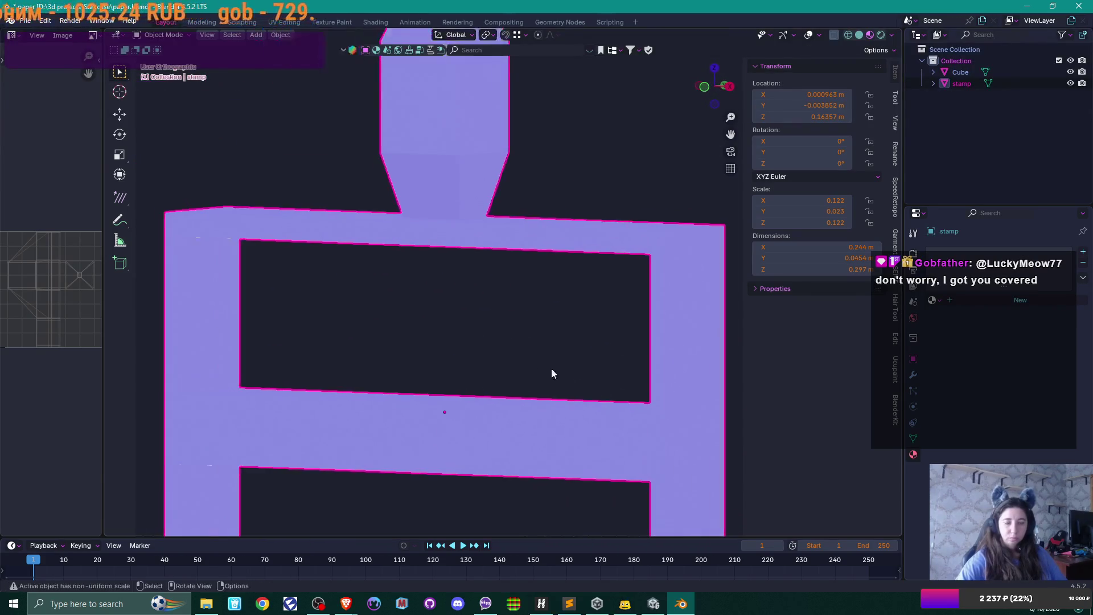
Back in Edit Mode, select edges on the top crossbar and the middle shelf.
key(Tab)
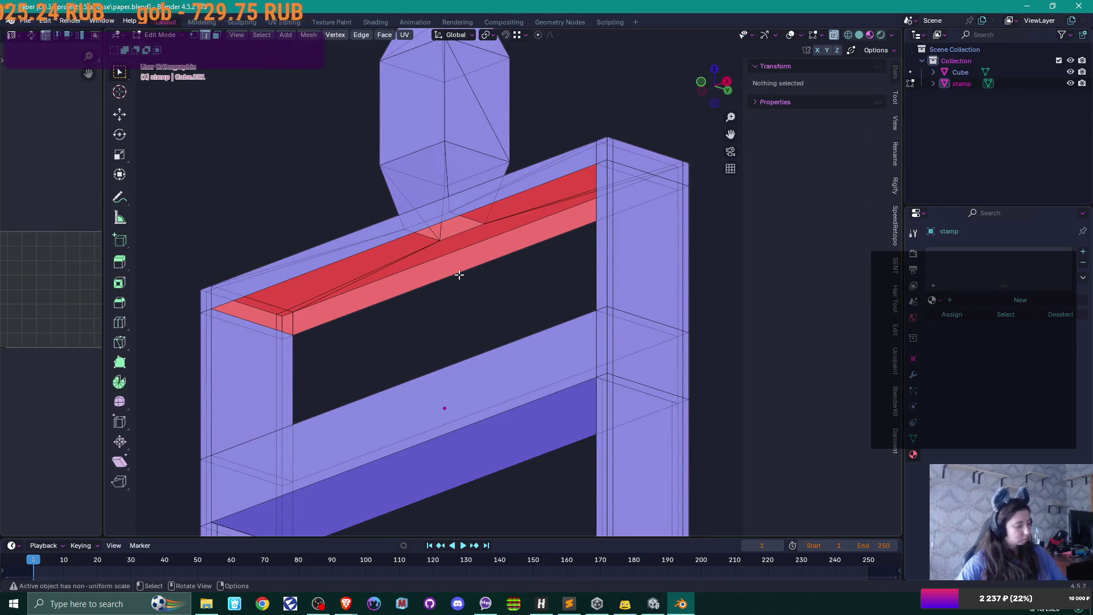
click(459, 273)
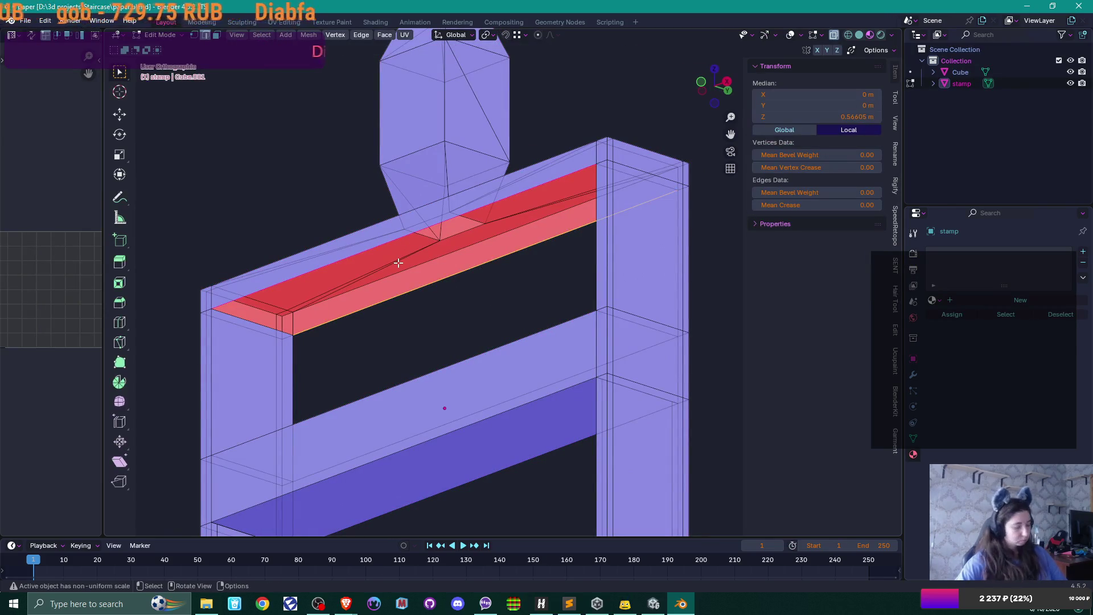
scroll(438, 290, down, 2)
click(464, 312)
scroll(464, 312, down, 2)
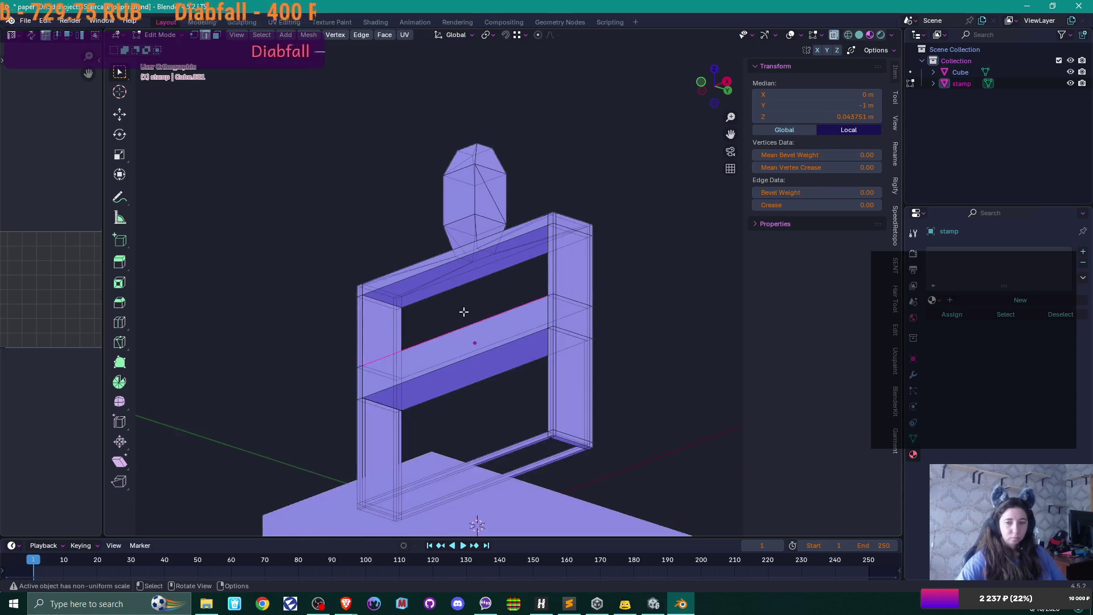
mouse_move(464, 312)
mouse_down()
mouse_move(551, 386)
mouse_move(595, 381)
mouse_up()
Uncheck Face Orientation in Viewport Overlays and return to Edit Mode.
key(Tab)
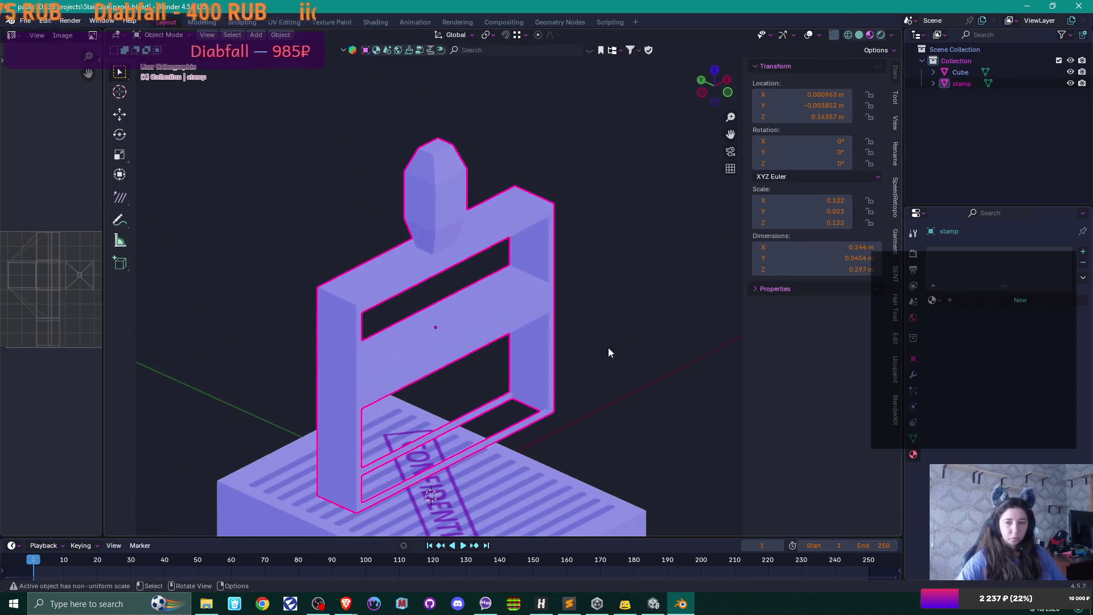
click(819, 36)
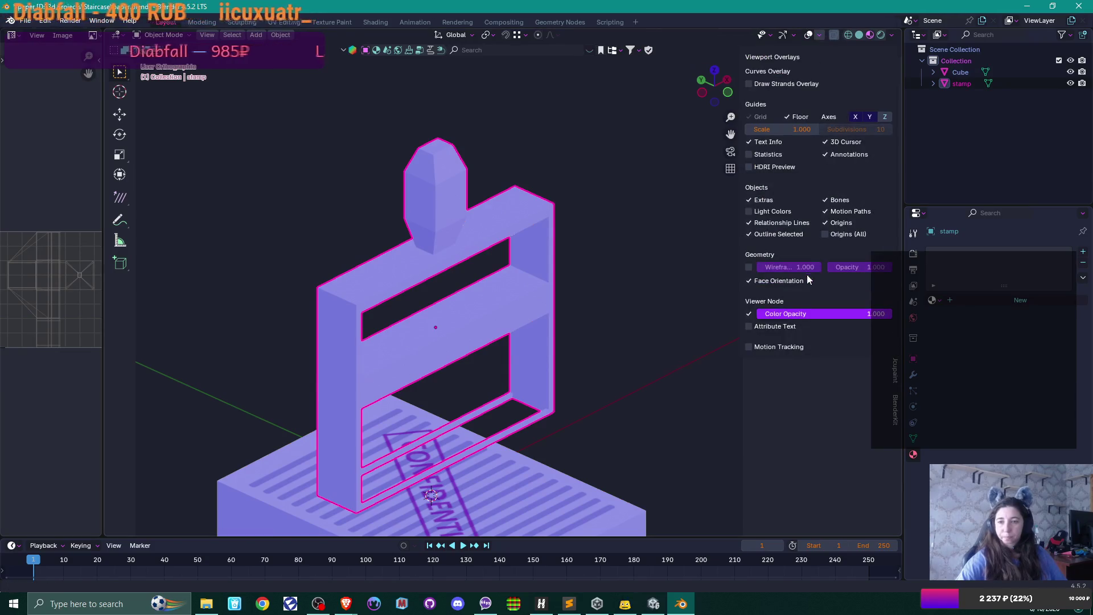
click(776, 278)
drag(624, 269, 569, 259)
key(Tab)
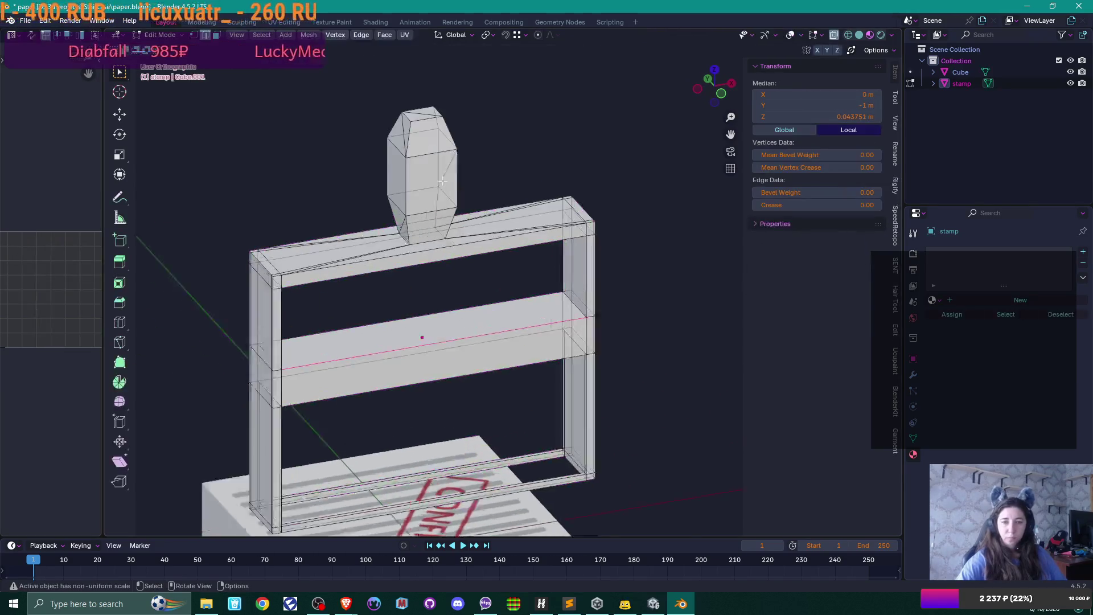
Select the upper and lower diagonal edges on the handle and dissolve them.
scroll(441, 277, up, 3)
scroll(441, 278, up, 5)
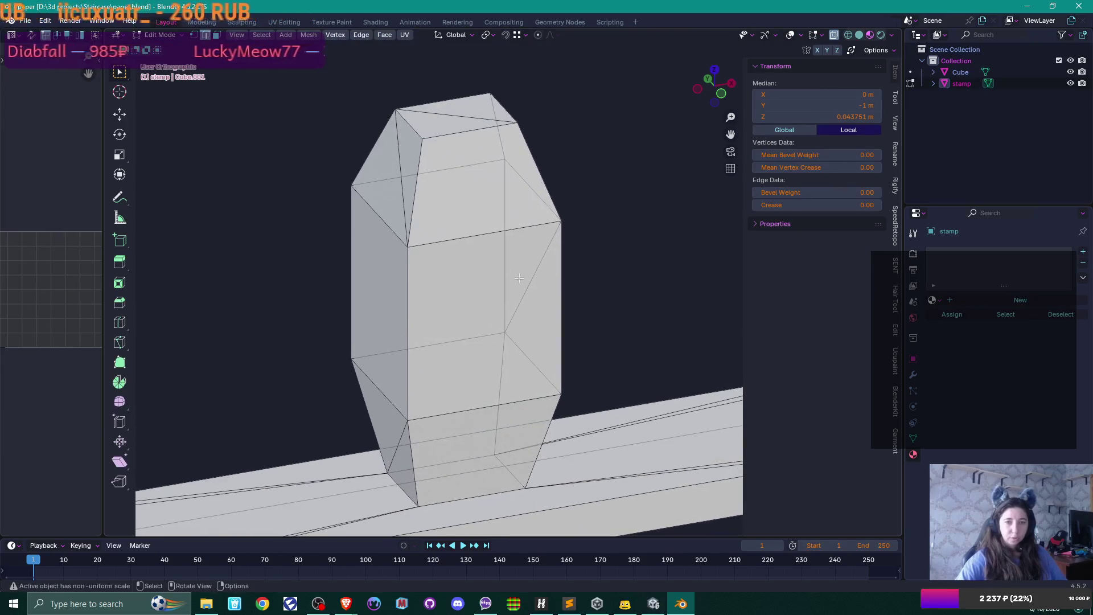
shift+click(397, 139)
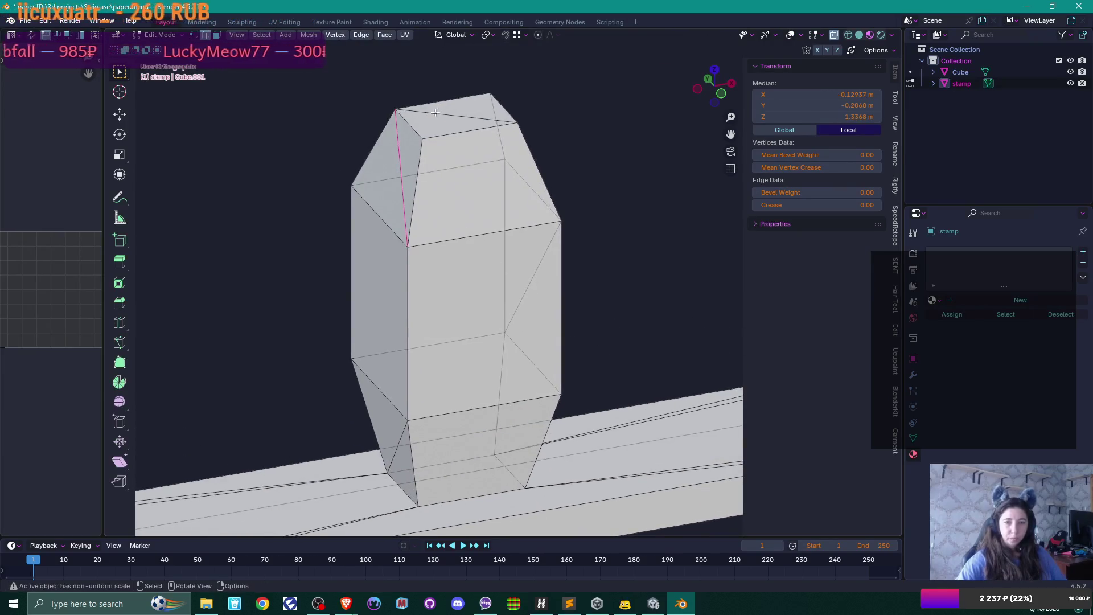
shift+click(401, 455)
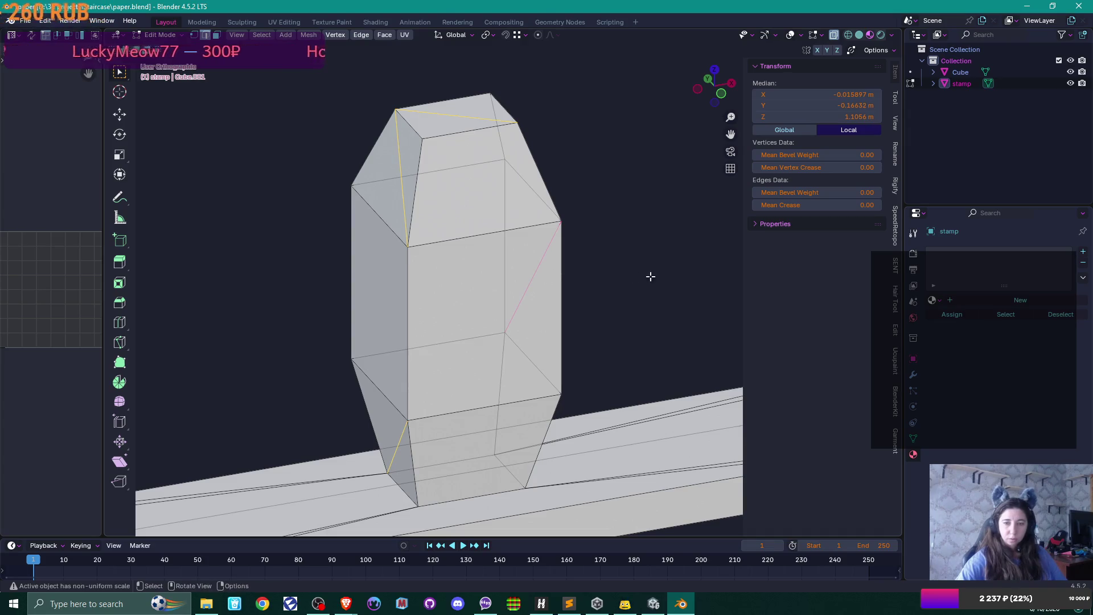
key(x)
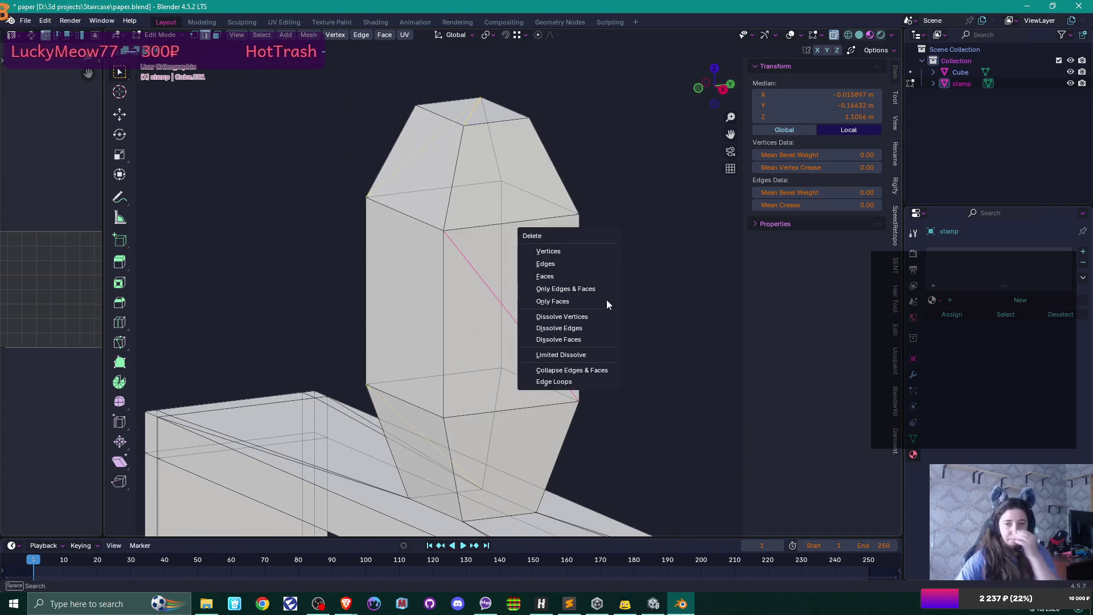
click(604, 328)
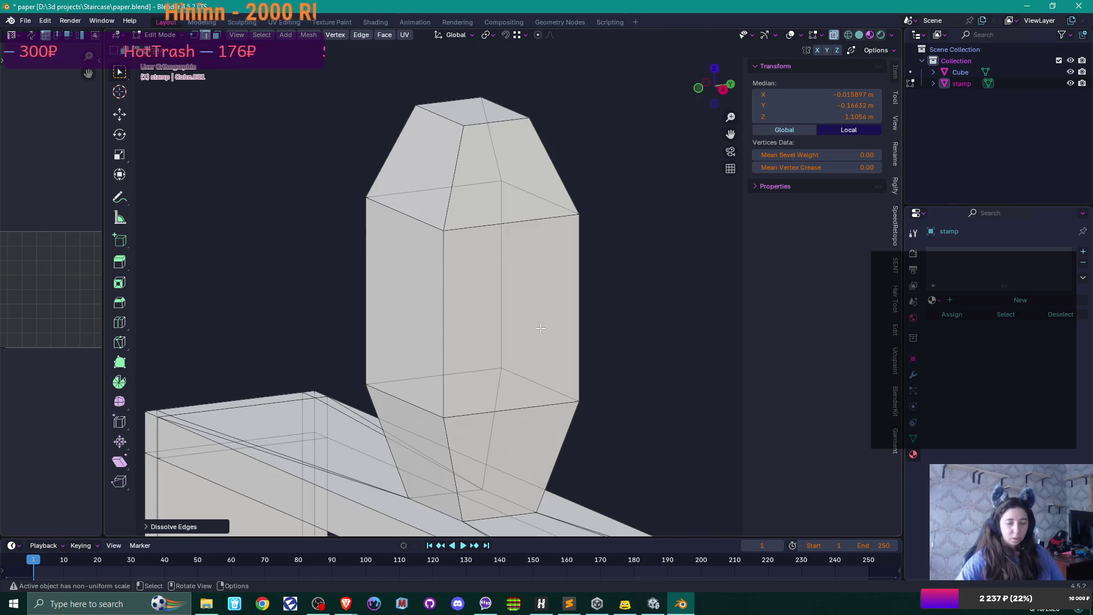
scroll(541, 329, down, 2)
drag(540, 328, 545, 354)
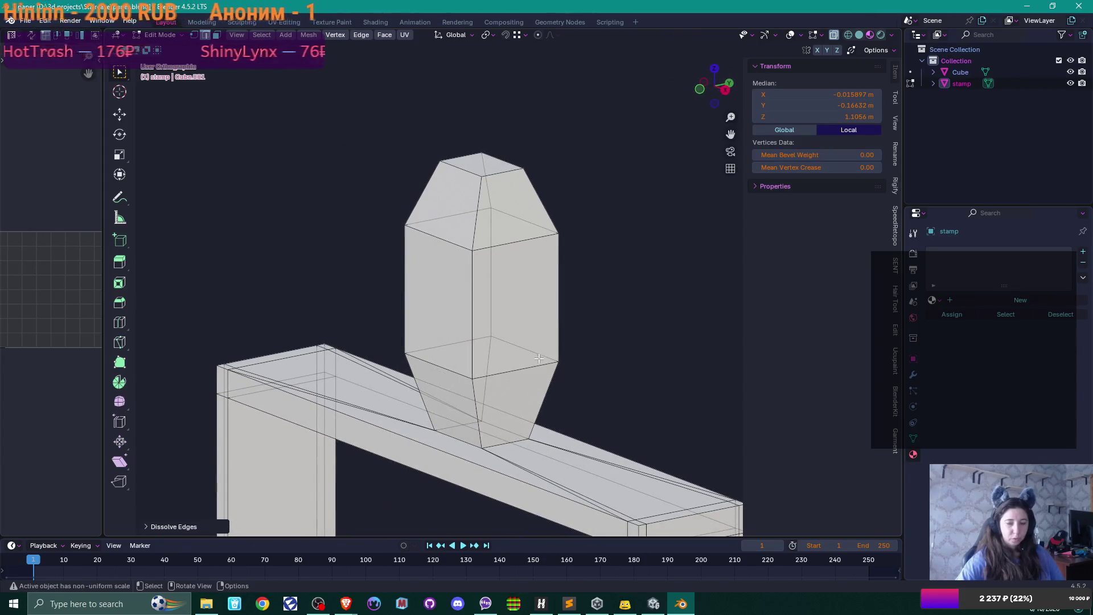
Select three vertical handle edges, try a bevel and cancel it, then return to Object Mode.
click(471, 284)
shift+click(402, 270)
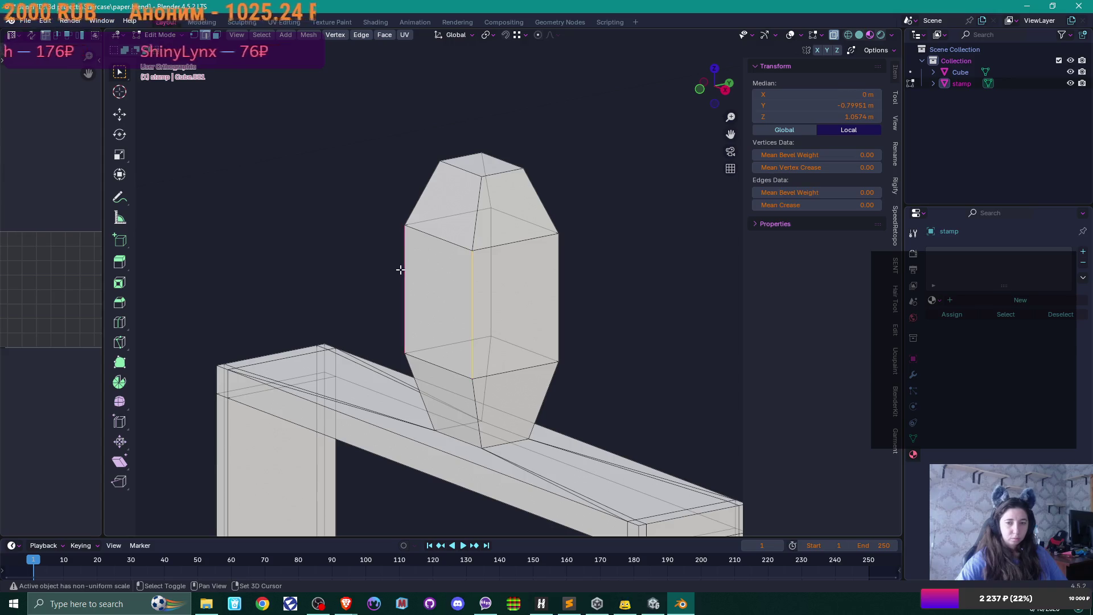
shift+click(491, 276)
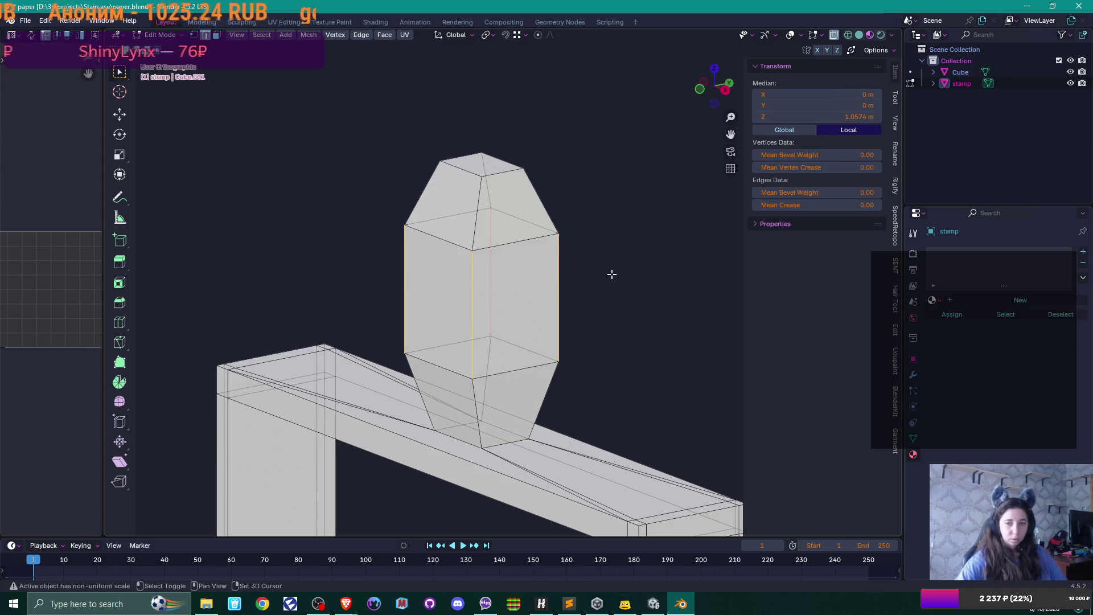
key(b)
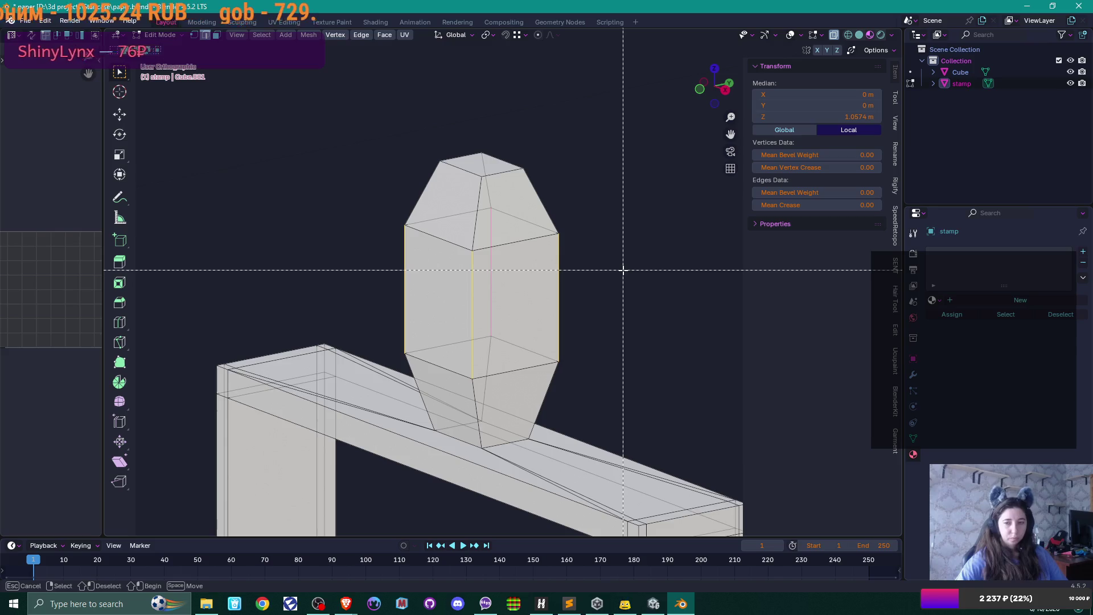
key(Escape)
key(ctrl+b)
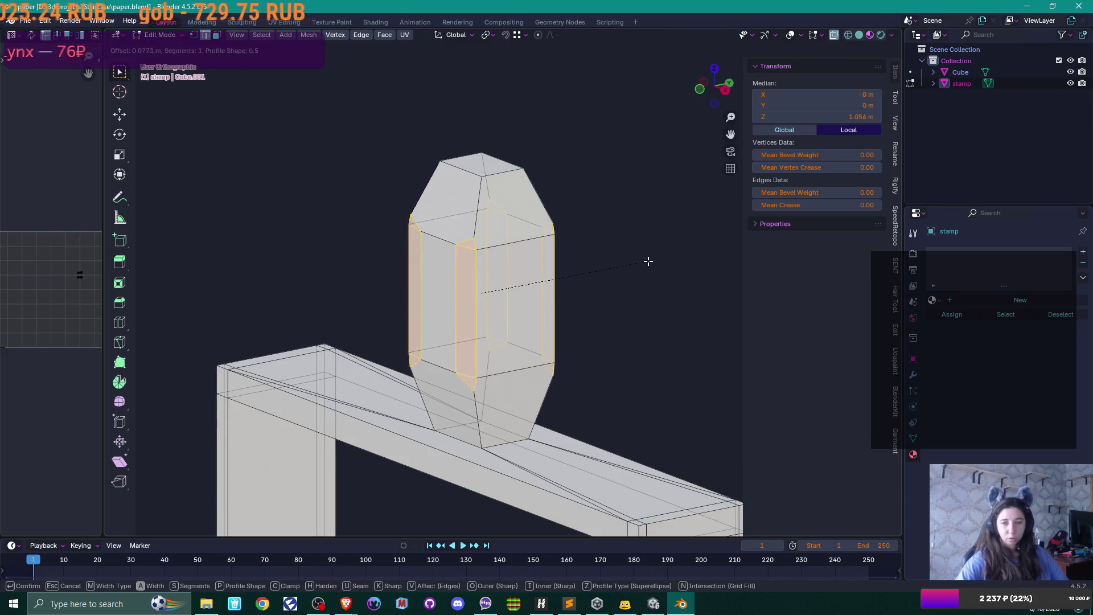
key(Escape)
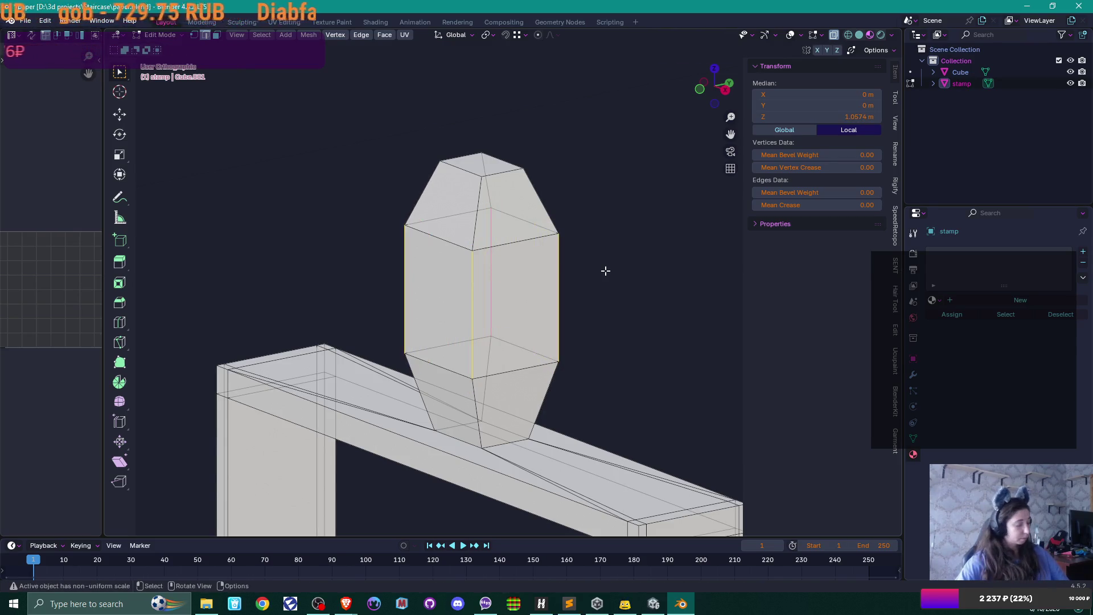
key(Tab)
key(ctrl+a)
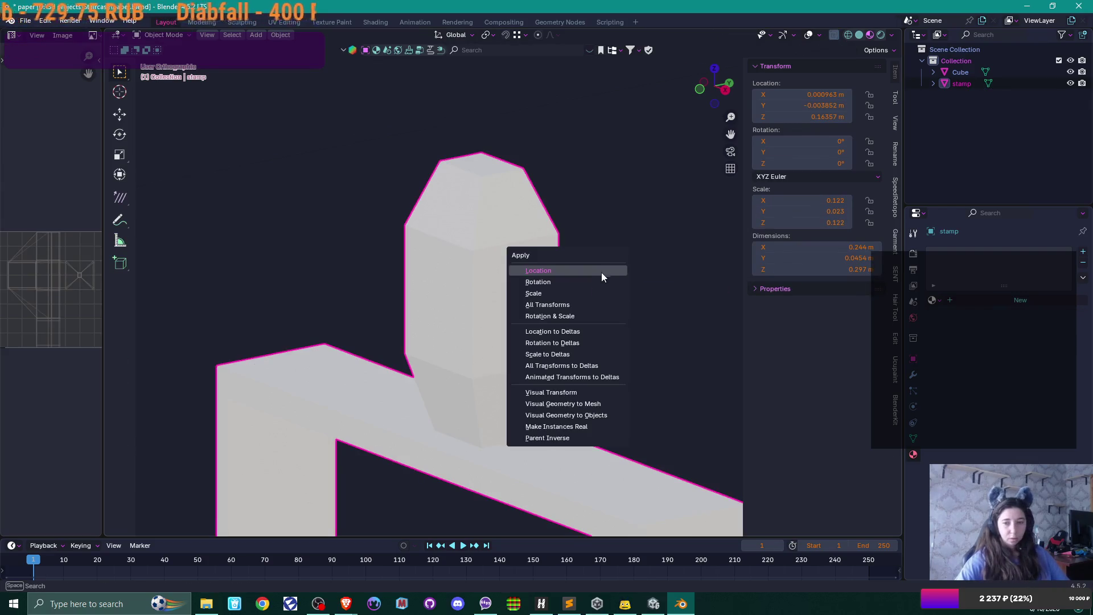
Apply the stamp's scale so it reads 1.000, then view it from the front.
click(581, 293)
key(KP_1)
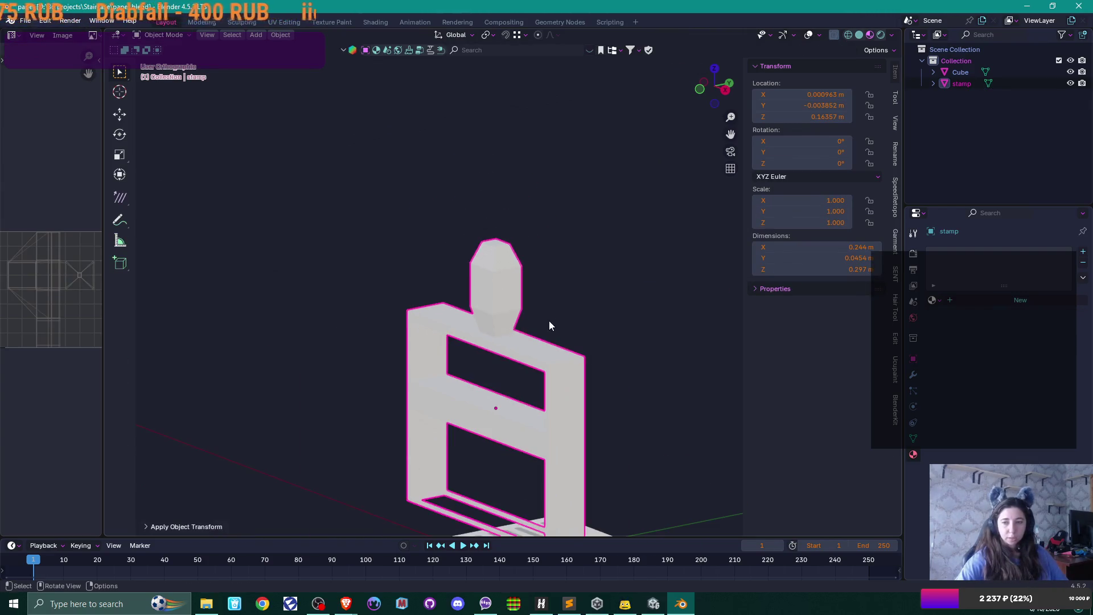
scroll(591, 341, down, 4)
drag(565, 346, 545, 367)
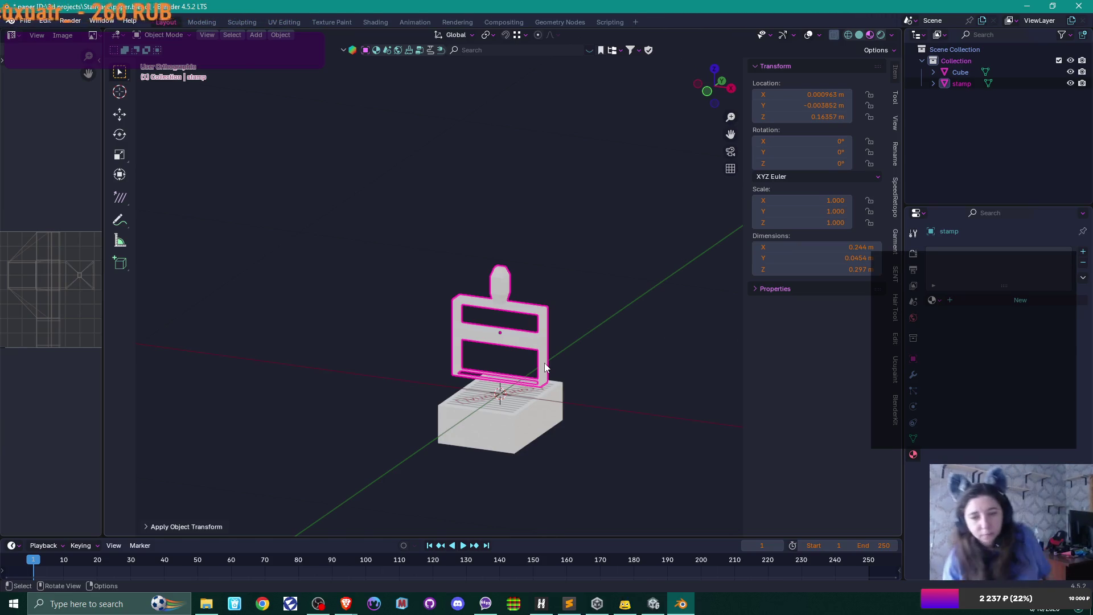
Check the stamp over the paper from front and angled views, then switch to the browser's reference images.
key(d)
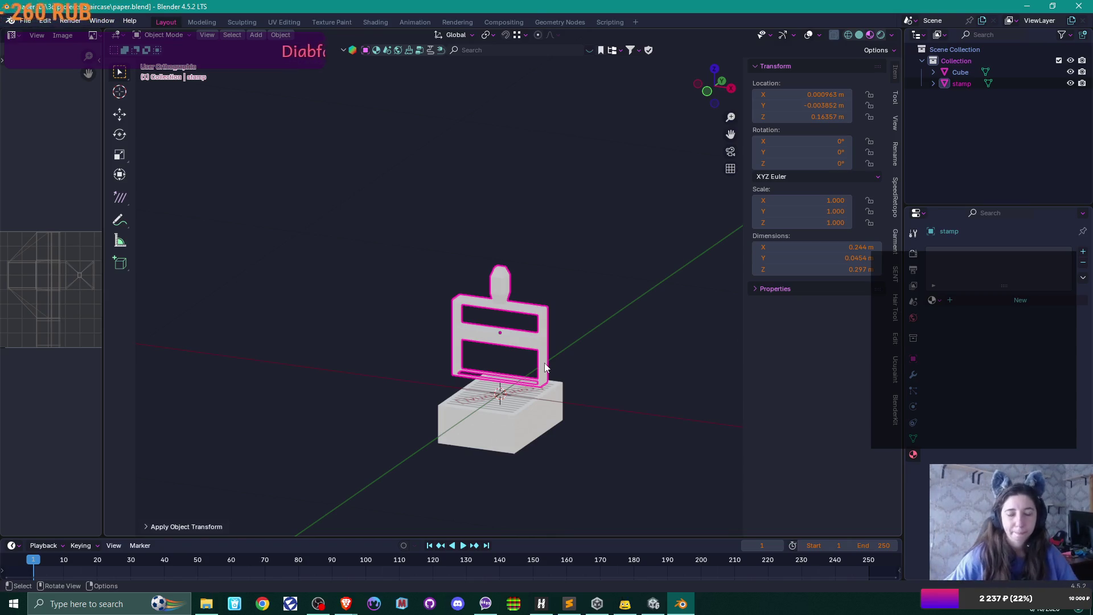
key(KP_1)
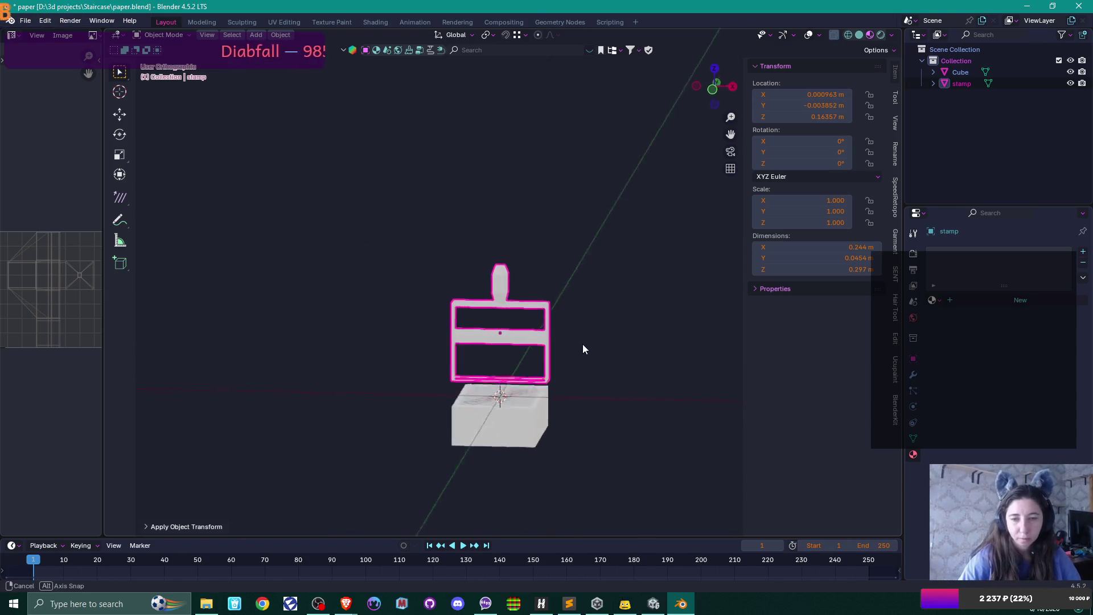
scroll(562, 340, up, 3)
key(Tab)
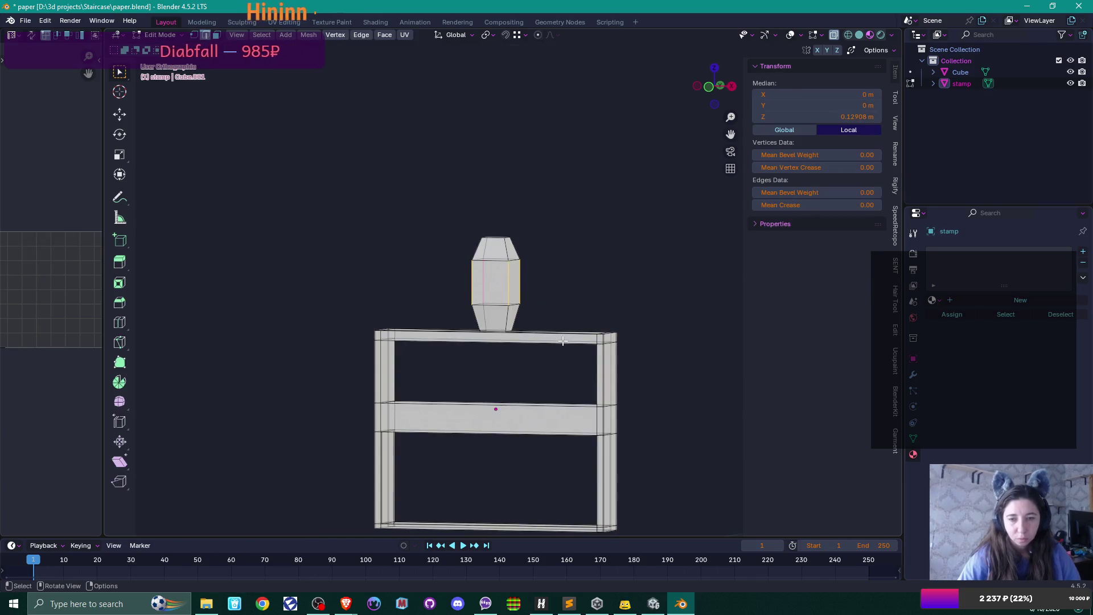
key(Tab)
mouse_move(566, 348)
mouse_down()
mouse_move(619, 399)
mouse_move(569, 327)
mouse_move(557, 329)
mouse_up()
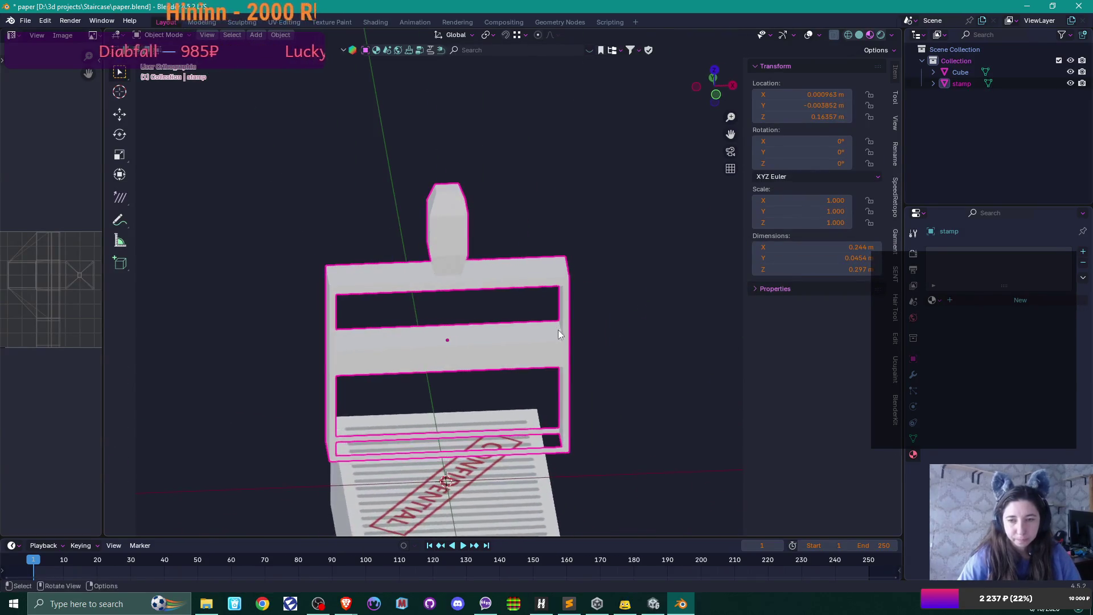
click(346, 603)
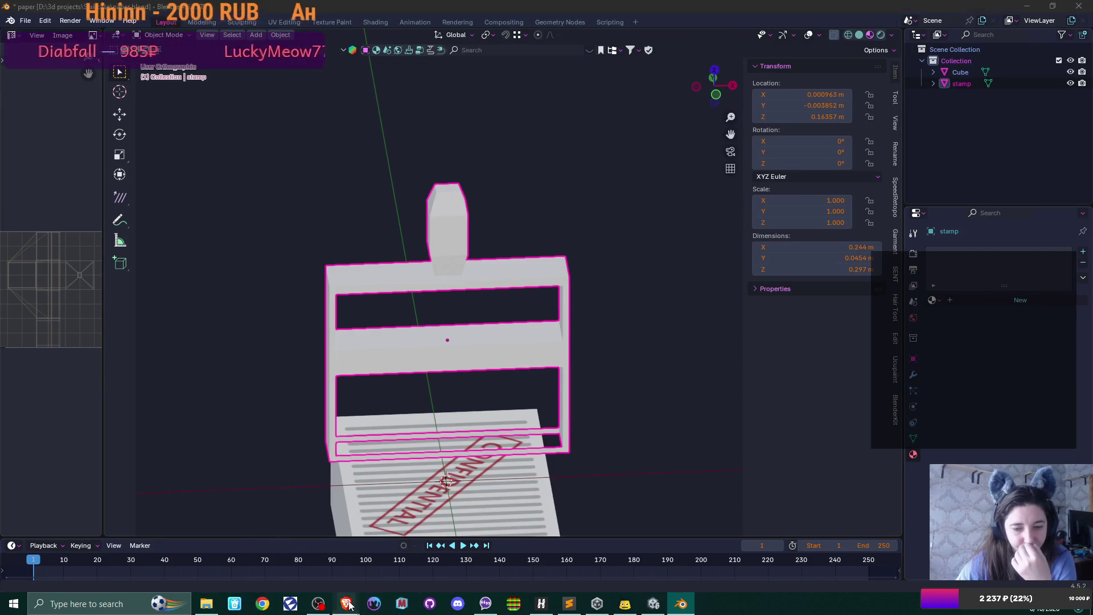
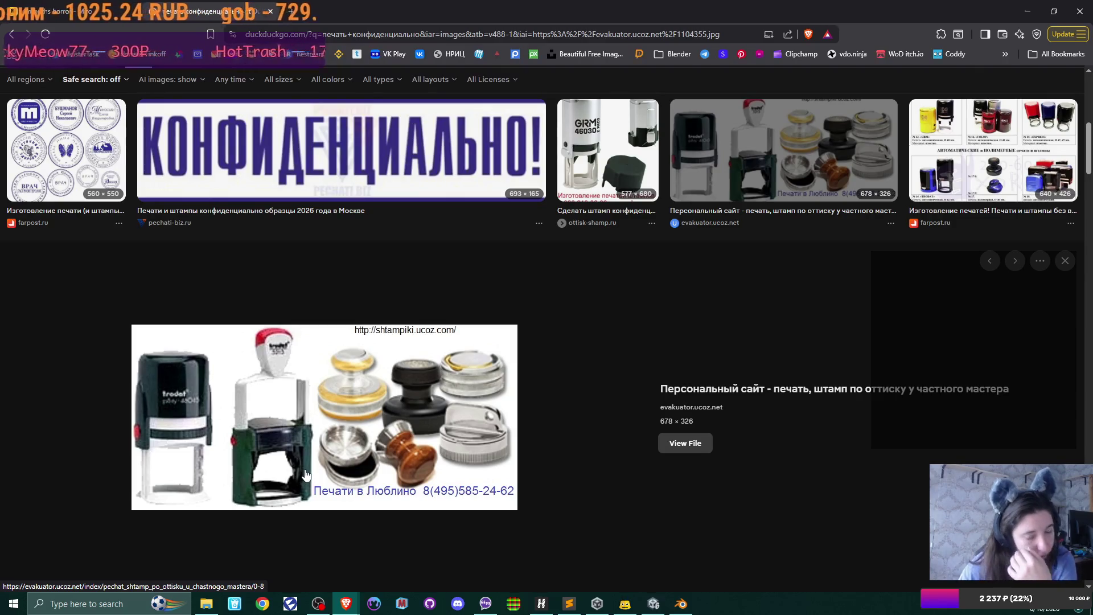
Add an edge loop just above the middle bar on the right and left posts.
key(alt+Tab)
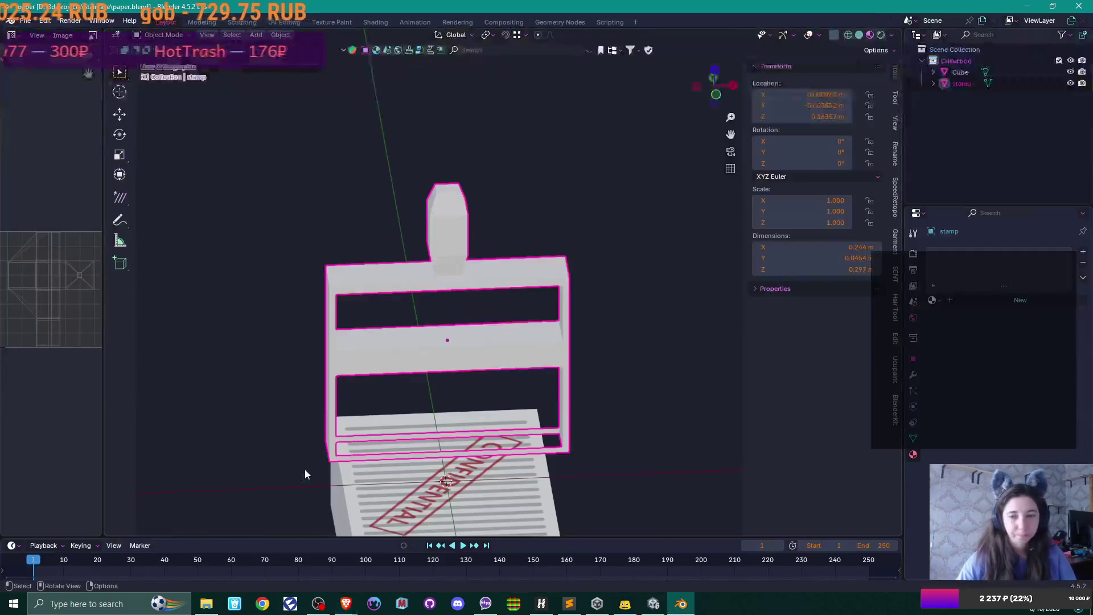
mouse_move(306, 469)
mouse_down()
mouse_move(400, 442)
mouse_move(379, 411)
mouse_move(427, 422)
mouse_move(556, 407)
mouse_up()
key(Tab)
scroll(556, 408, up, 3)
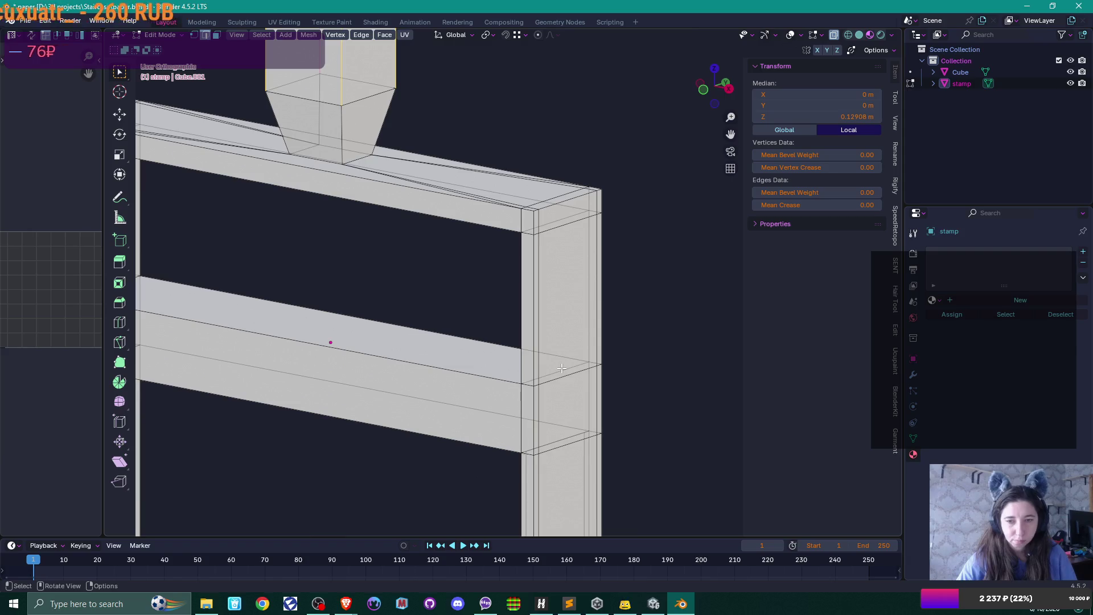
key(ctrl+r)
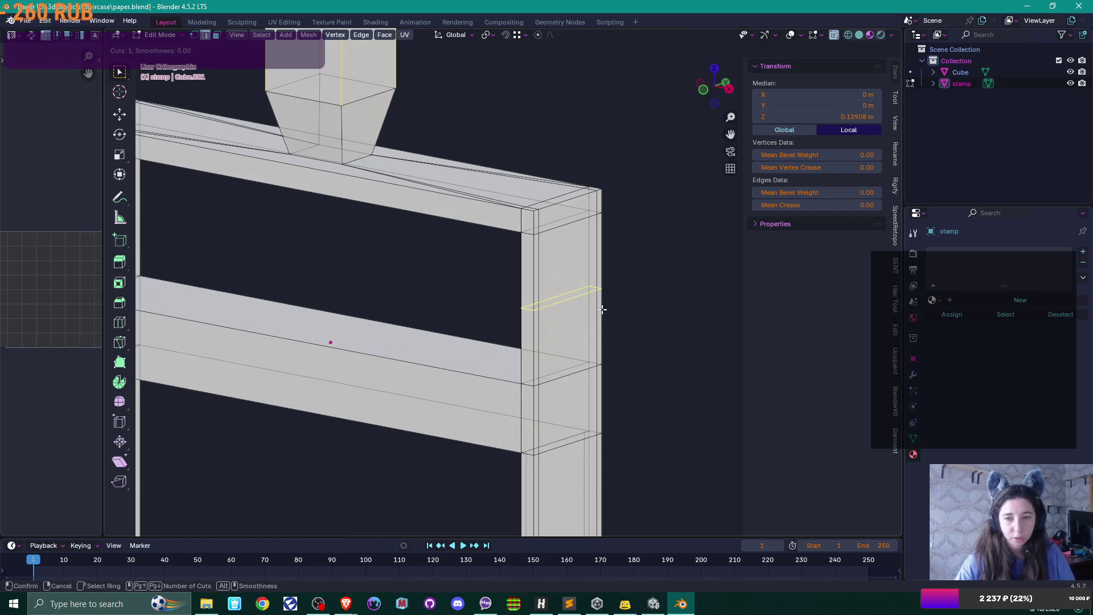
click(603, 309)
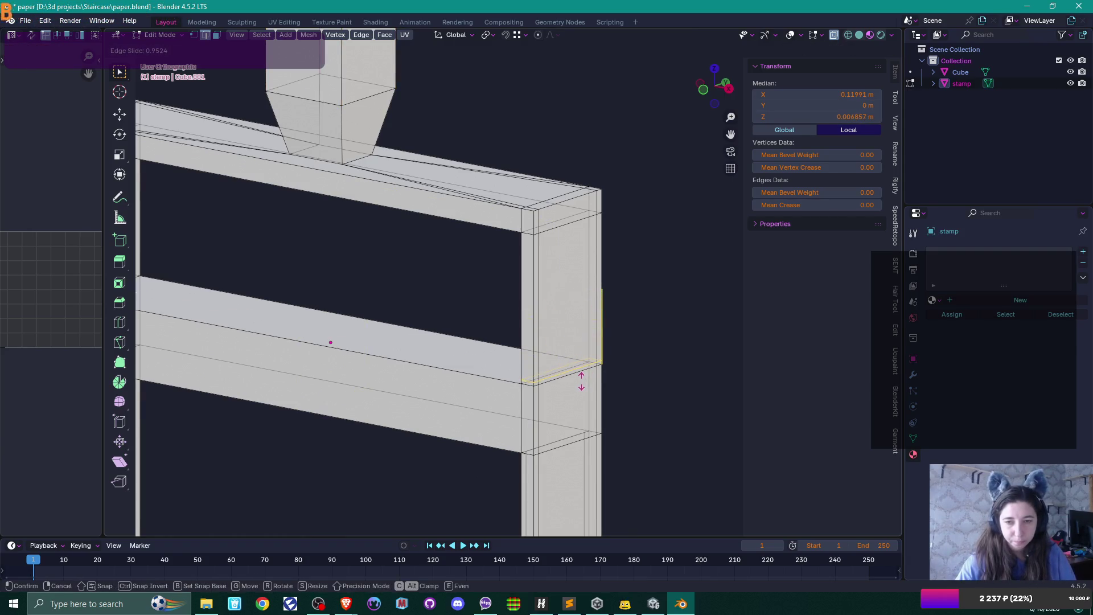
click(582, 380)
mouse_move(202, 321)
mouse_down()
mouse_move(438, 387)
mouse_move(345, 304)
mouse_up()
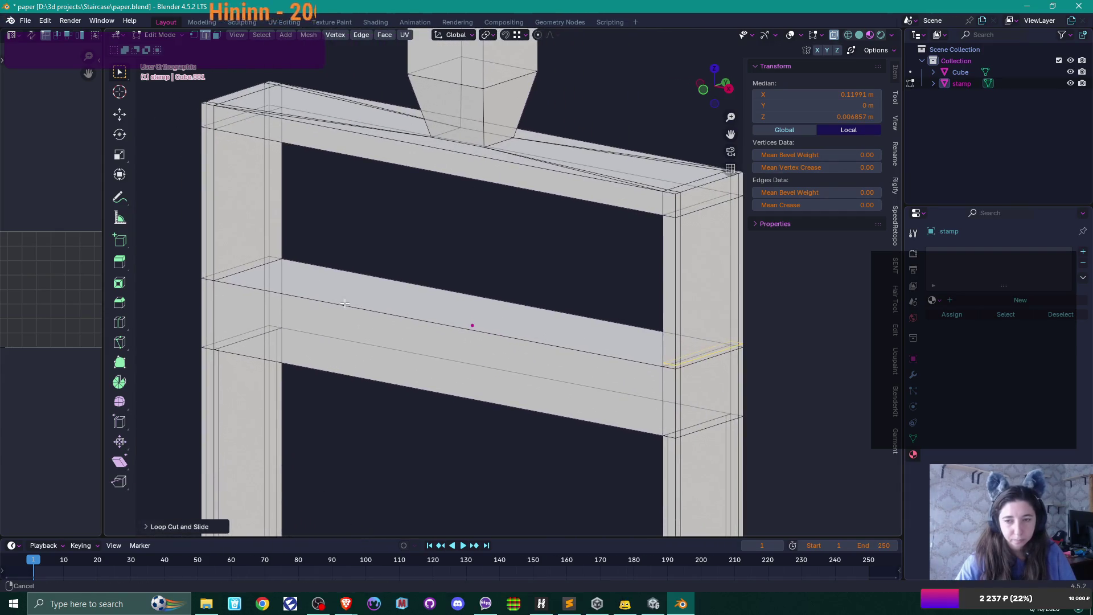
key(ctrl+r)
click(236, 237)
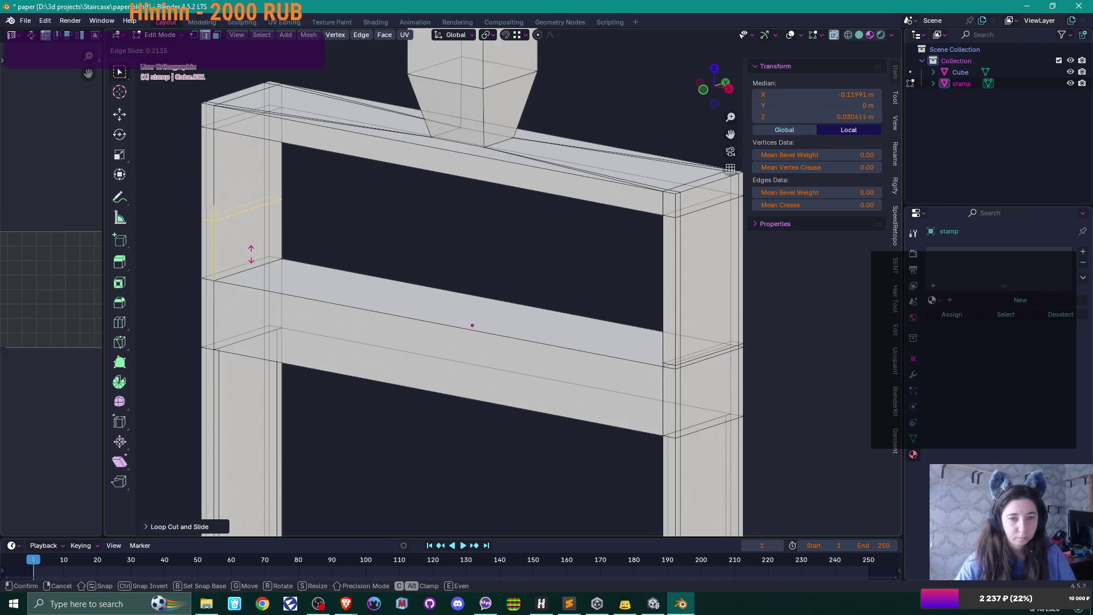
click(662, 361)
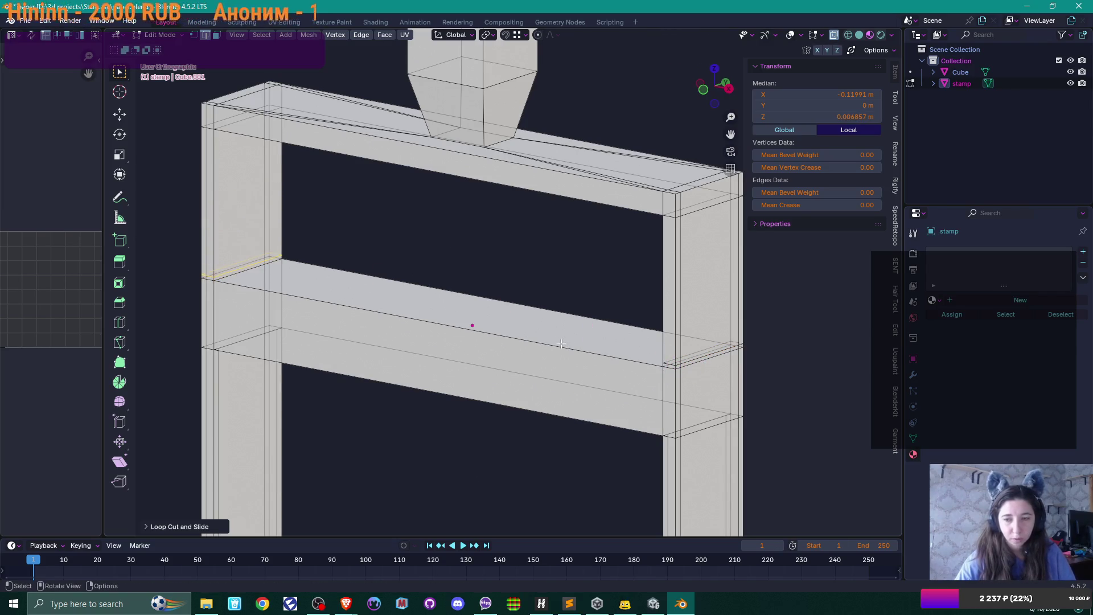
Select both new loops, scale them inward and shift them along Z.
alt+shift+click(690, 353)
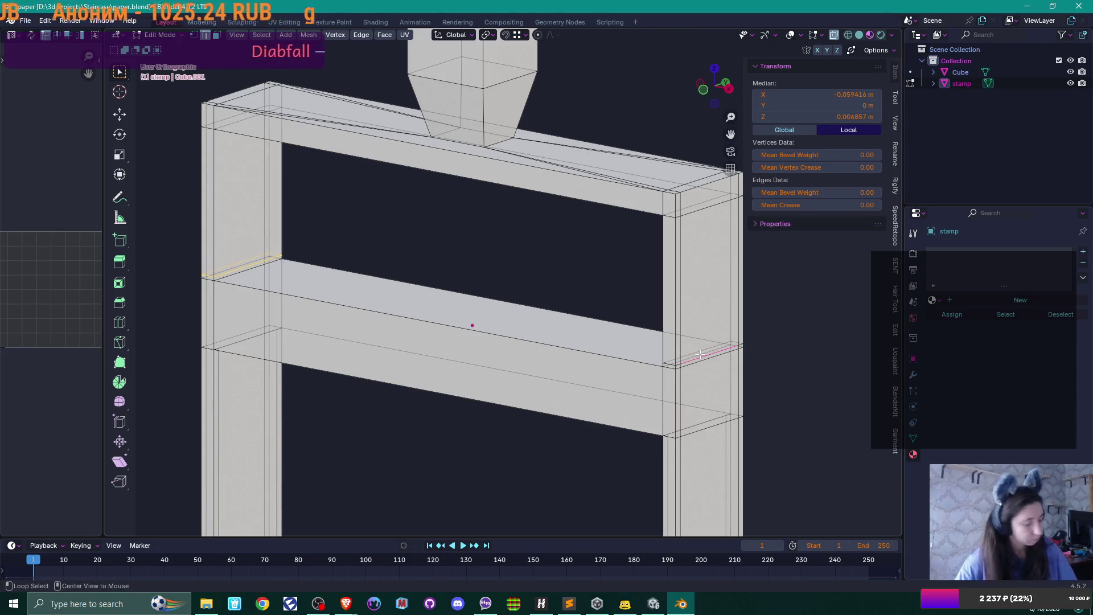
click(487, 35)
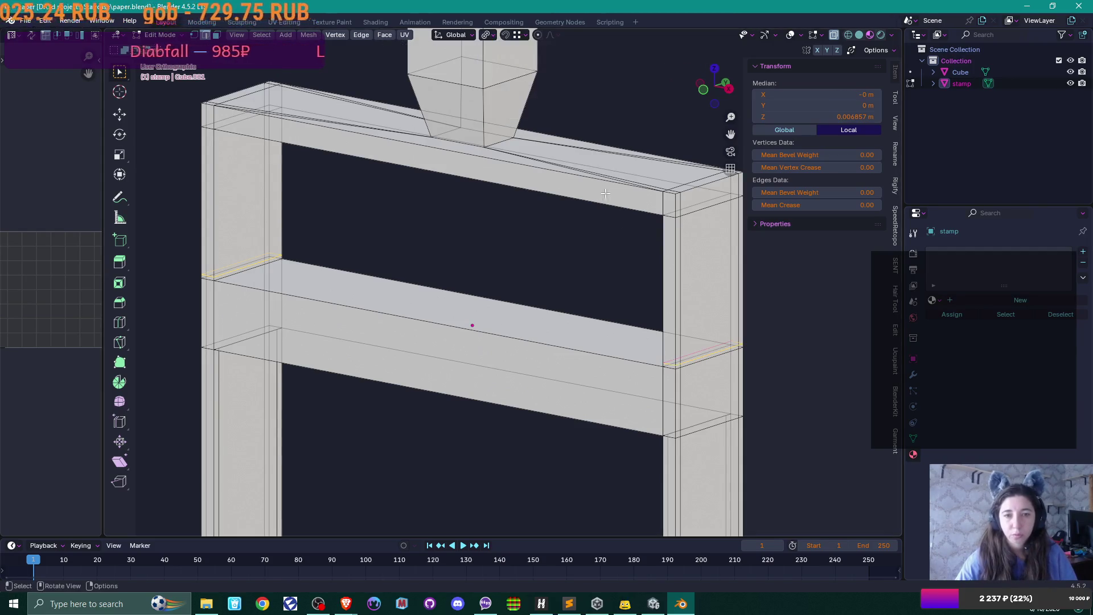
key(s)
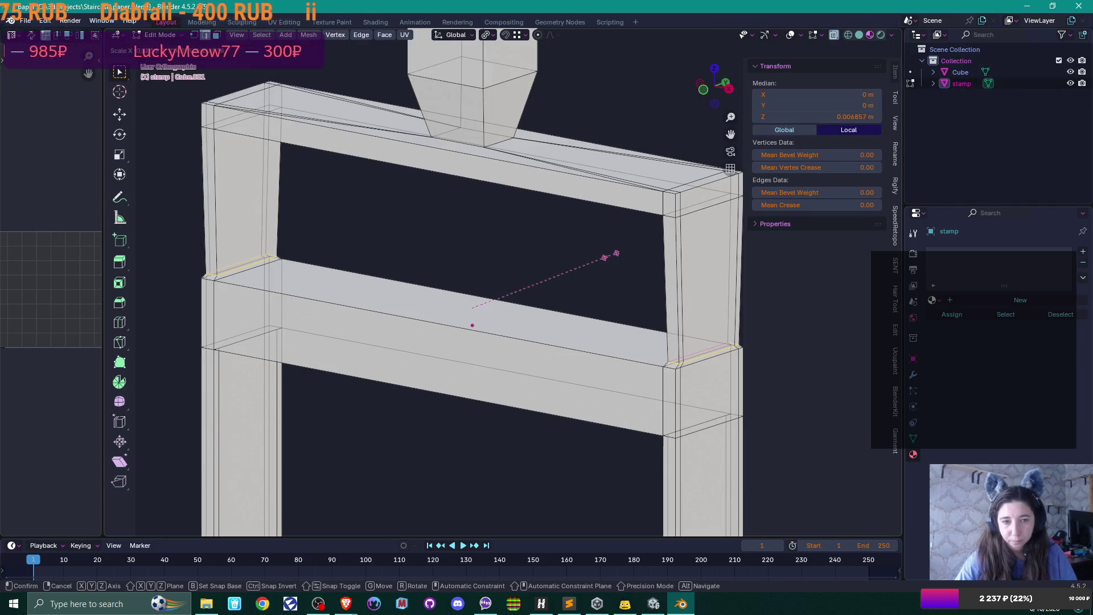
click(611, 256)
key(g)
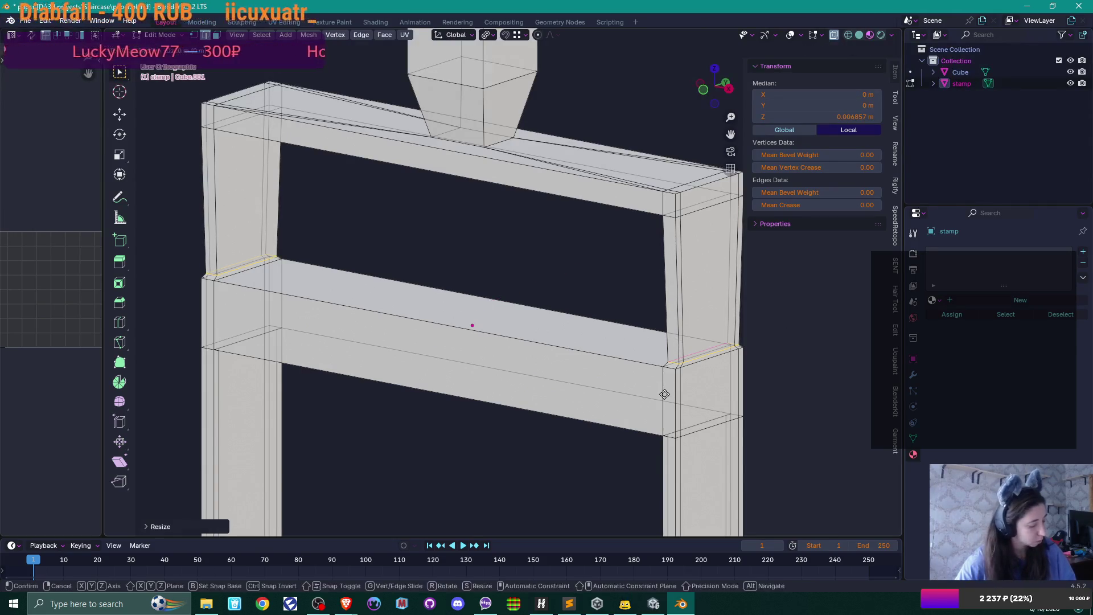
key(z)
click(675, 375)
mouse_move(675, 375)
mouse_down()
mouse_move(695, 397)
mouse_move(551, 461)
mouse_move(587, 474)
mouse_move(604, 456)
mouse_move(582, 459)
mouse_move(424, 279)
mouse_move(449, 291)
mouse_move(506, 385)
mouse_move(519, 383)
mouse_up()
Narrow the joint loops along X, rescaling again about the median point.
scroll(582, 474, down, 3)
scroll(582, 459, up, 5)
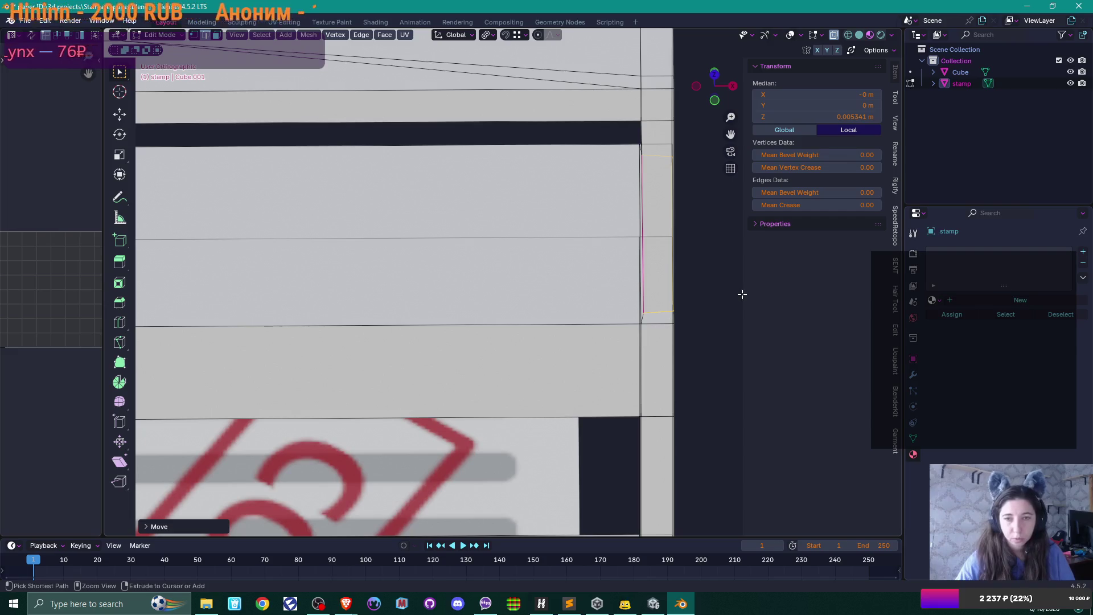
key(s)
key(x)
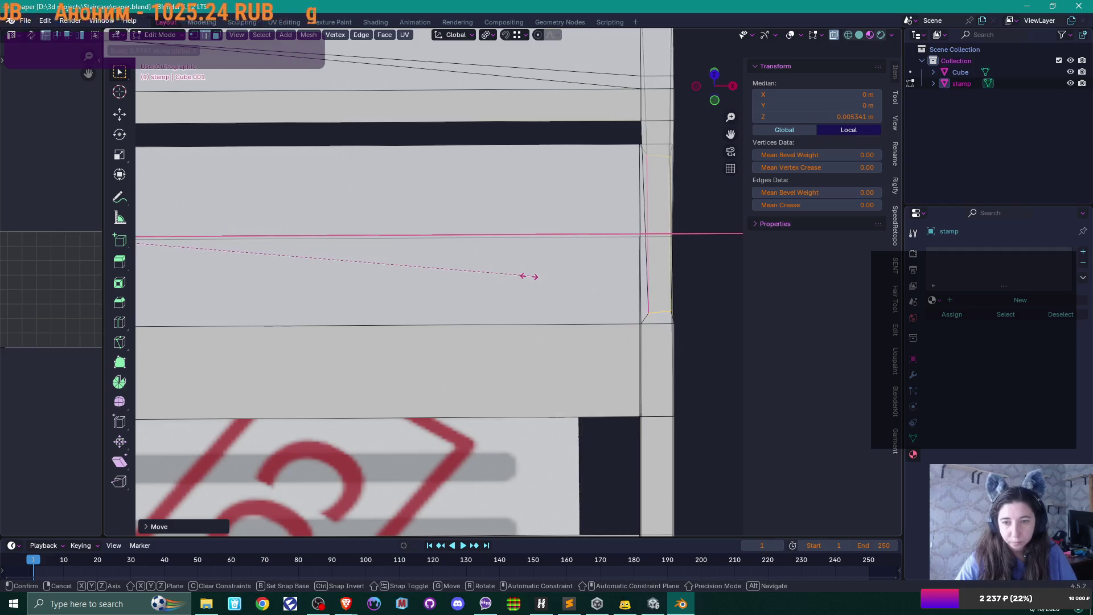
click(508, 276)
scroll(501, 279, down, 6)
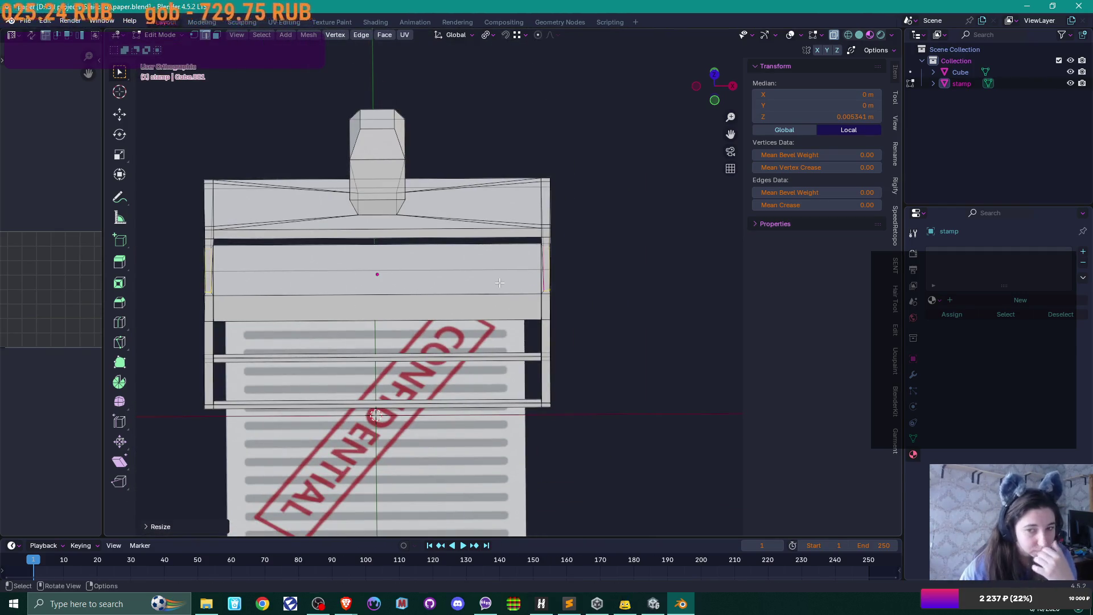
click(490, 36)
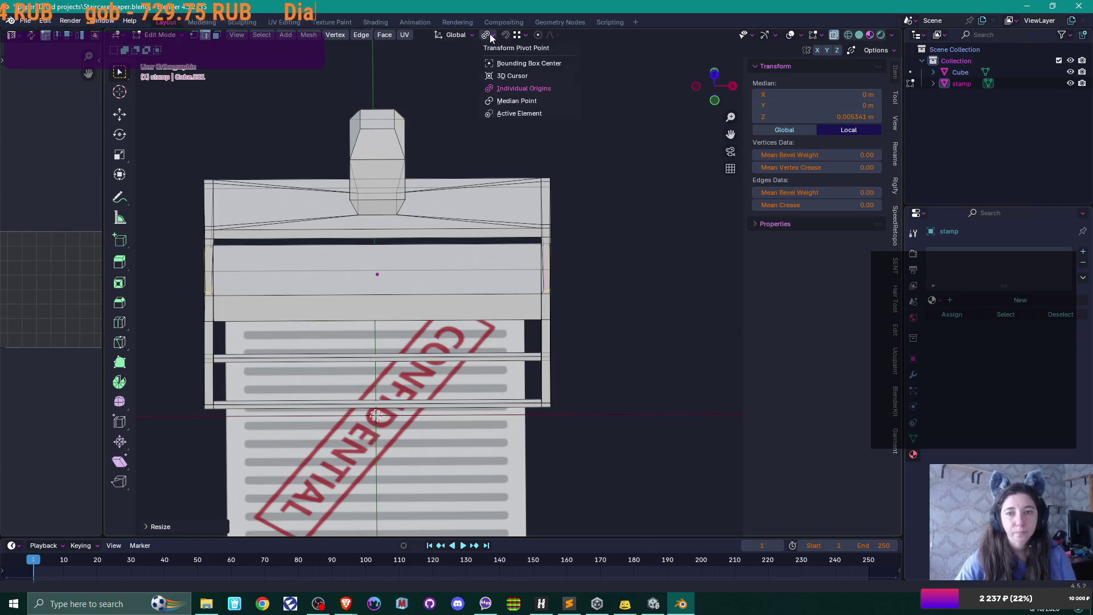
click(518, 101)
scroll(658, 449, up, 2)
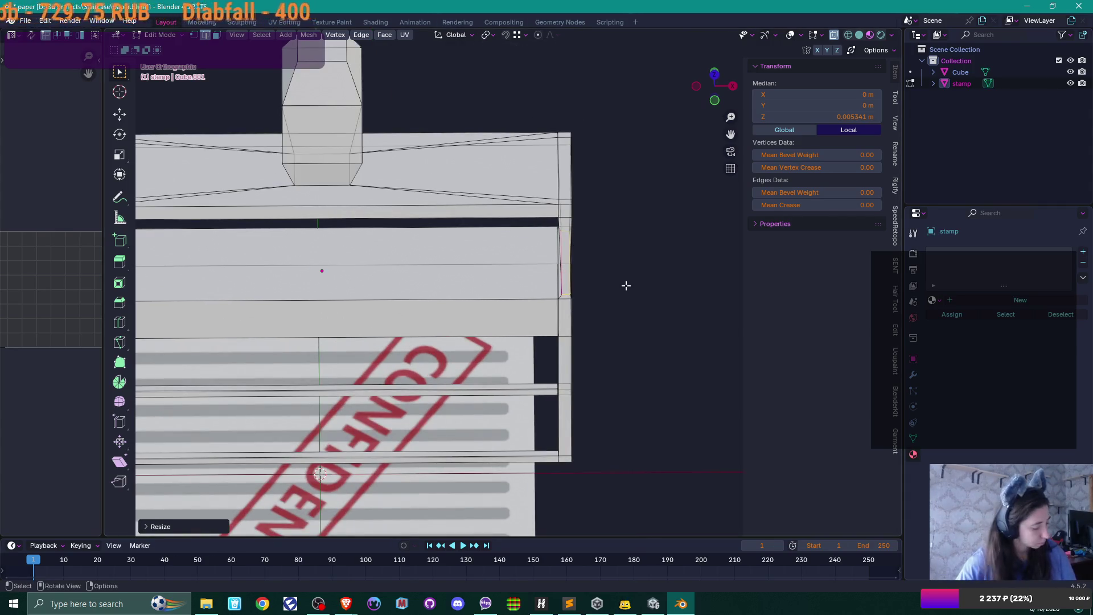
key(s)
key(x)
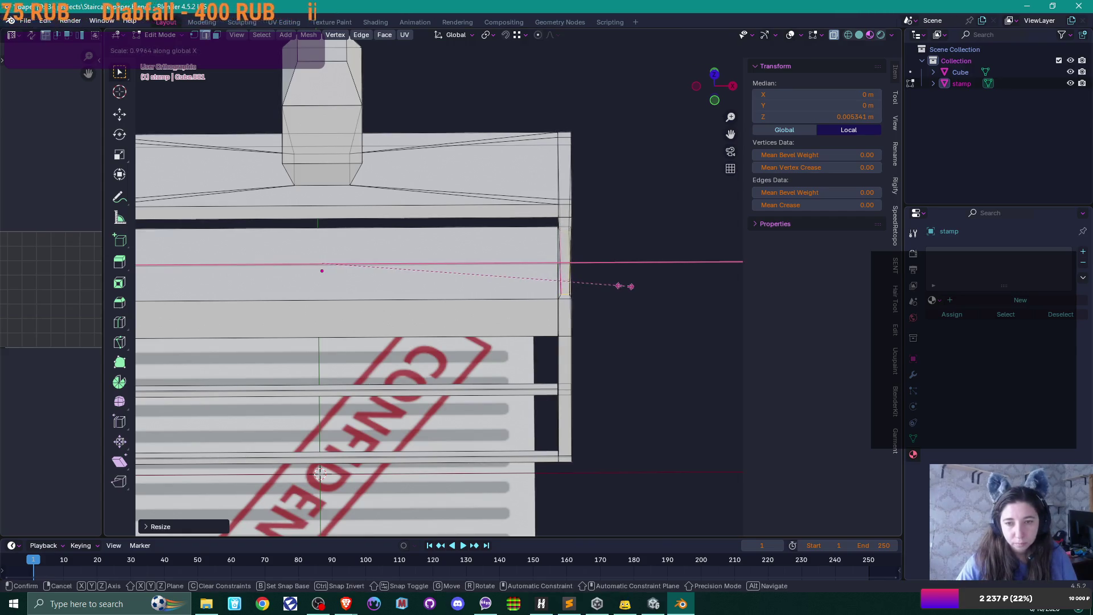
click(624, 285)
Undo the last X scaling and view the posts from near the front.
mouse_move(619, 286)
mouse_down()
mouse_move(583, 283)
mouse_move(574, 246)
mouse_move(608, 325)
mouse_up()
scroll(573, 251, up, 3)
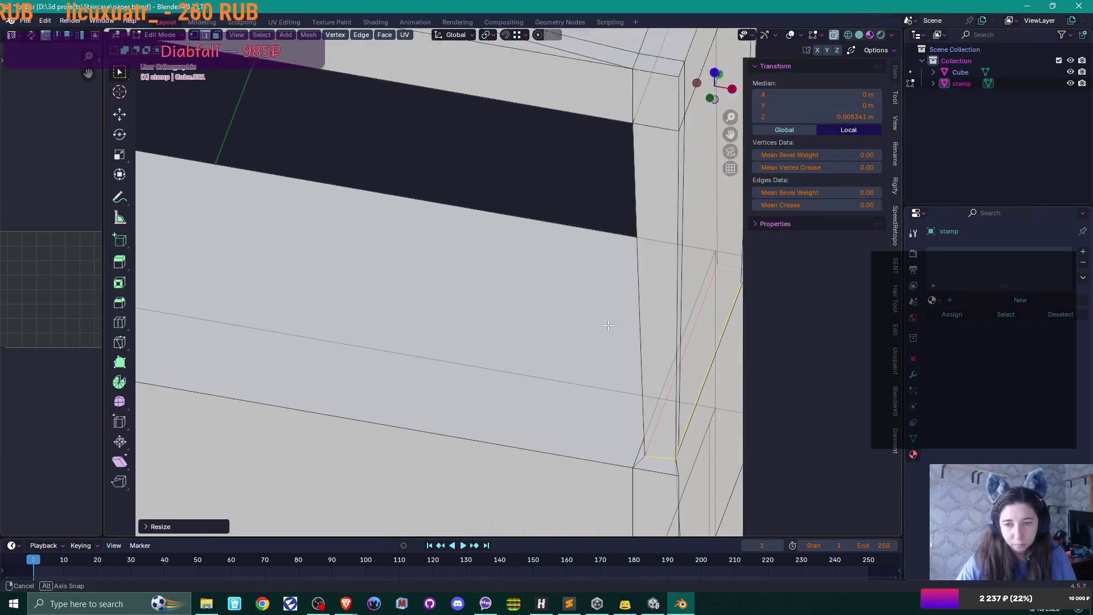
key(ctrl+z)
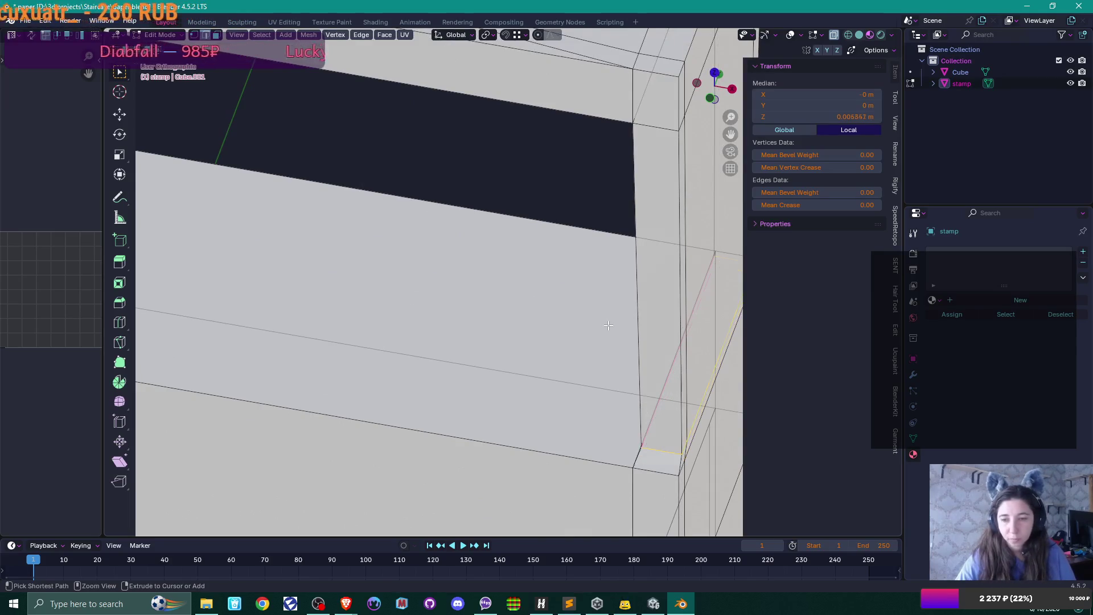
mouse_move(608, 325)
mouse_down()
mouse_move(555, 364)
mouse_move(536, 343)
mouse_up()
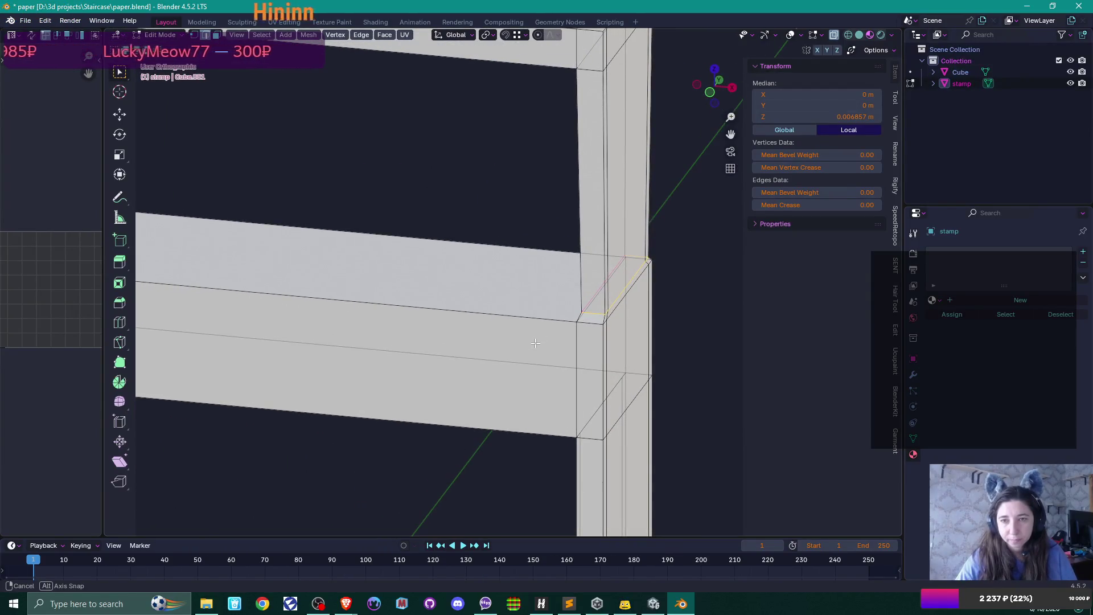
drag(535, 343, 551, 333)
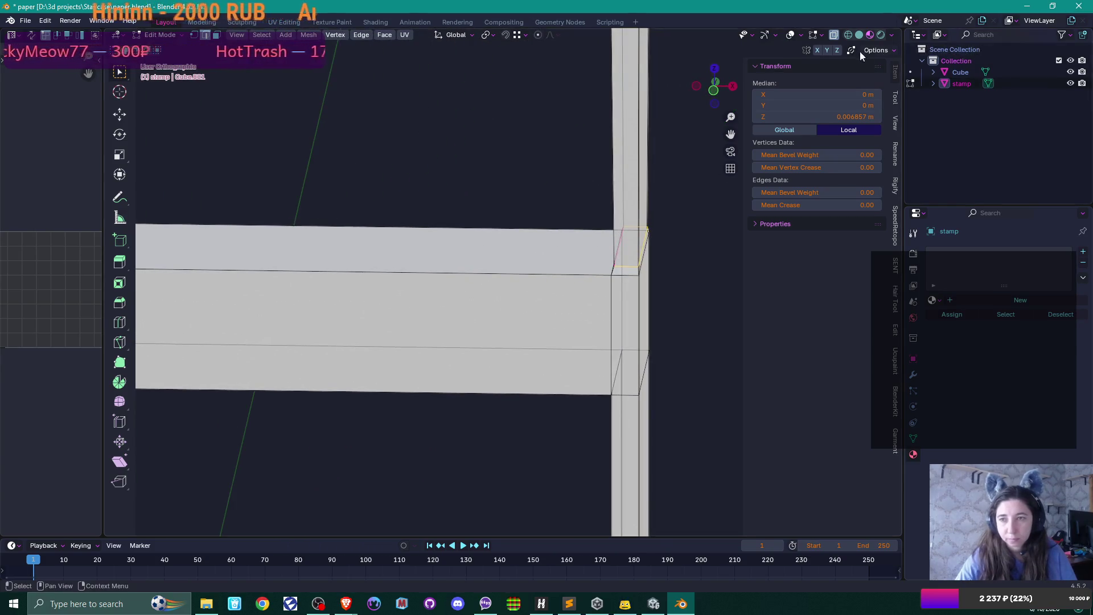
scroll(624, 320, up, 1)
scroll(625, 319, up, 1)
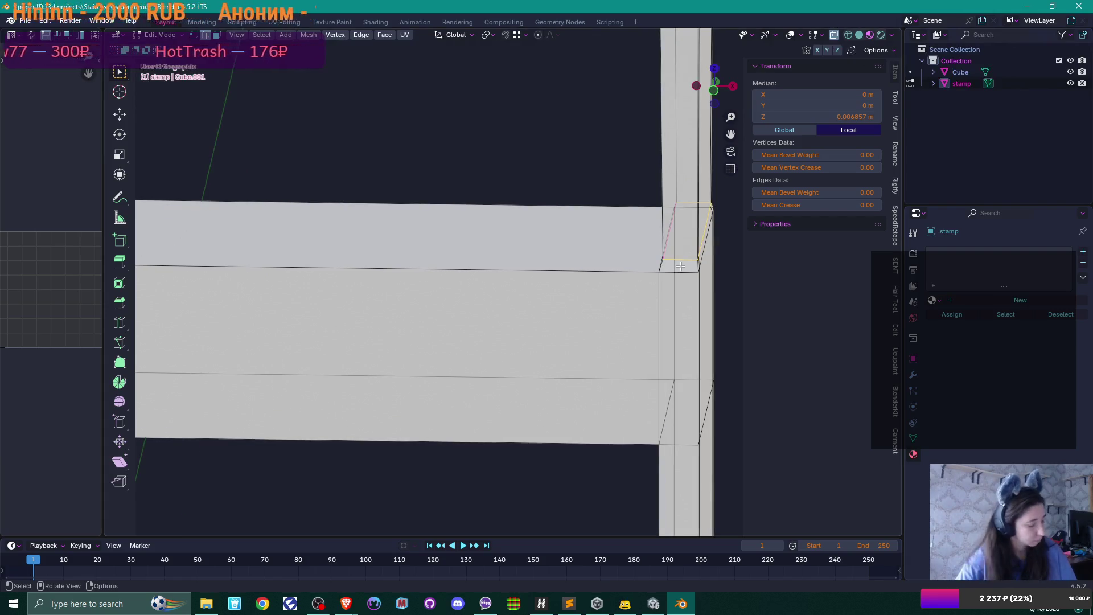
key(g)
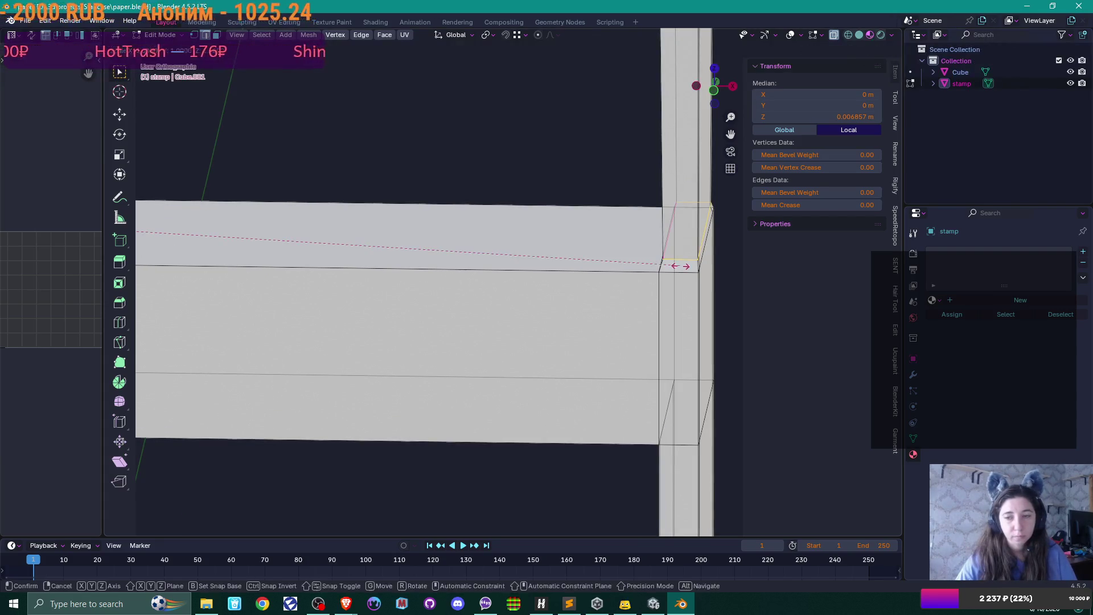
key(x)
right_click(669, 266)
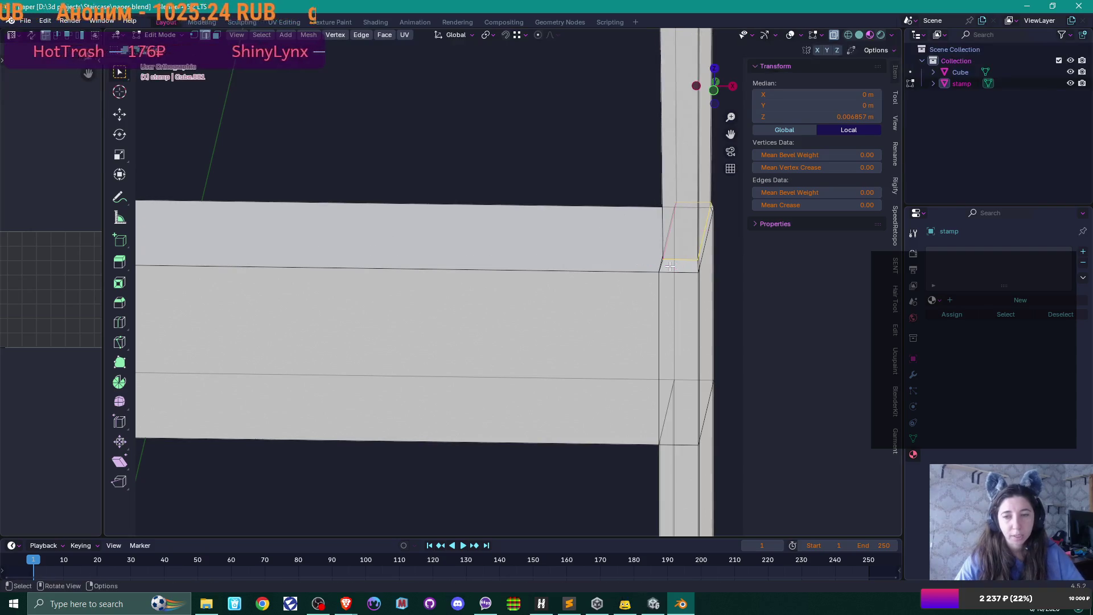
Scale the joints along X around individual origins, then once more around the median point.
click(487, 37)
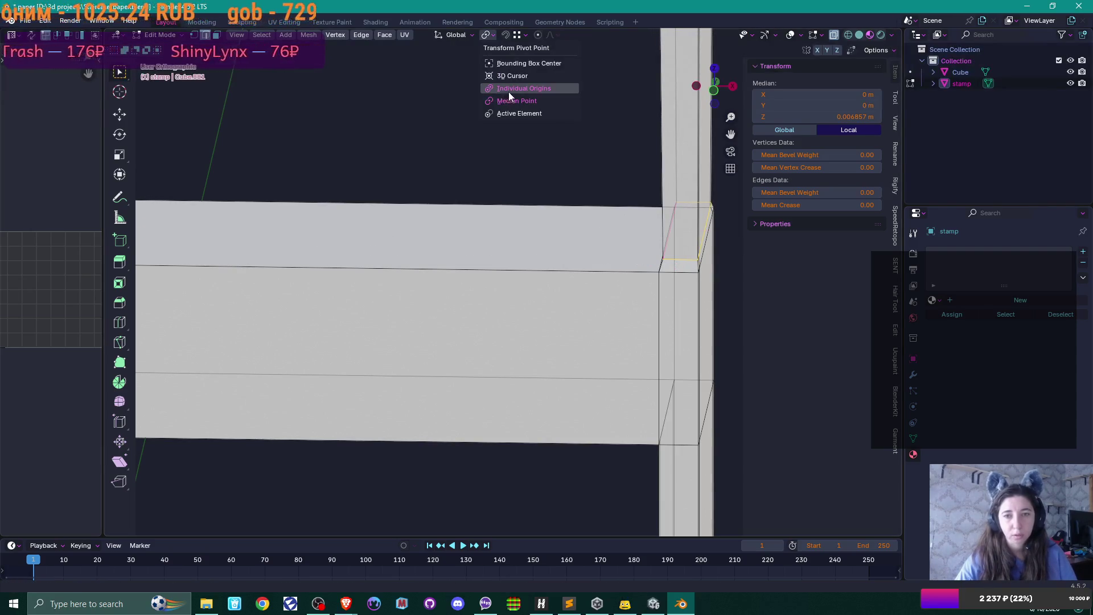
click(507, 90)
key(s)
key(x)
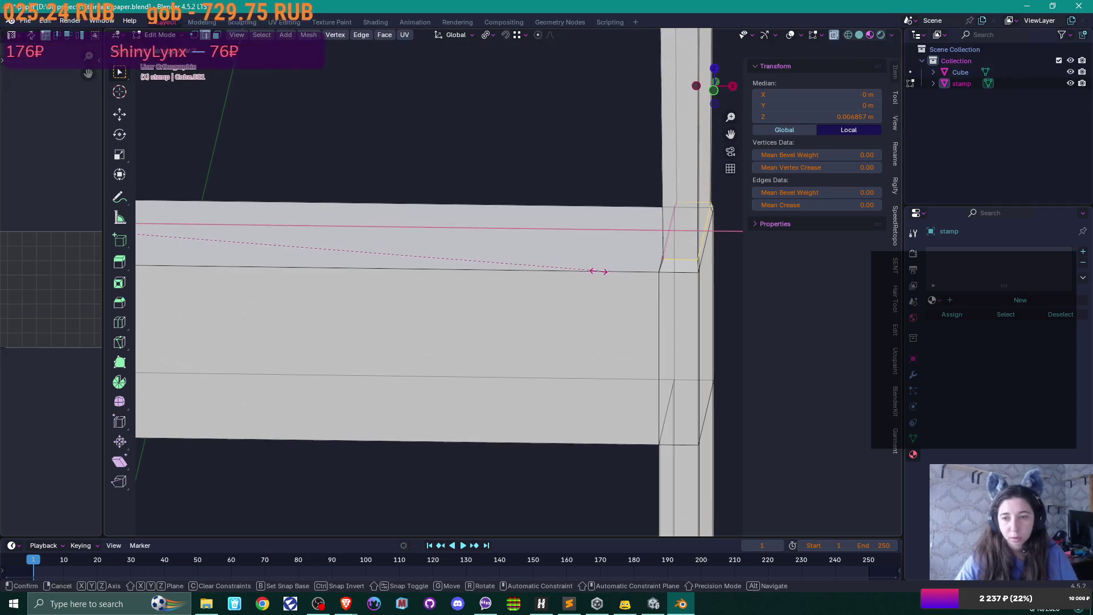
click(415, 317)
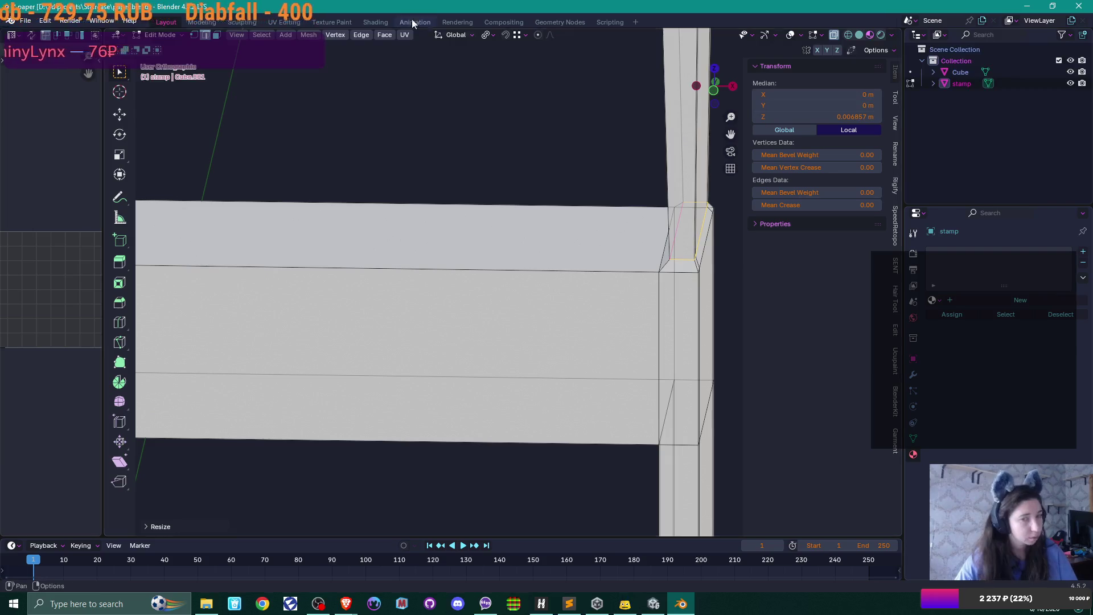
click(486, 34)
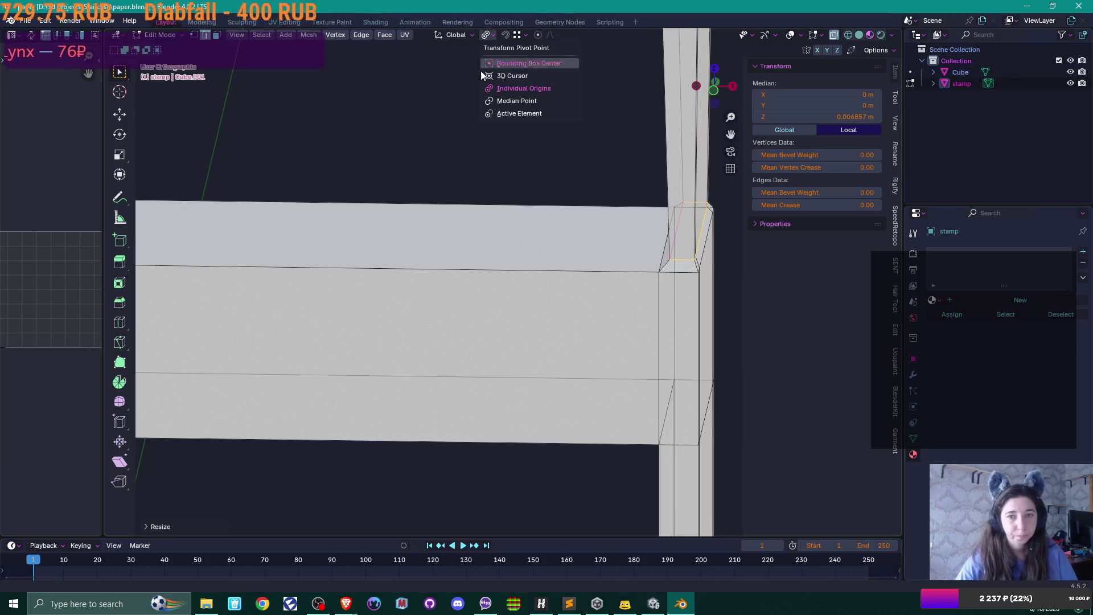
click(513, 103)
key(s)
key(x)
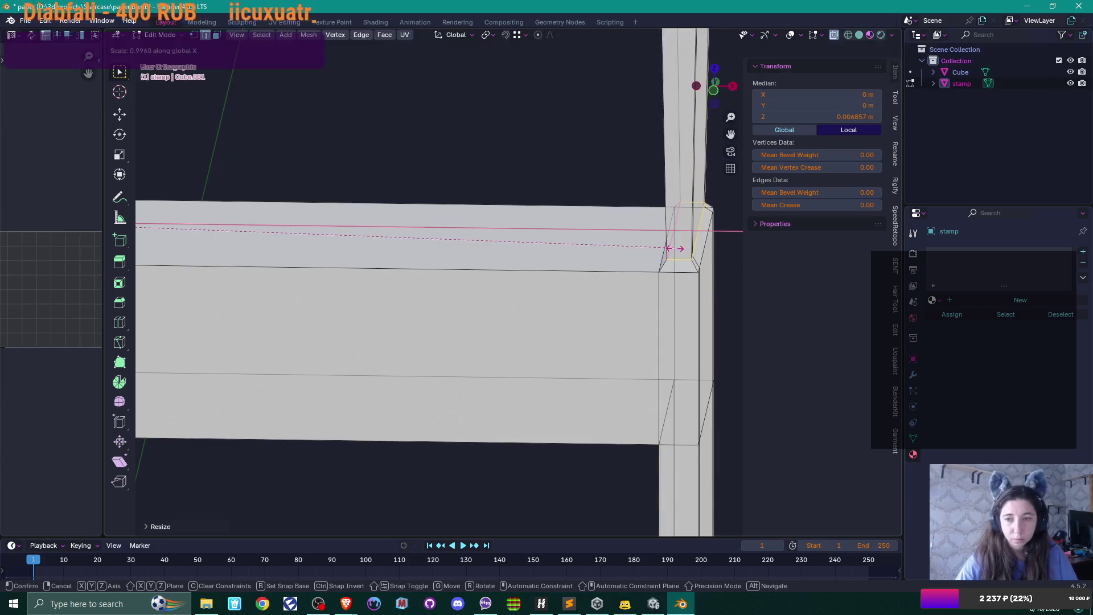
click(673, 254)
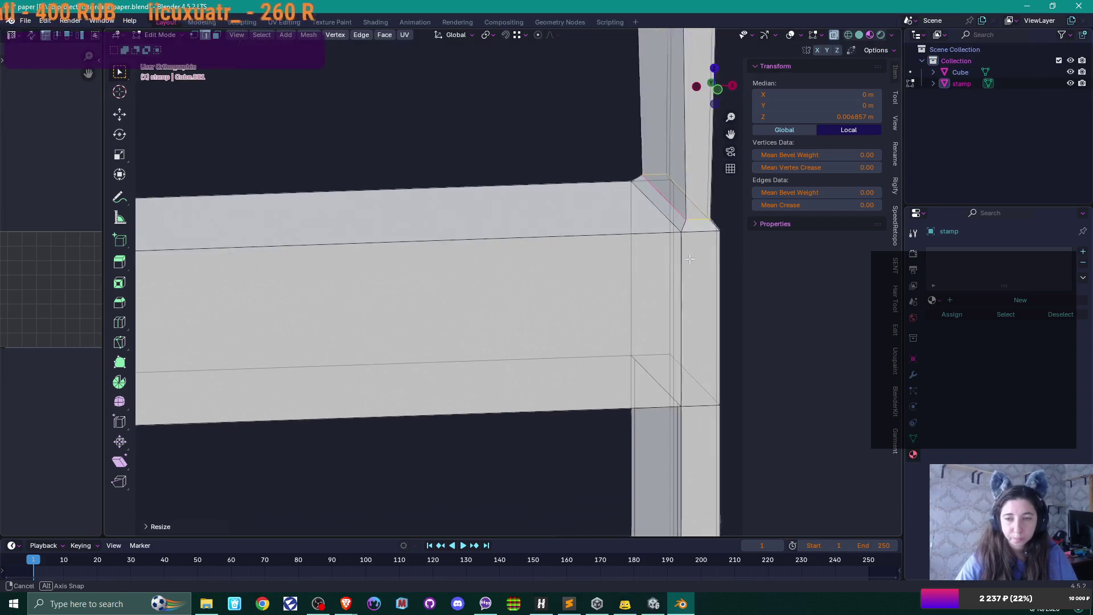
drag(673, 256, 645, 299)
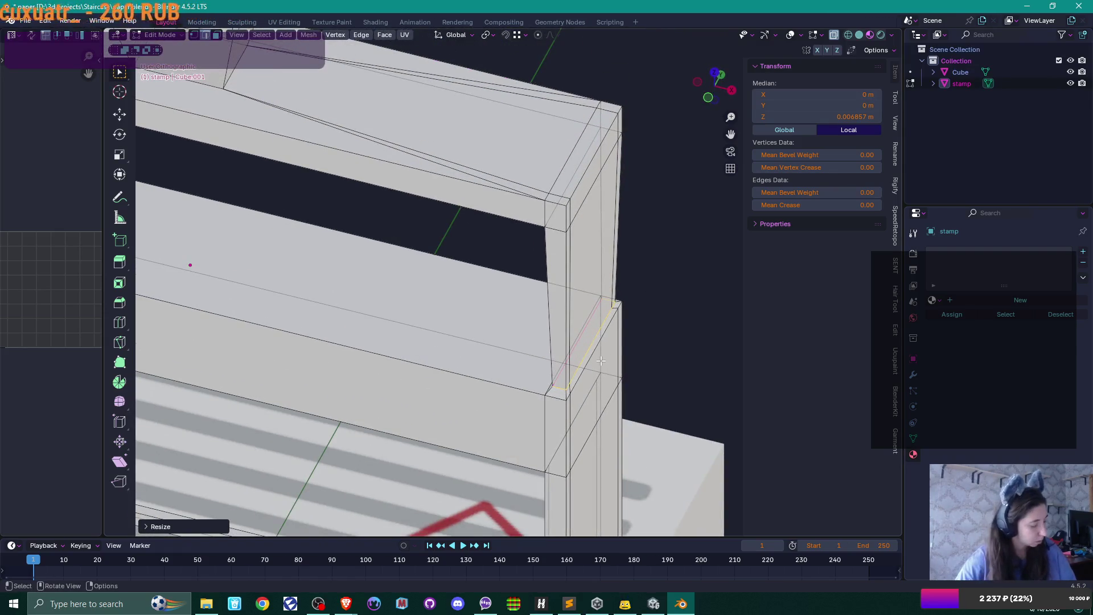
Nudge the selected vertex lower and turn off see-through display.
key(g)
click(567, 398)
mouse_move(567, 399)
mouse_down()
mouse_move(653, 397)
mouse_move(588, 362)
mouse_up()
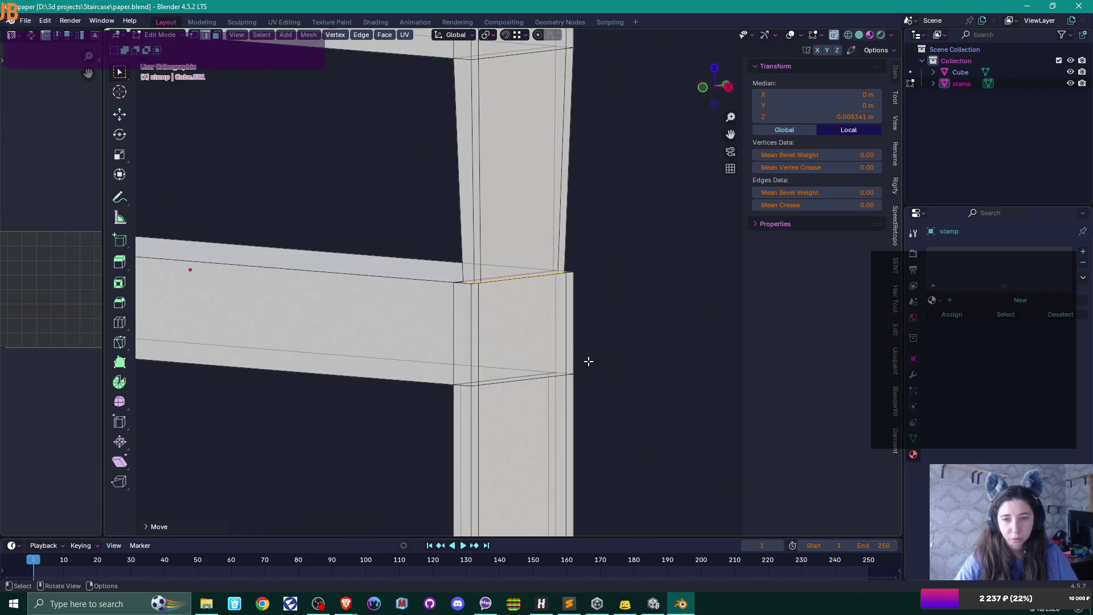
scroll(588, 361, down, 5)
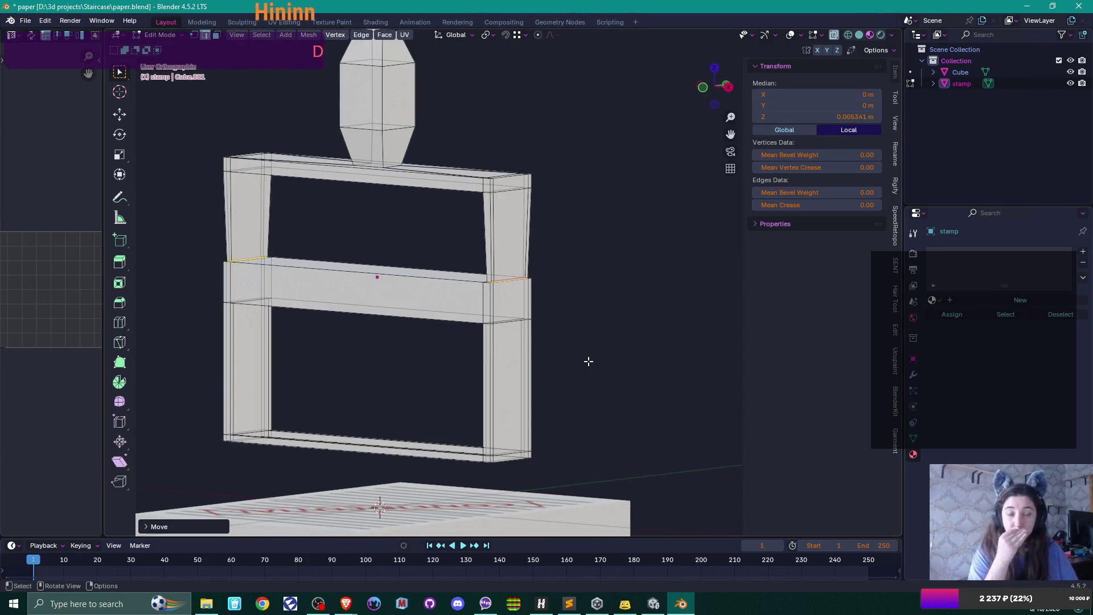
scroll(588, 358, up, 3)
mouse_move(588, 358)
mouse_down()
mouse_move(607, 306)
mouse_move(545, 317)
mouse_up()
key(alt+z)
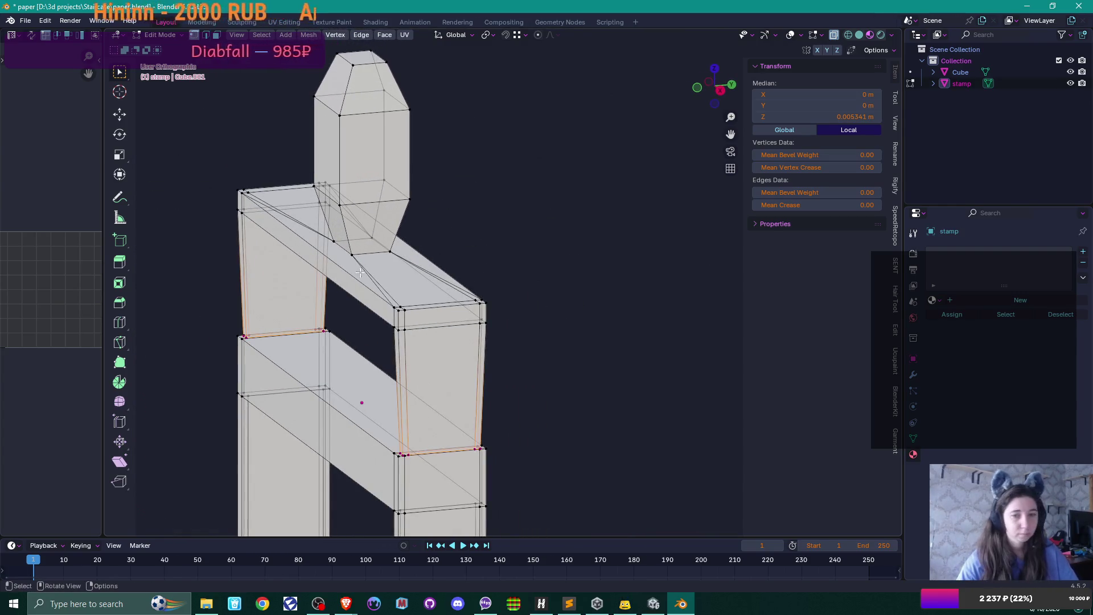
drag(227, 195, 346, 264)
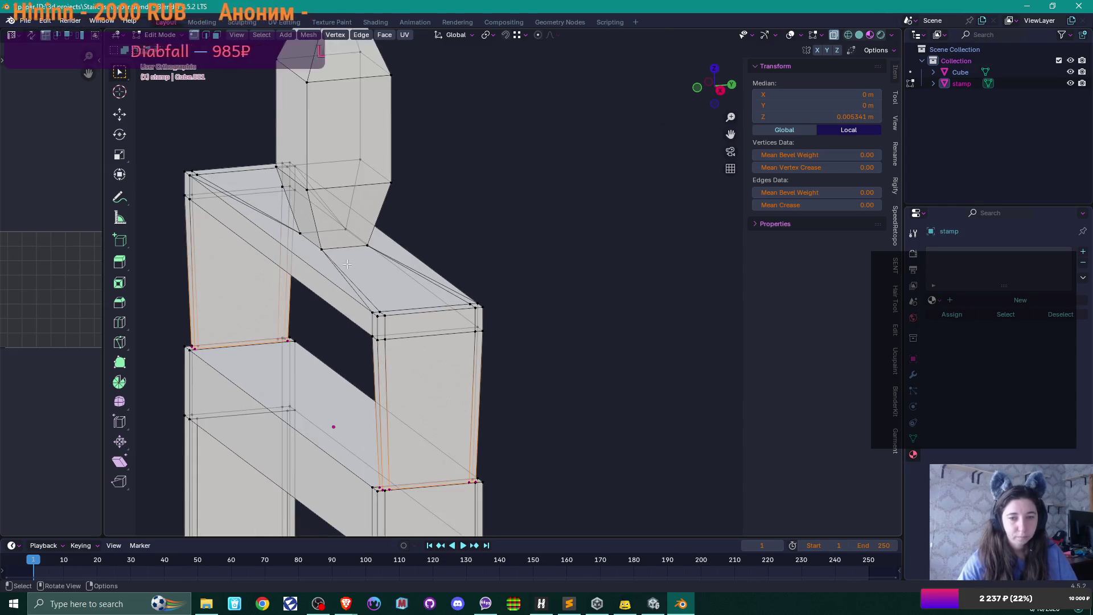
Edge-slide the loop at the top of the right post.
click(395, 314)
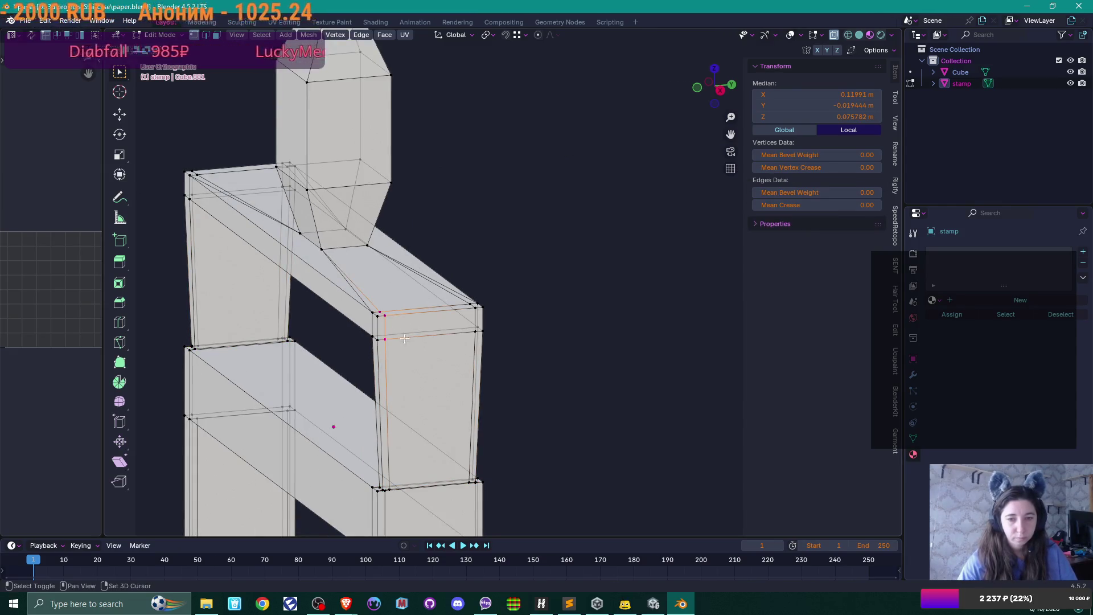
alt+click(412, 334)
key(KP_4)
scroll(388, 243, up, 2)
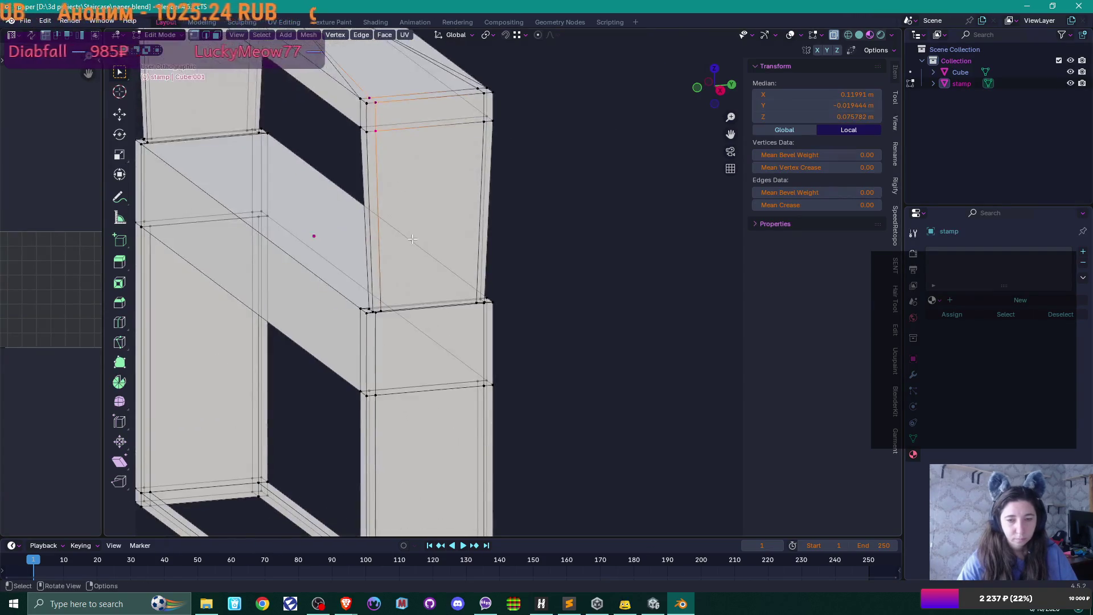
scroll(329, 320, down, 3)
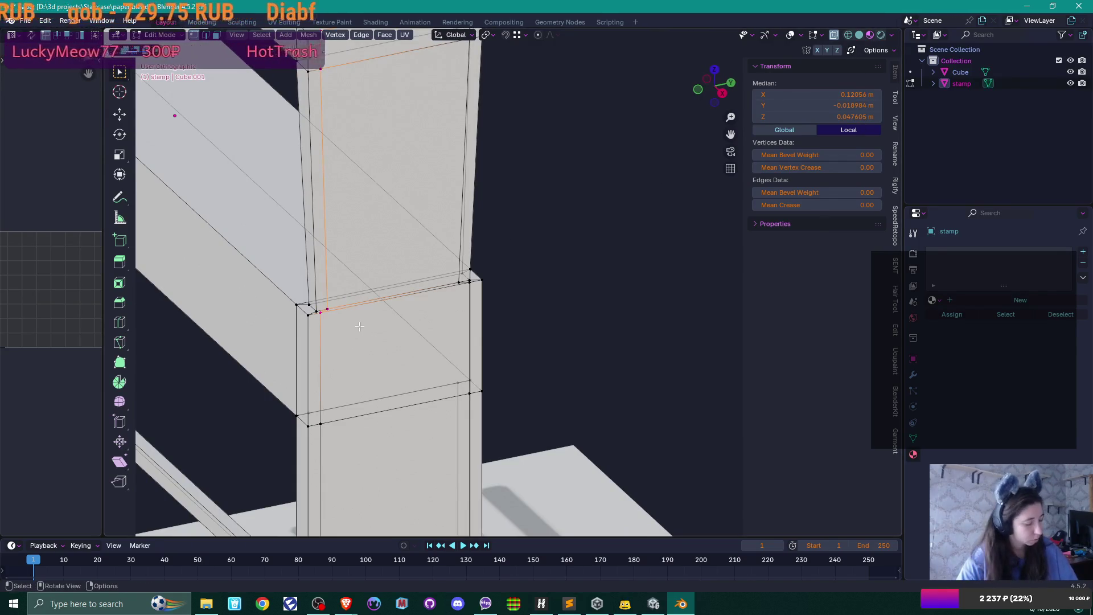
key(g)
key(g)
click(243, 335)
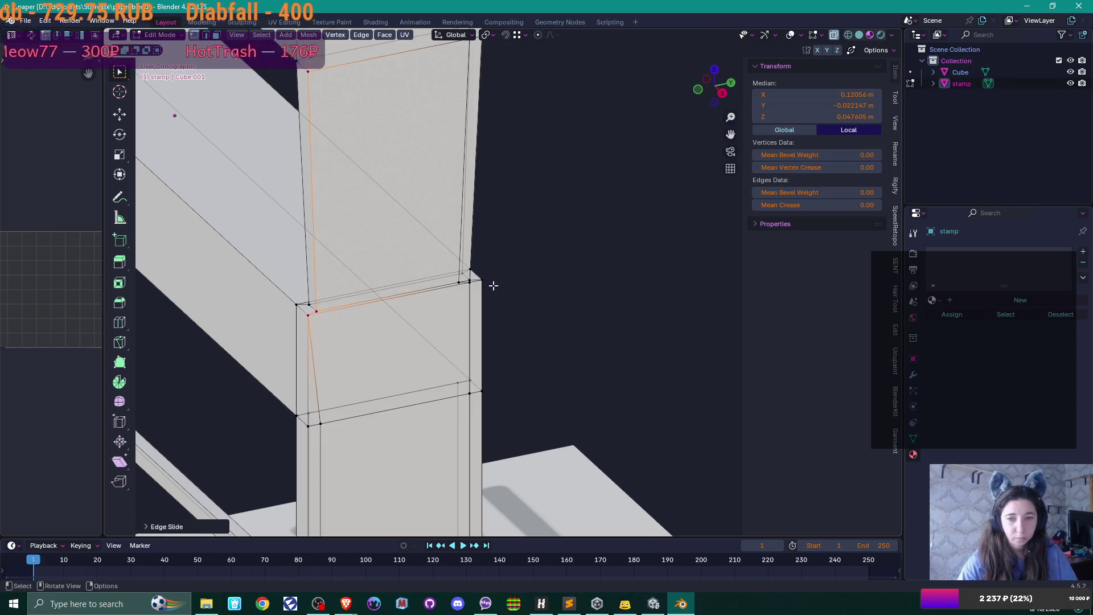
Slide the post's right vertical edge and top edge along the post.
click(463, 171)
scroll(443, 197, up, 1)
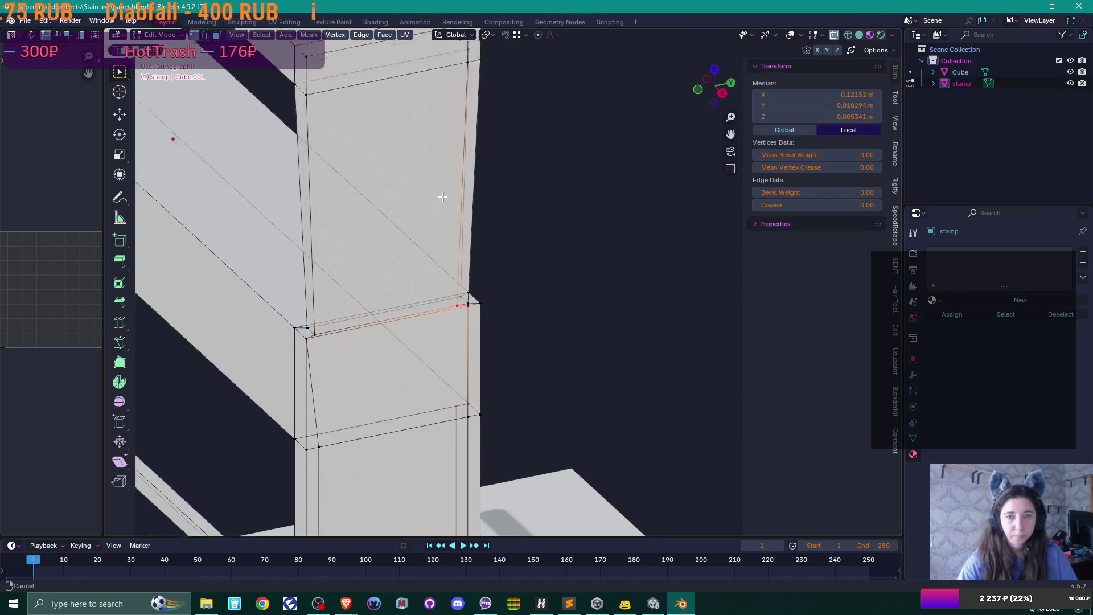
scroll(443, 194, up, 2)
shift+click(456, 159)
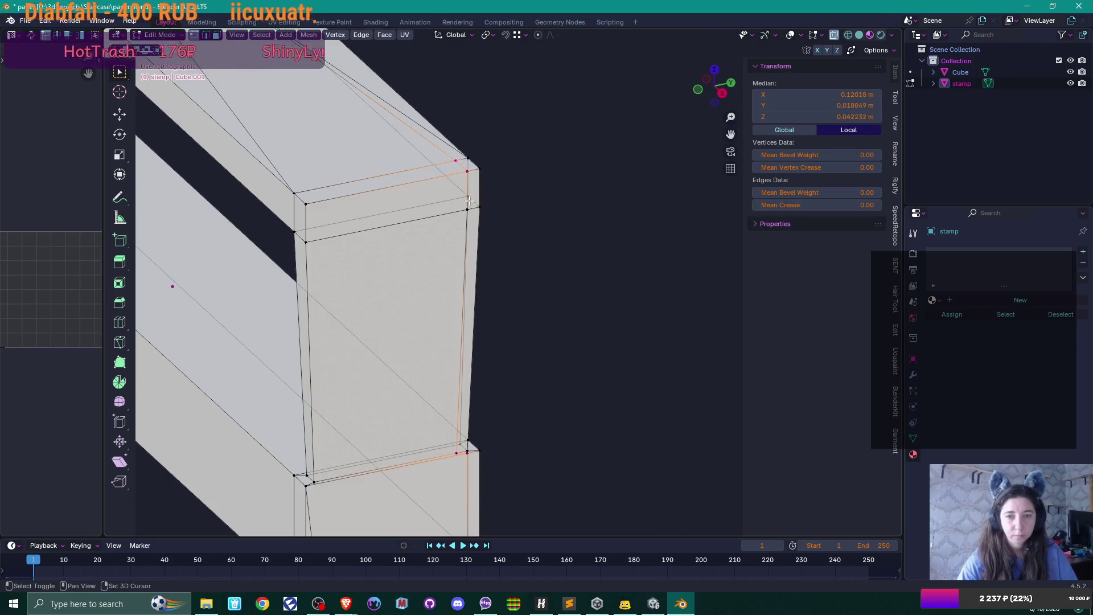
key(g)
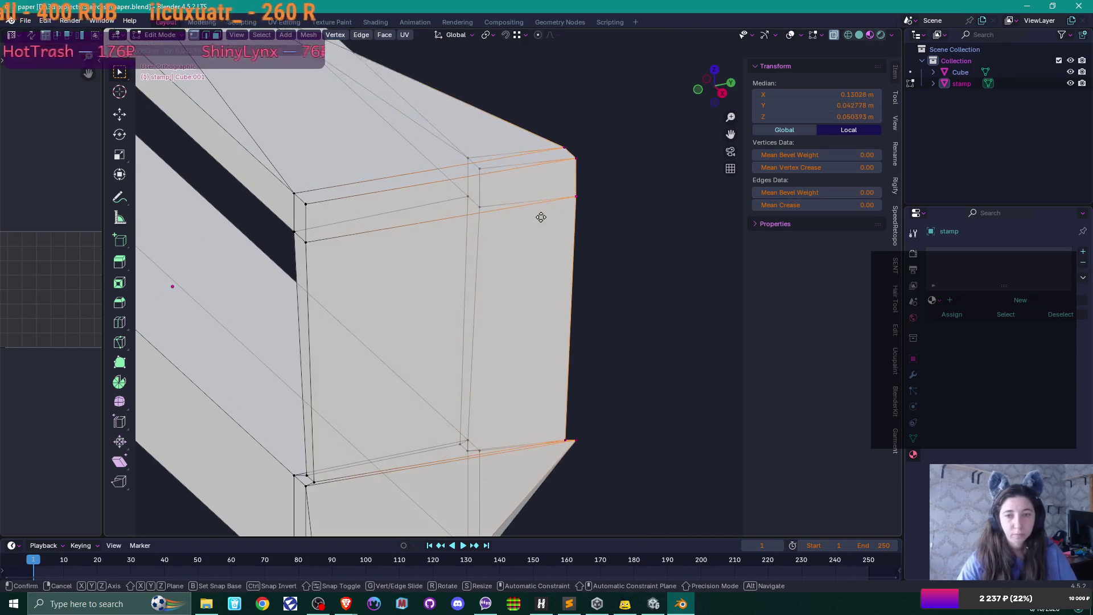
key(g)
click(564, 199)
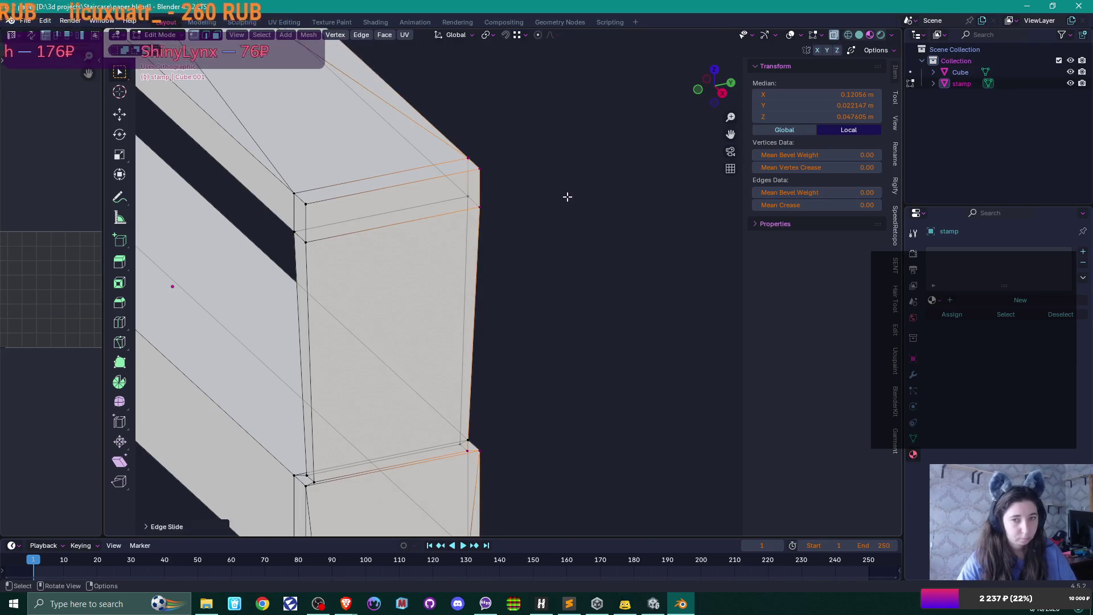
Select another edge on the post and slide it, leaving it in place.
mouse_move(560, 205)
mouse_down()
mouse_move(544, 232)
mouse_move(427, 272)
mouse_up()
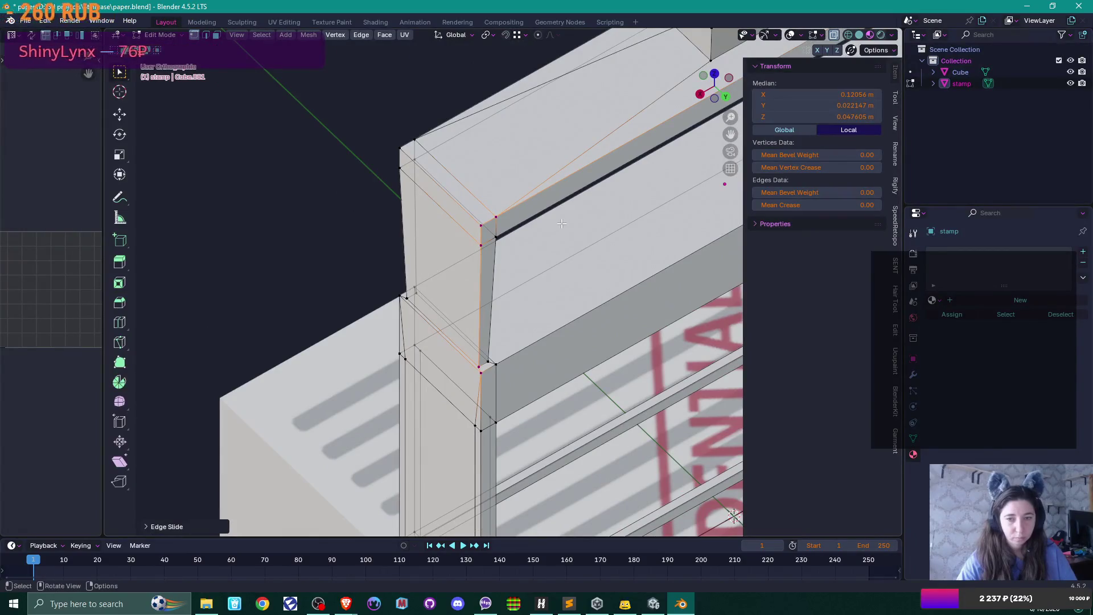
scroll(562, 223, down, 4)
scroll(422, 267, up, 3)
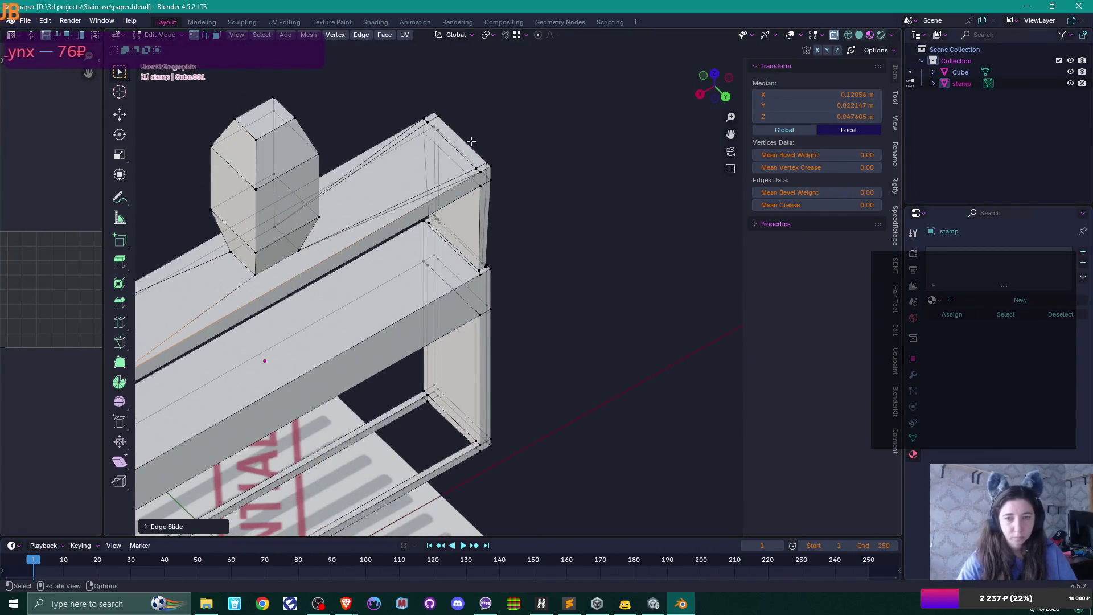
click(470, 166)
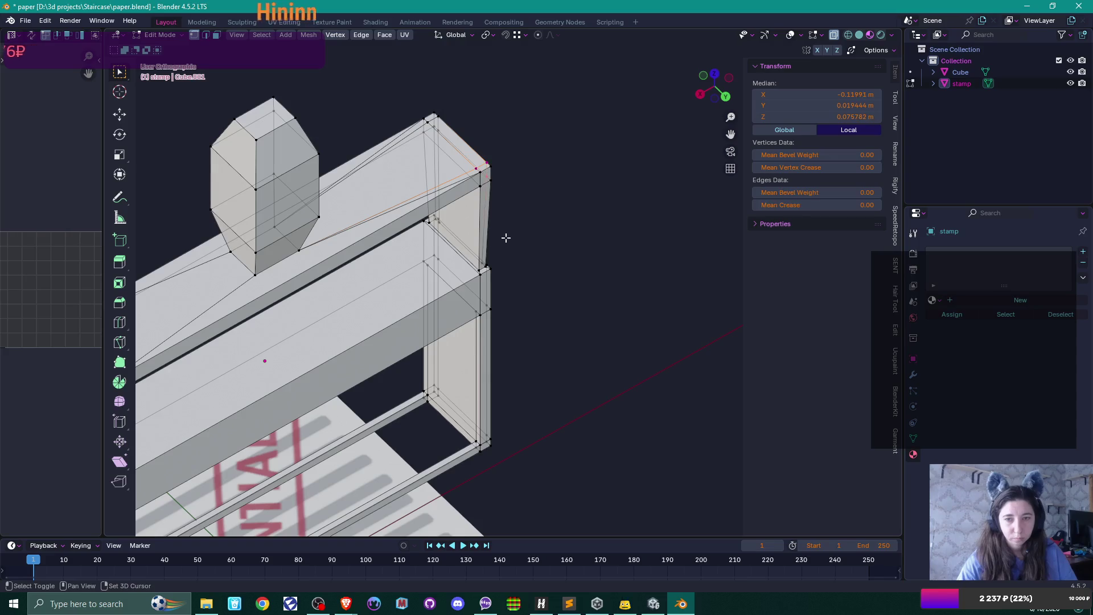
shift+click(483, 259)
scroll(532, 281, up, 5)
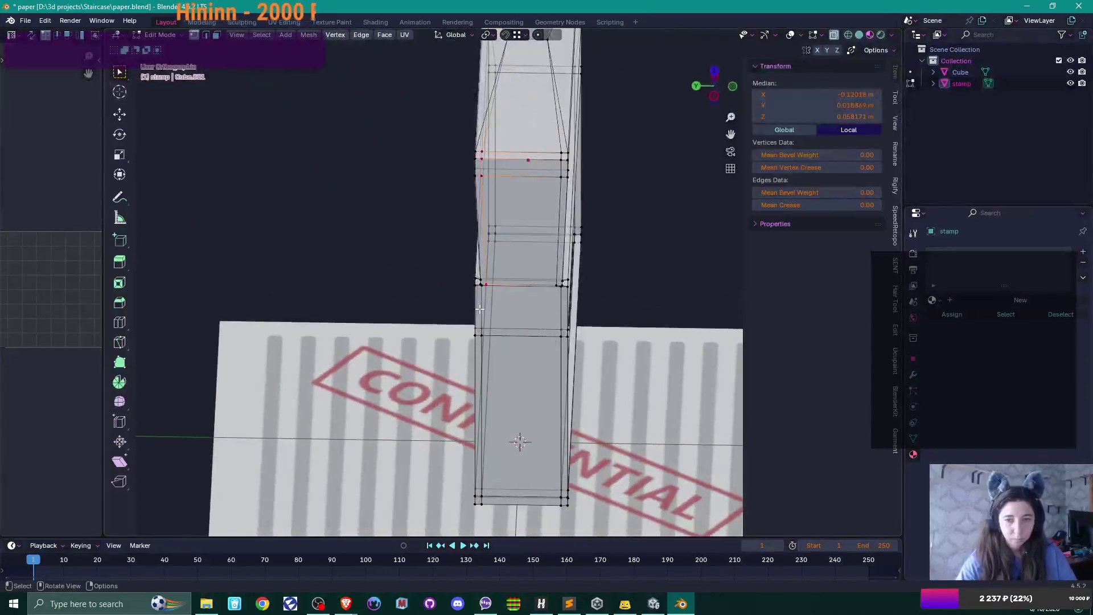
key(g)
key(g)
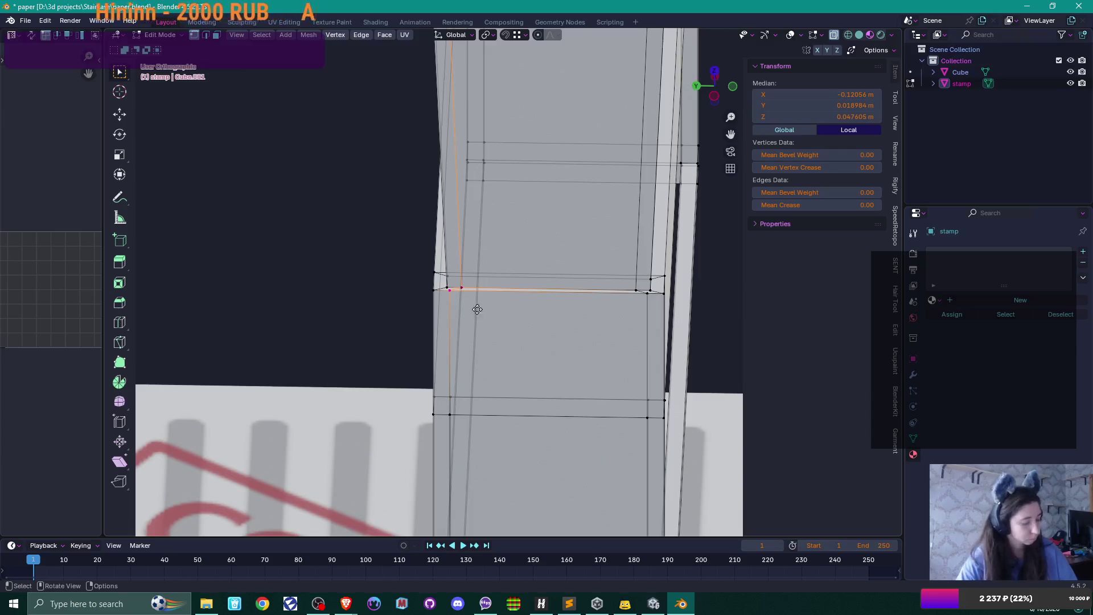
click(290, 304)
Slide edges up the post's right side to the right, then select the beam's face strip.
click(648, 294)
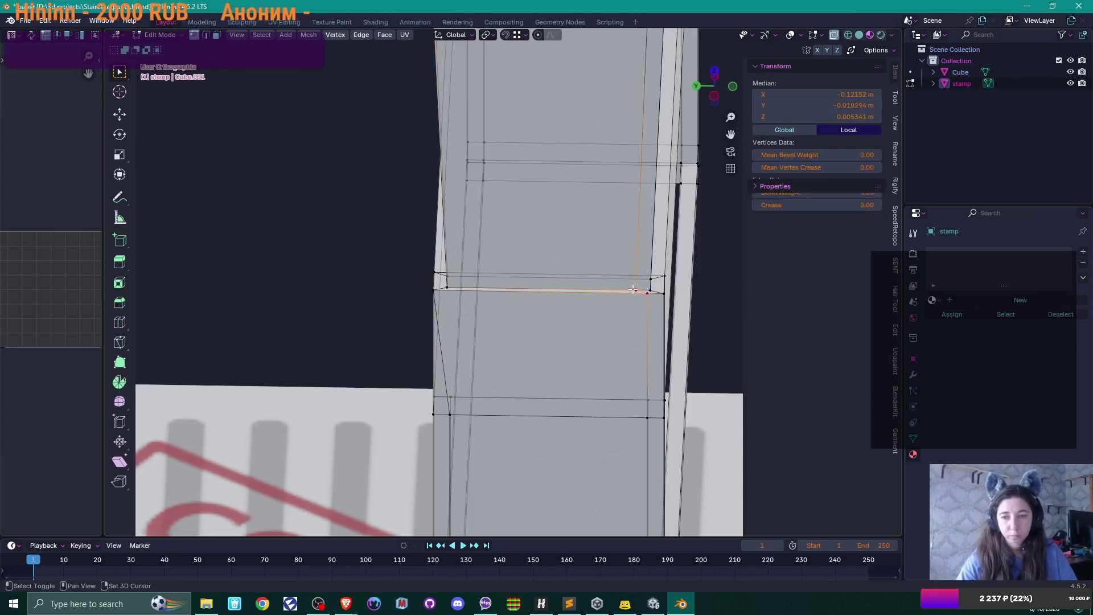
scroll(595, 221, up, 5)
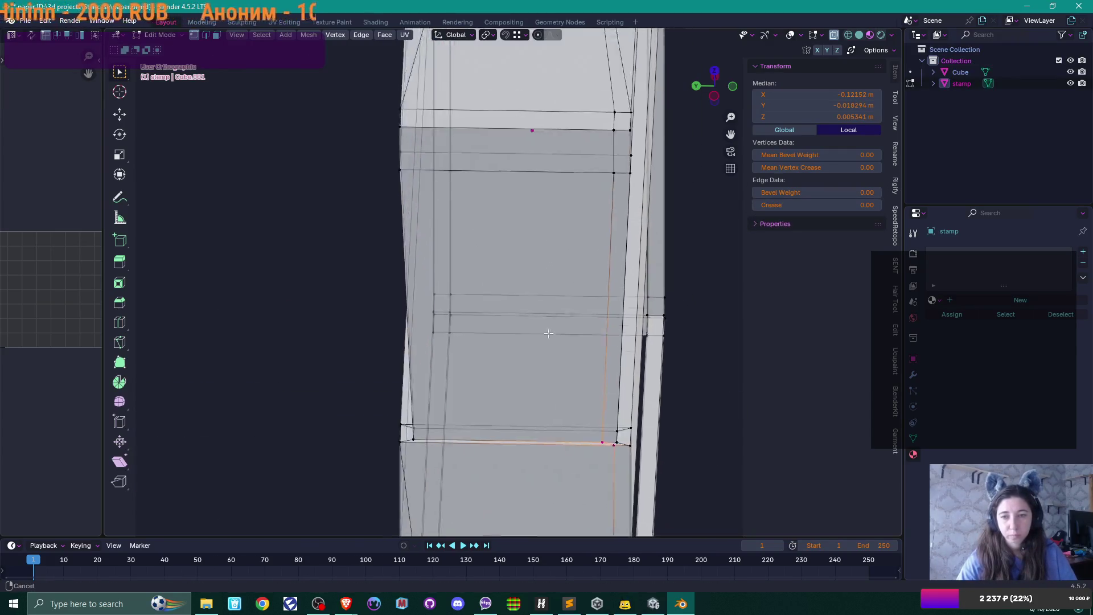
shift+click(607, 174)
key(g)
key(g)
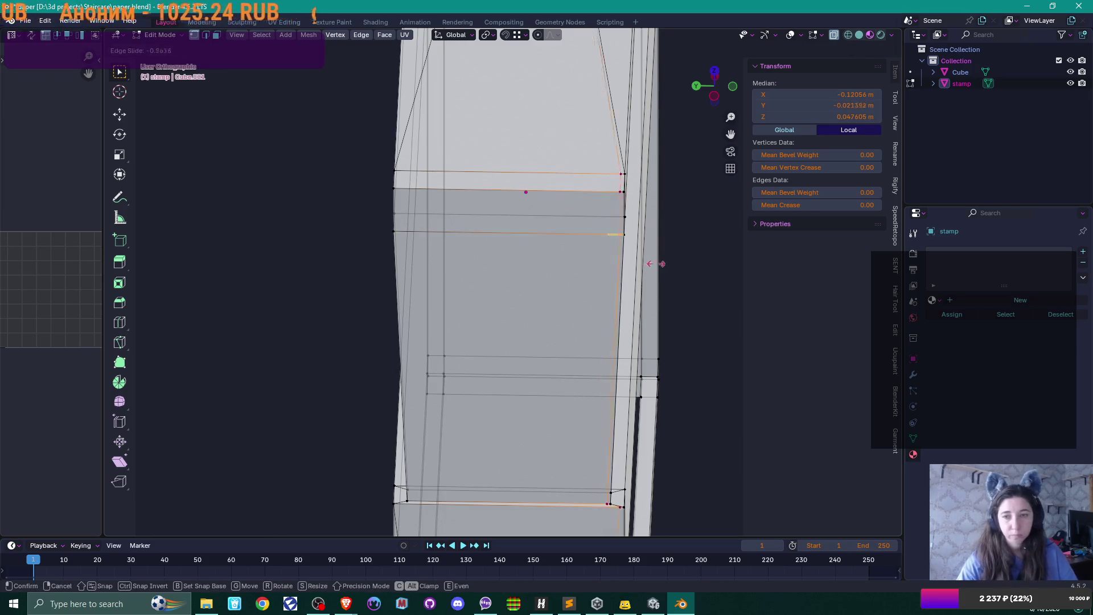
click(701, 263)
mouse_move(700, 263)
mouse_down()
mouse_move(689, 288)
mouse_move(540, 315)
mouse_move(532, 313)
mouse_move(569, 297)
mouse_move(376, 290)
mouse_move(485, 294)
mouse_move(395, 300)
mouse_move(569, 140)
mouse_up()
alt+click(585, 188)
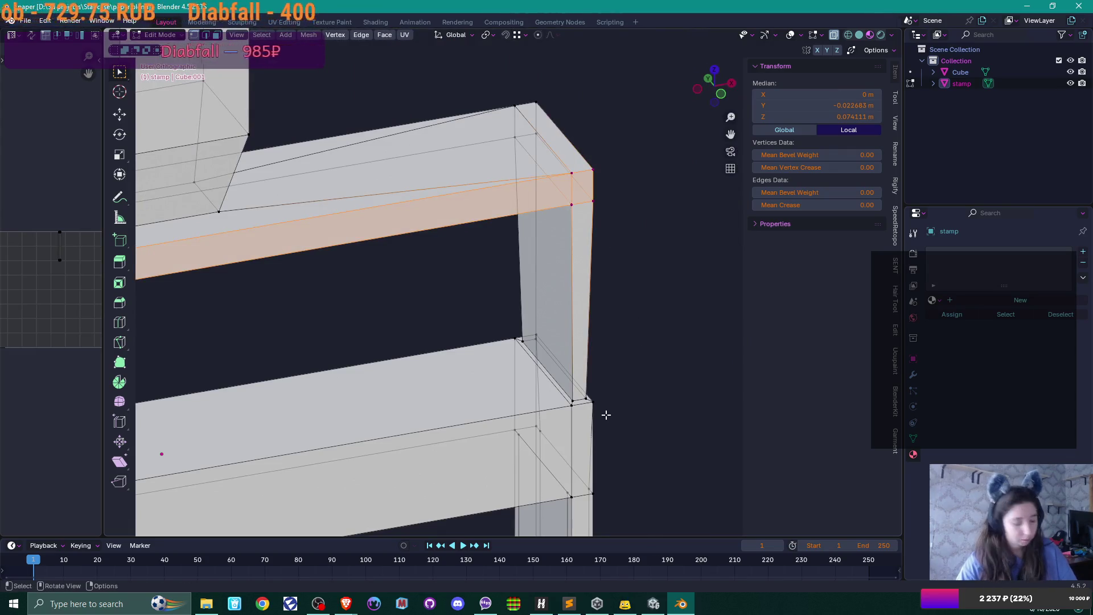
Move the beam strip along Y and the beam's end face along X.
key(g)
key(y)
click(574, 401)
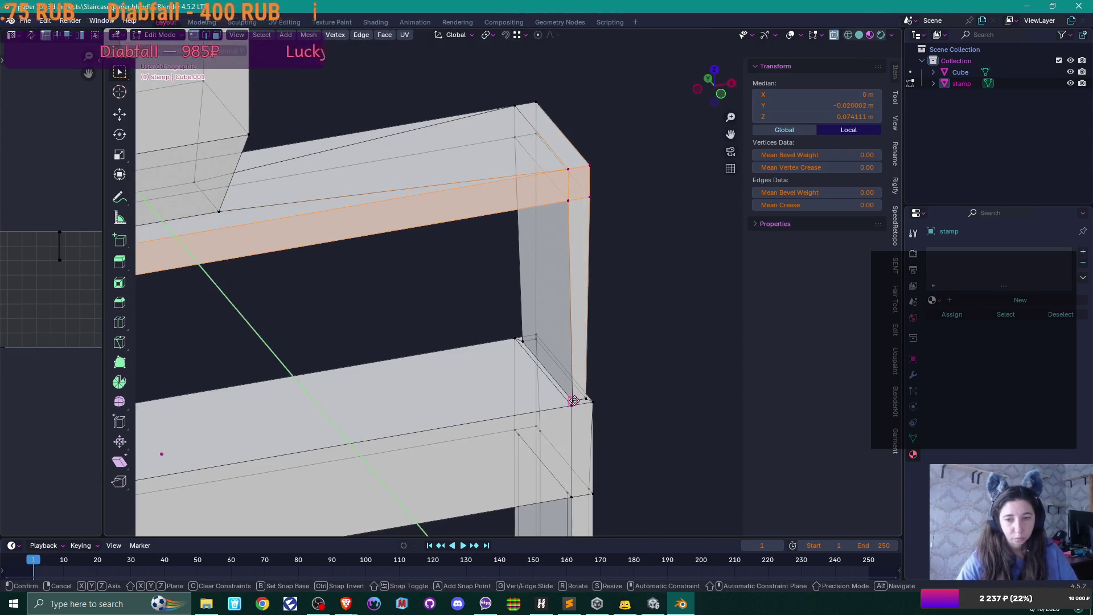
scroll(574, 401, up, 5)
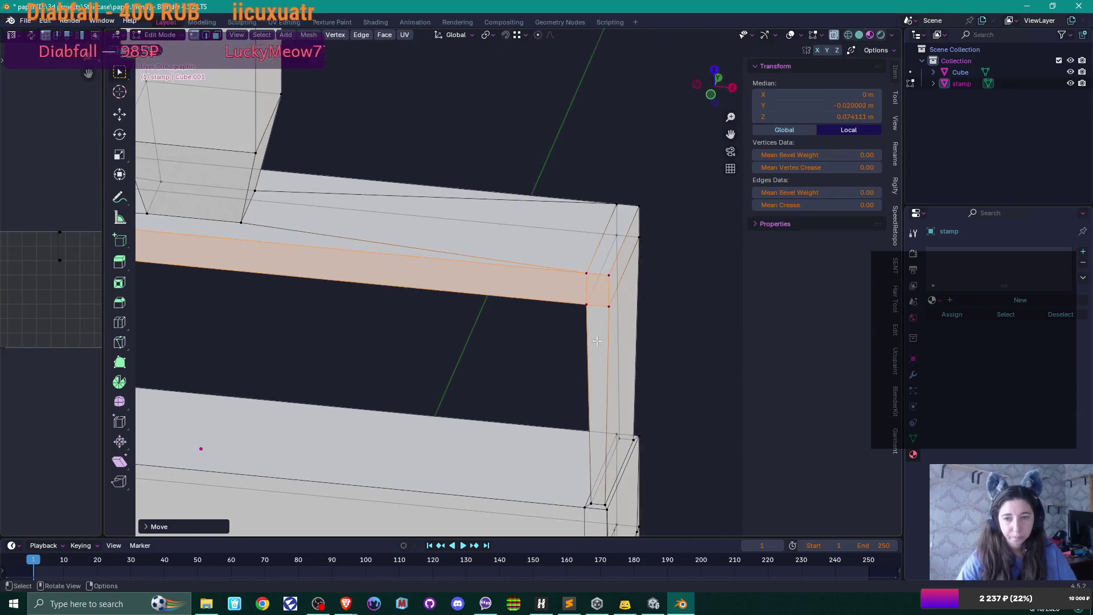
click(609, 274)
alt+click(641, 250)
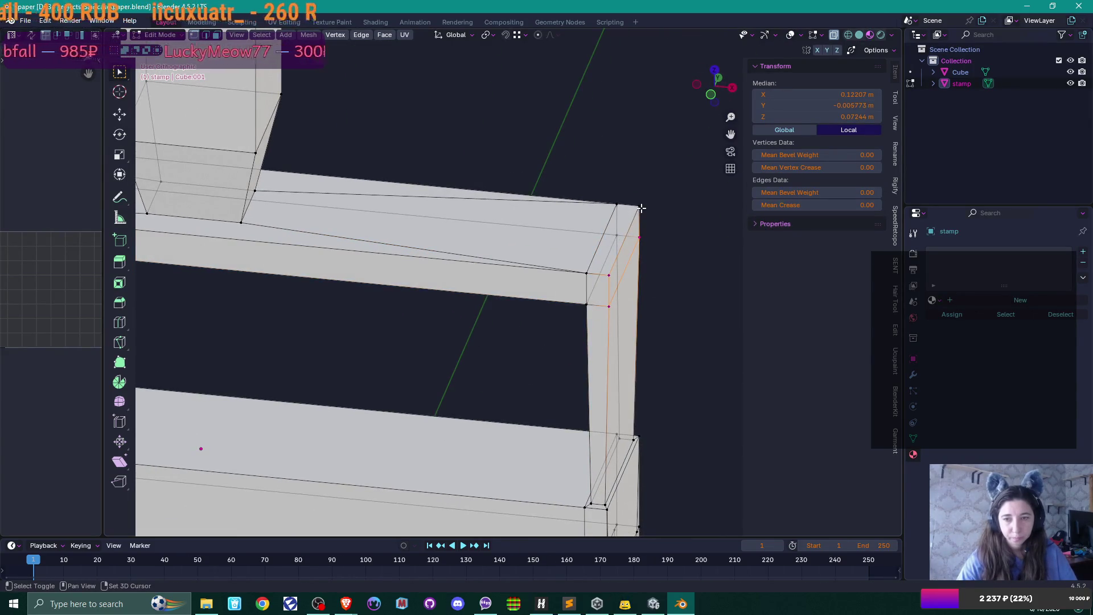
key(g)
key(x)
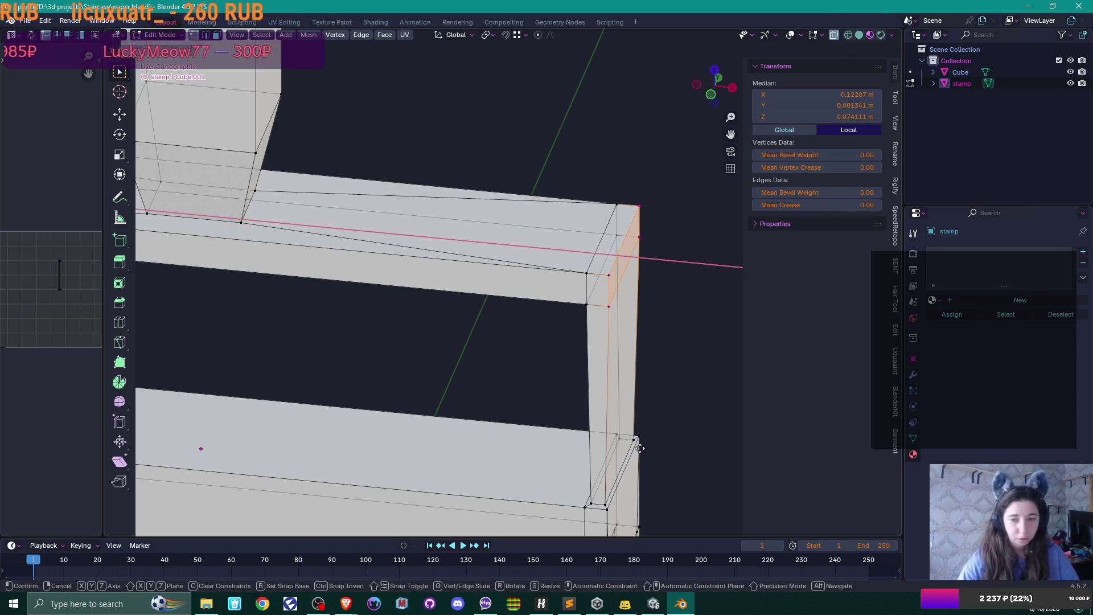
click(637, 447)
scroll(638, 349, down, 2)
Shift the end face with the top strip, then the top strip alone, along Y.
drag(638, 349, 481, 342)
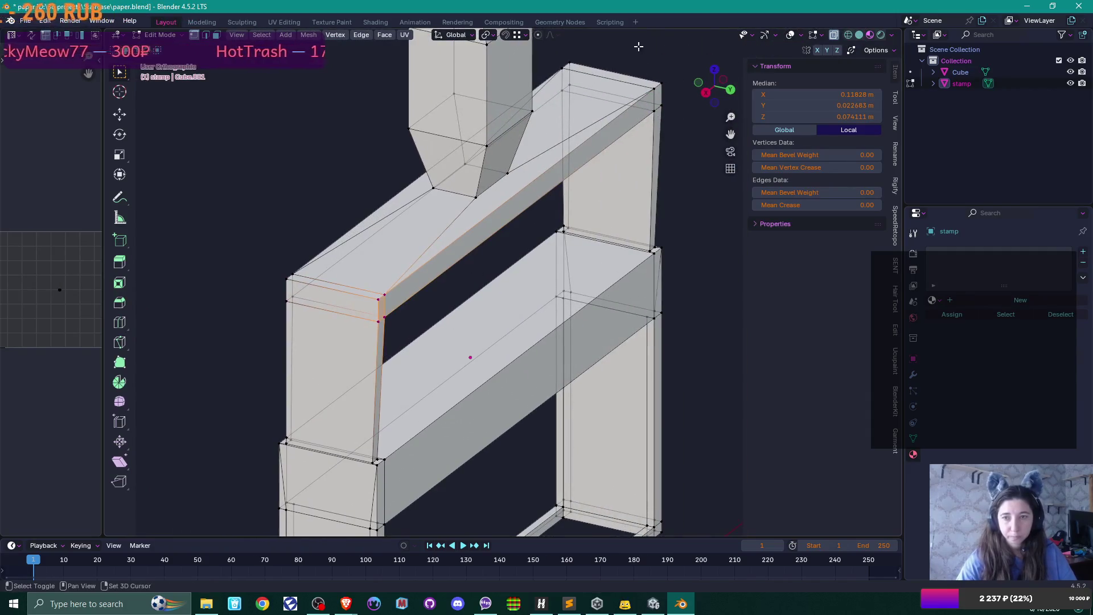
ctrl+click(652, 78)
scroll(499, 362, up, 2)
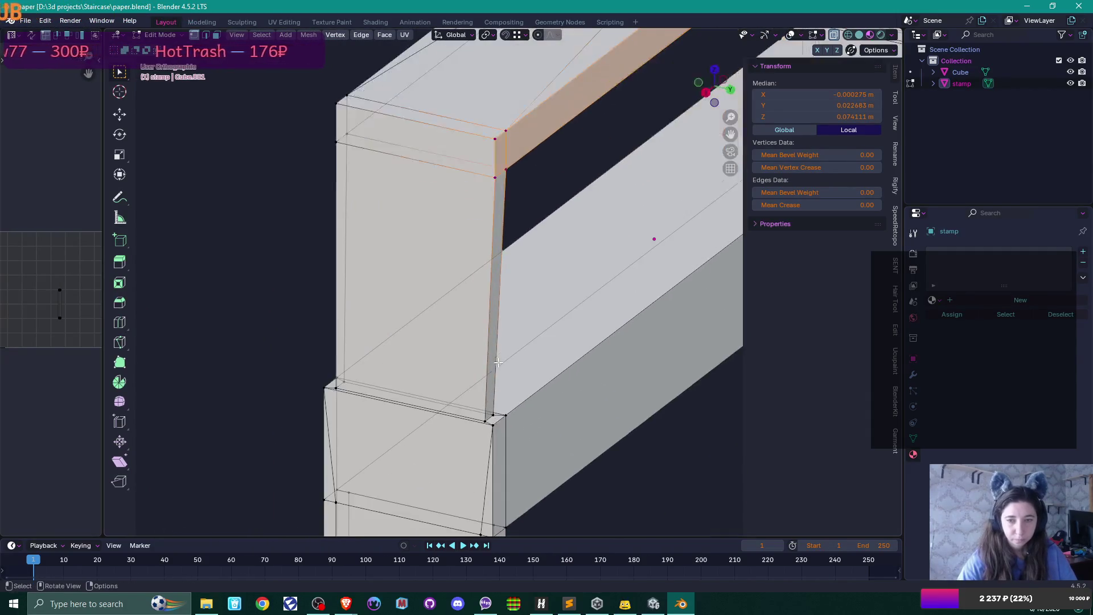
key(g)
key(y)
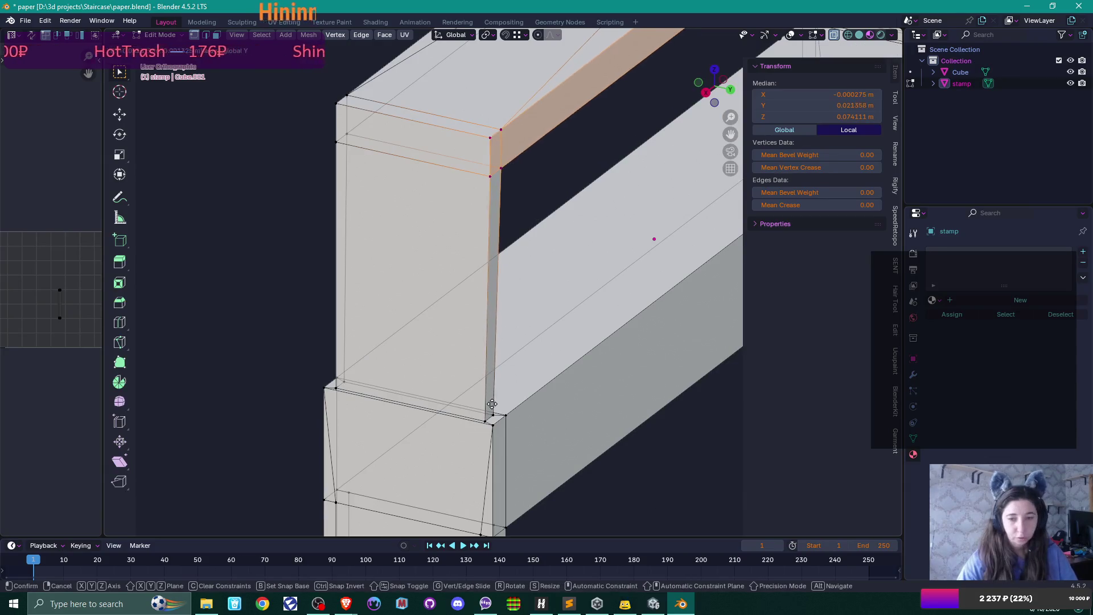
click(487, 404)
mouse_move(544, 344)
mouse_down()
mouse_move(603, 254)
mouse_move(461, 285)
mouse_move(527, 313)
mouse_move(383, 294)
mouse_up()
click(537, 241)
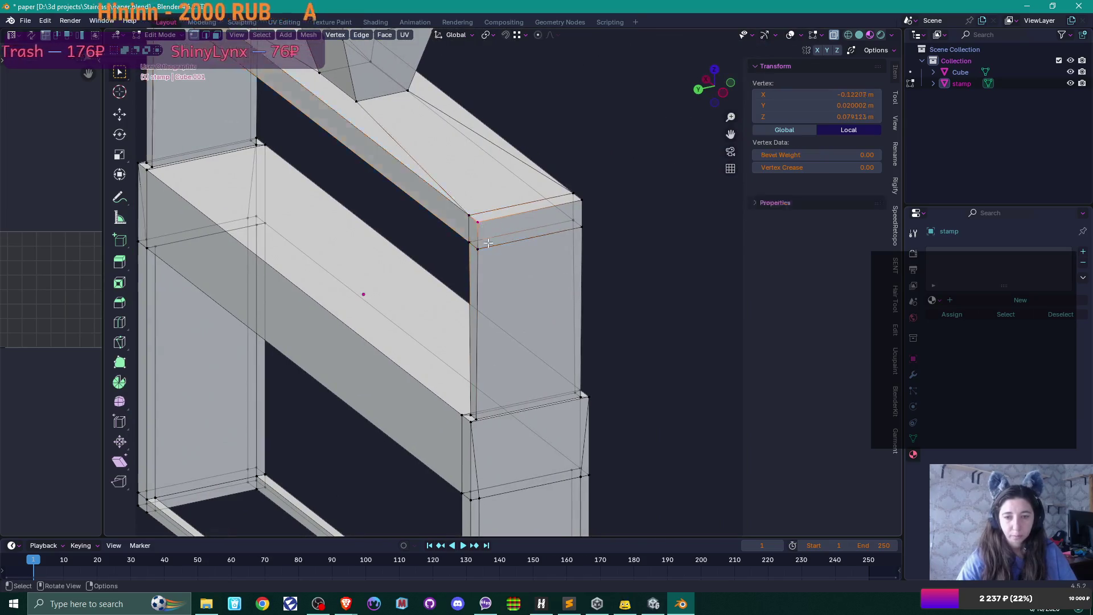
shift+click(578, 231)
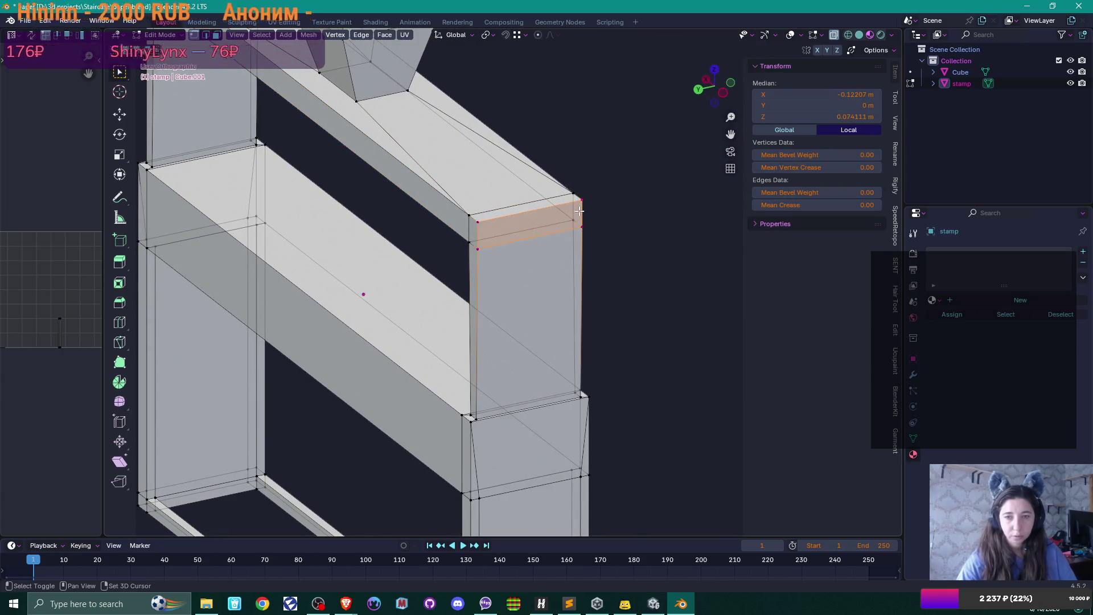
key(g)
key(y)
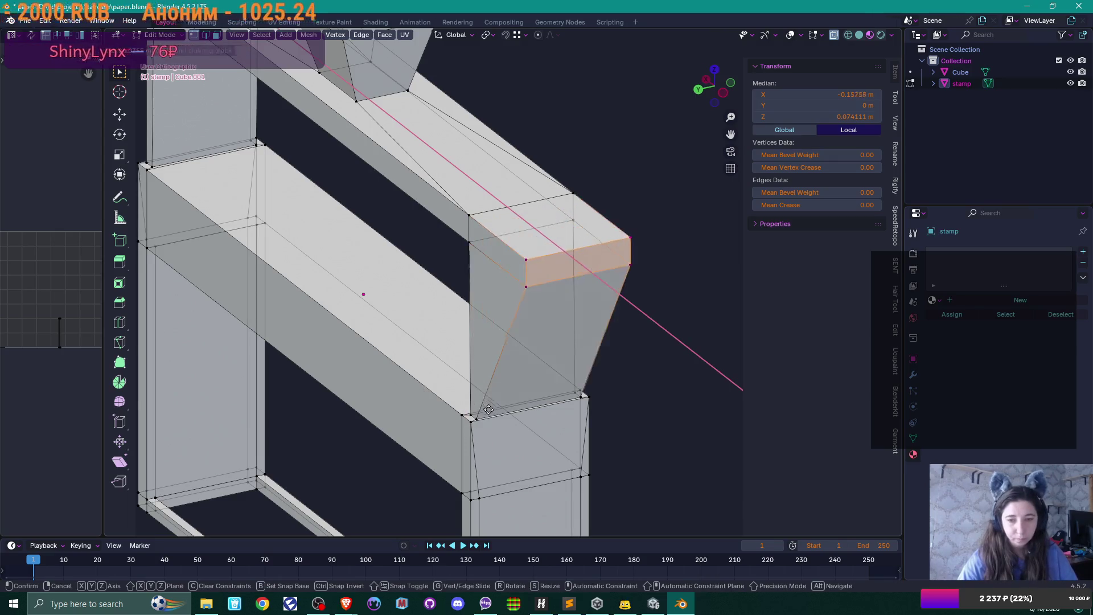
click(419, 404)
Return to Object Mode and frame the stamp in the view.
scroll(418, 404, down, 3)
mouse_move(418, 405)
mouse_down()
mouse_move(441, 335)
mouse_move(566, 395)
mouse_up()
key(Tab)
key(KP_Decimal)
mouse_move(460, 339)
mouse_down()
mouse_move(410, 348)
mouse_move(470, 341)
mouse_up()
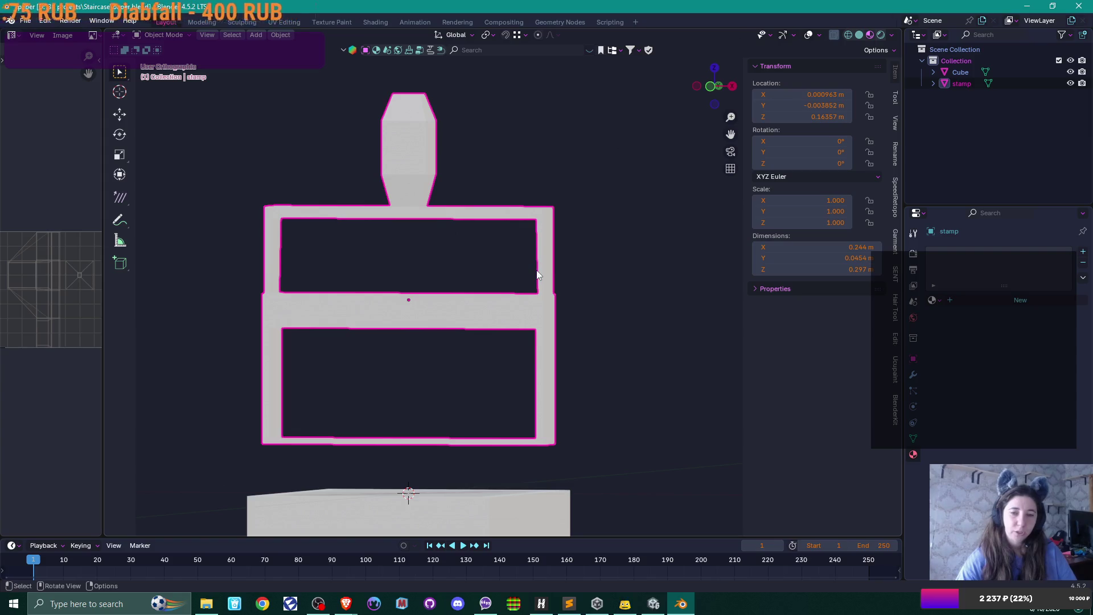
From the front view, select the whole mesh and lower it along Z.
key(Tab)
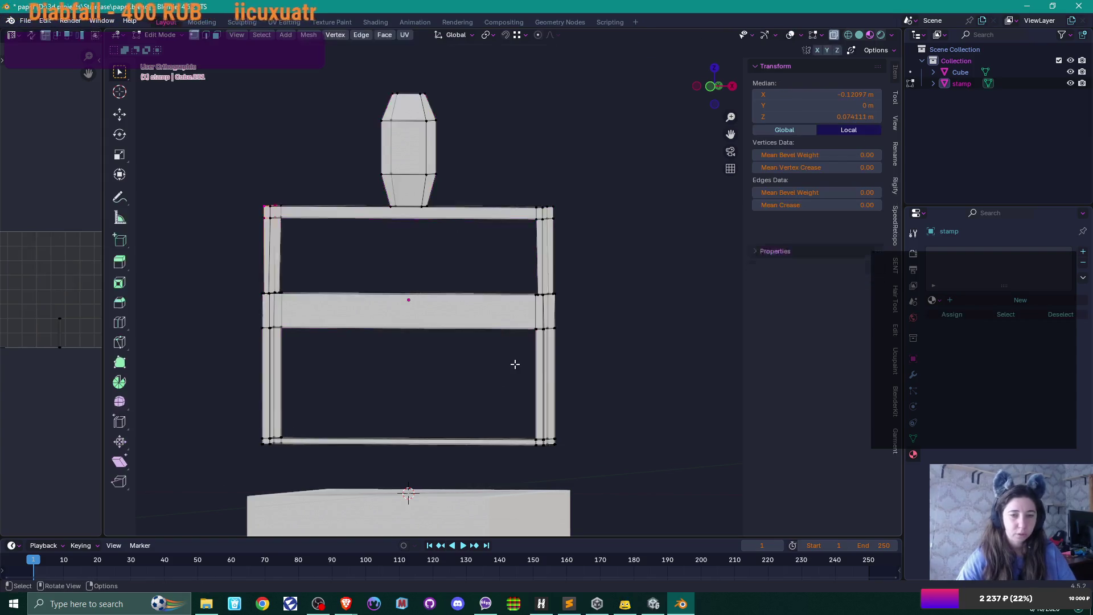
key(KP_1)
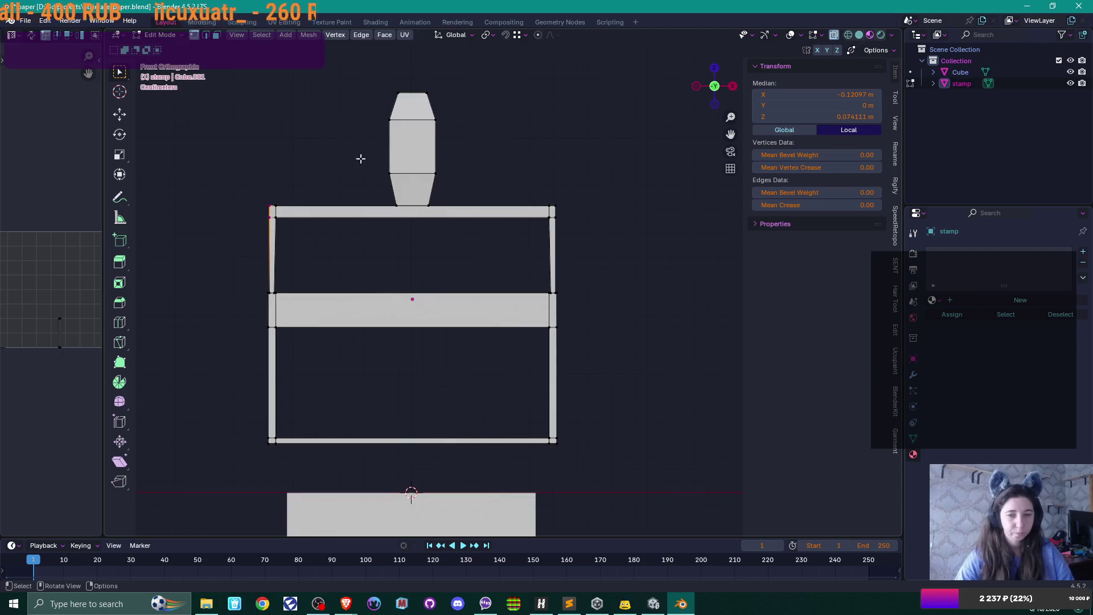
mouse_move(232, 70)
mouse_down()
mouse_move(617, 356)
mouse_move(607, 349)
mouse_up()
key(KP_Decimal)
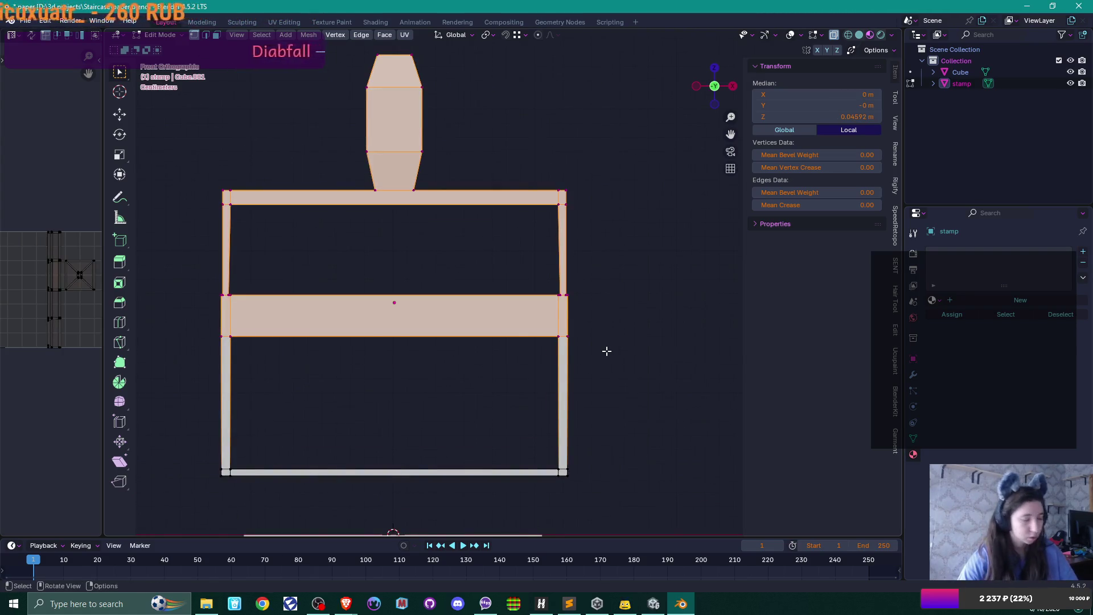
key(g)
key(z)
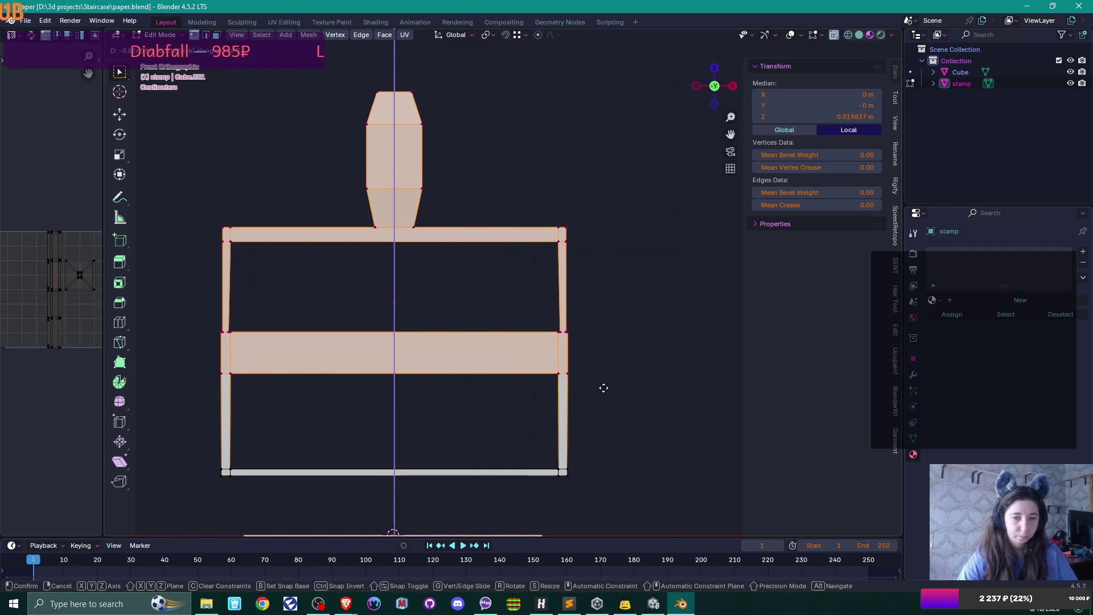
click(604, 388)
drag(603, 386, 569, 421)
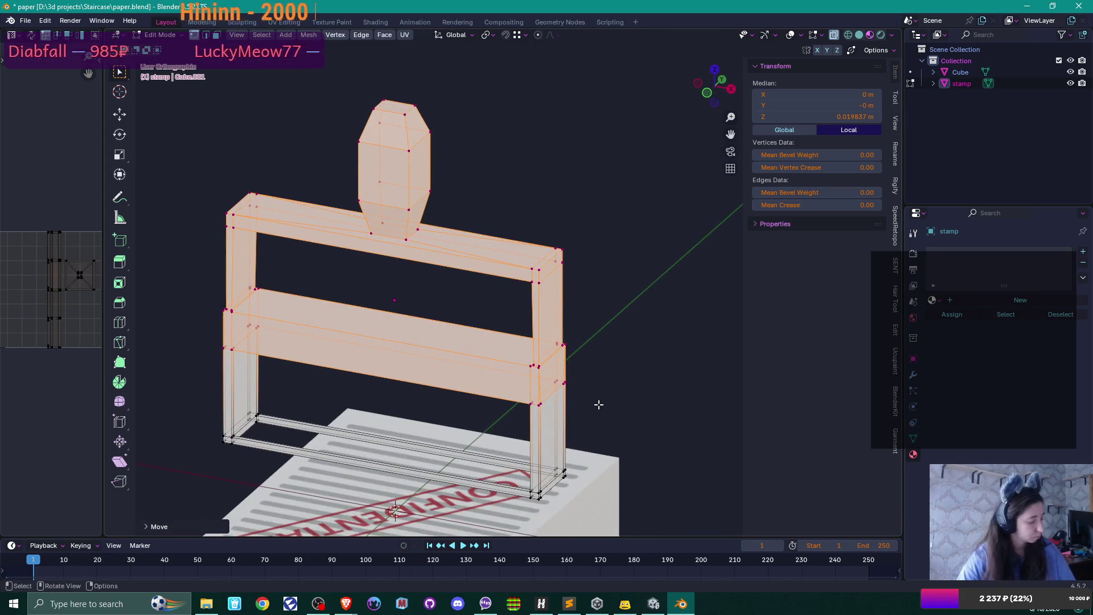
key(Tab)
Re-enter Edit Mode and select the middle crossbar's front face.
scroll(602, 385, up, 5)
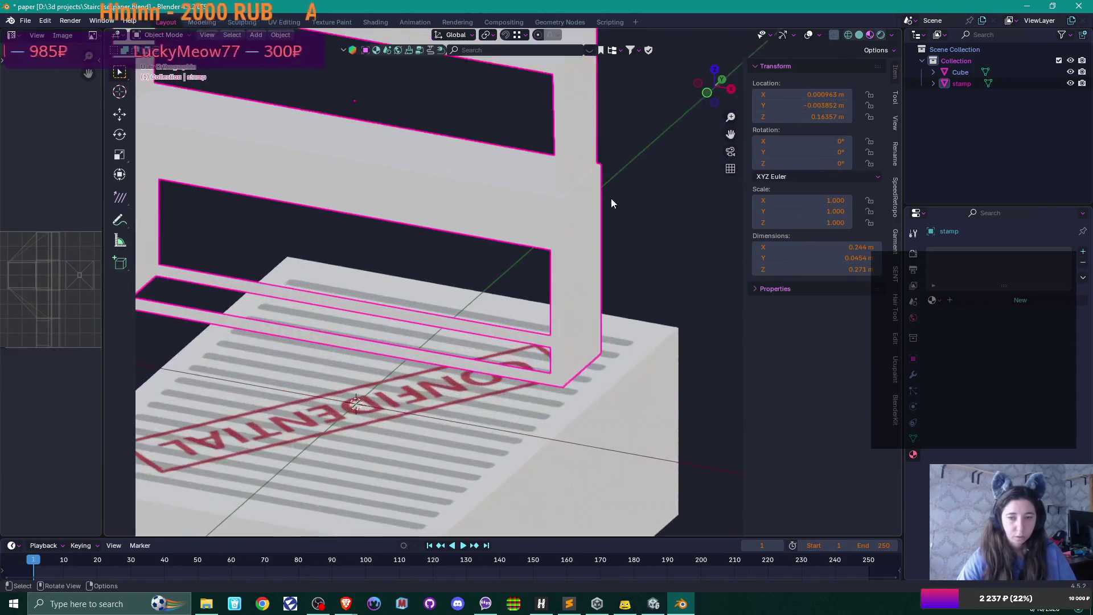
mouse_move(612, 203)
mouse_down()
mouse_move(616, 223)
mouse_move(667, 209)
mouse_up()
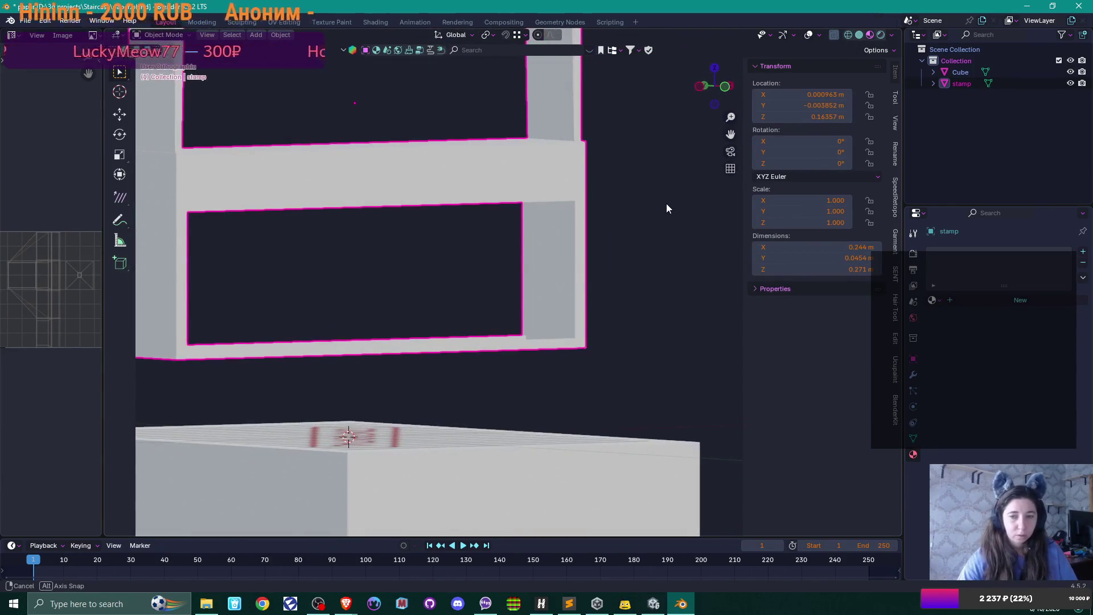
mouse_move(517, 325)
mouse_down()
mouse_move(556, 378)
mouse_move(534, 374)
mouse_up()
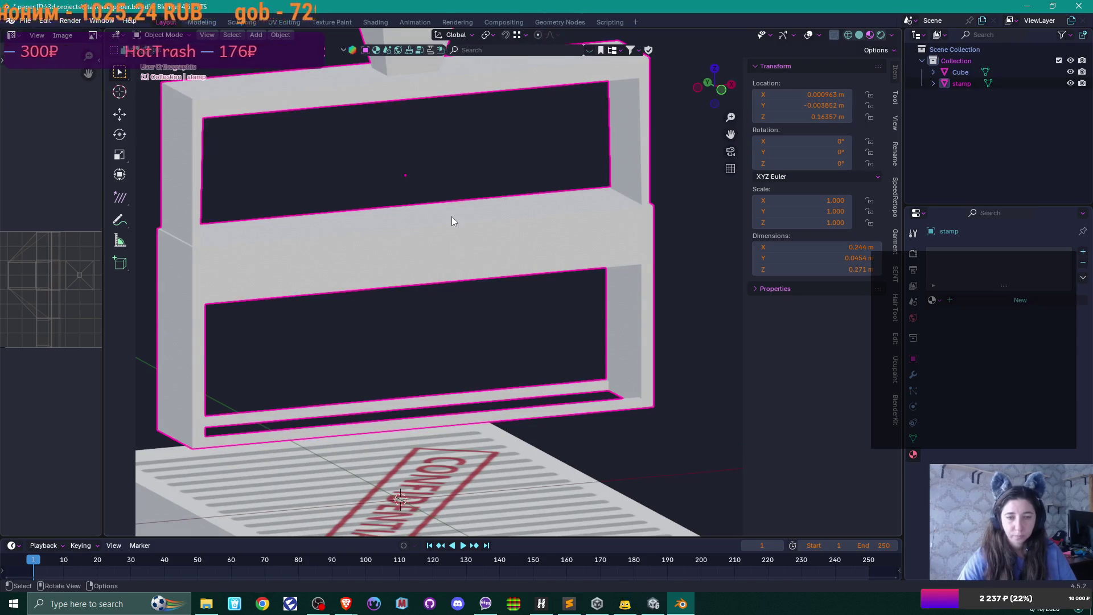
key(Tab)
drag(452, 221, 433, 243)
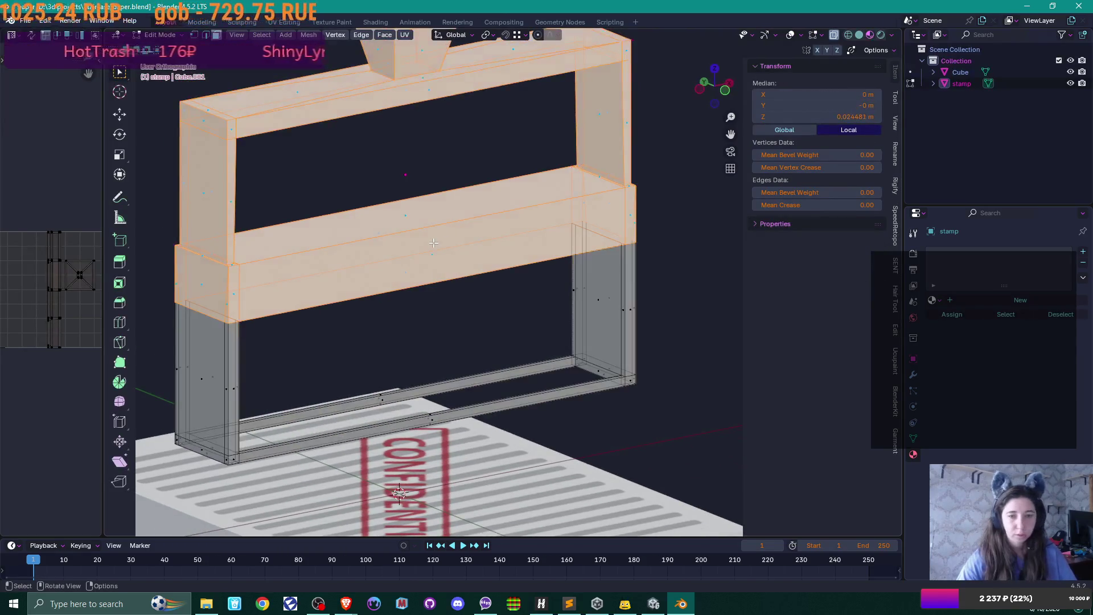
click(438, 287)
mouse_move(439, 288)
mouse_down()
mouse_move(515, 297)
mouse_move(422, 313)
mouse_move(530, 311)
mouse_up()
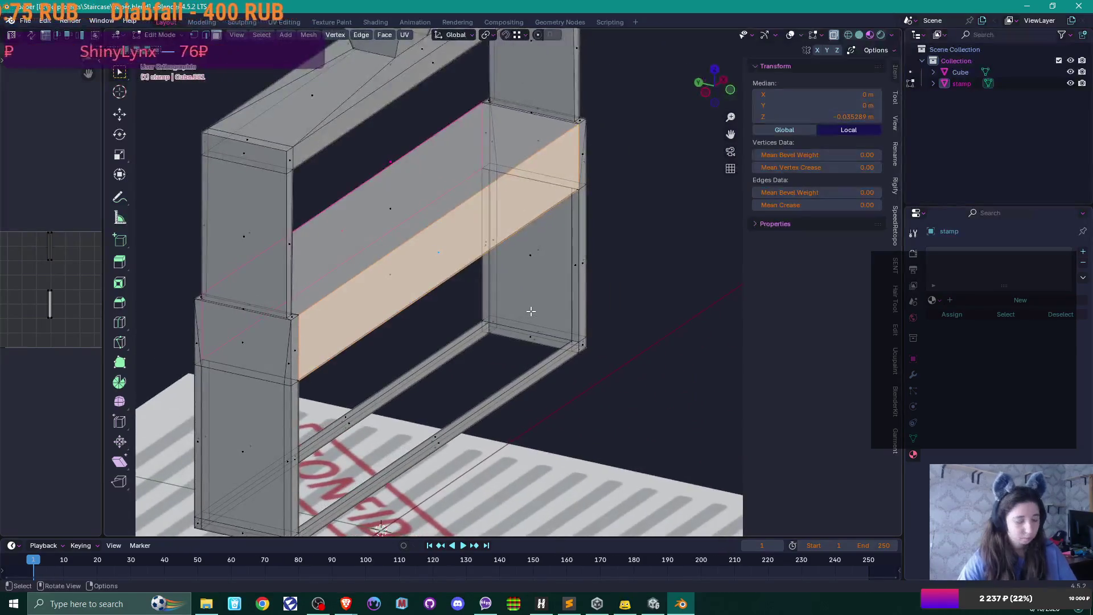
Extrude the middle bar's front face outward along its normals to thicken the bar.
key(alt+e)
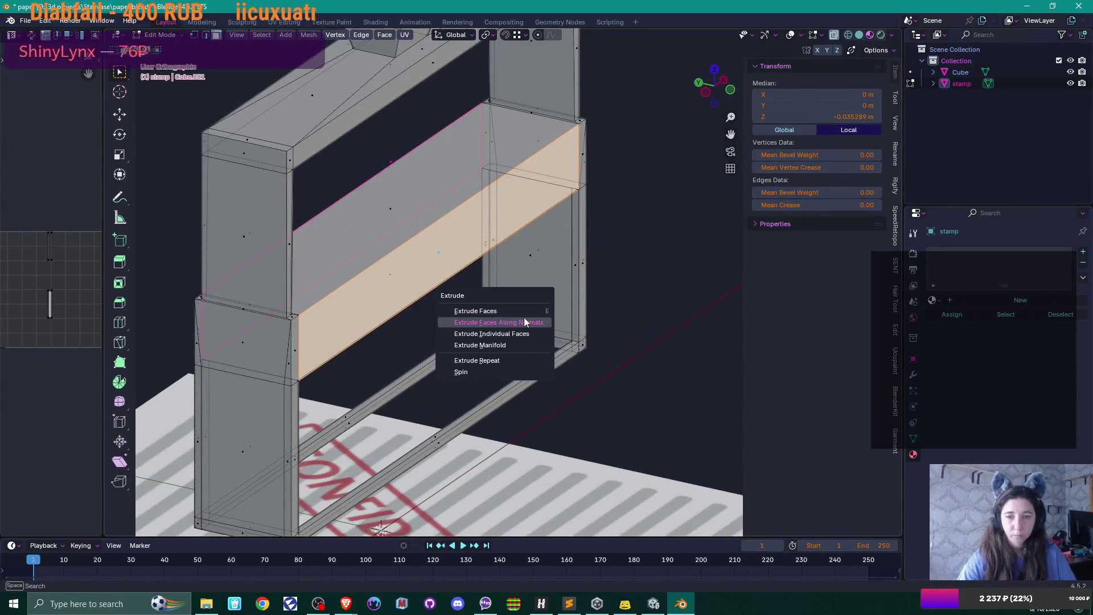
click(526, 320)
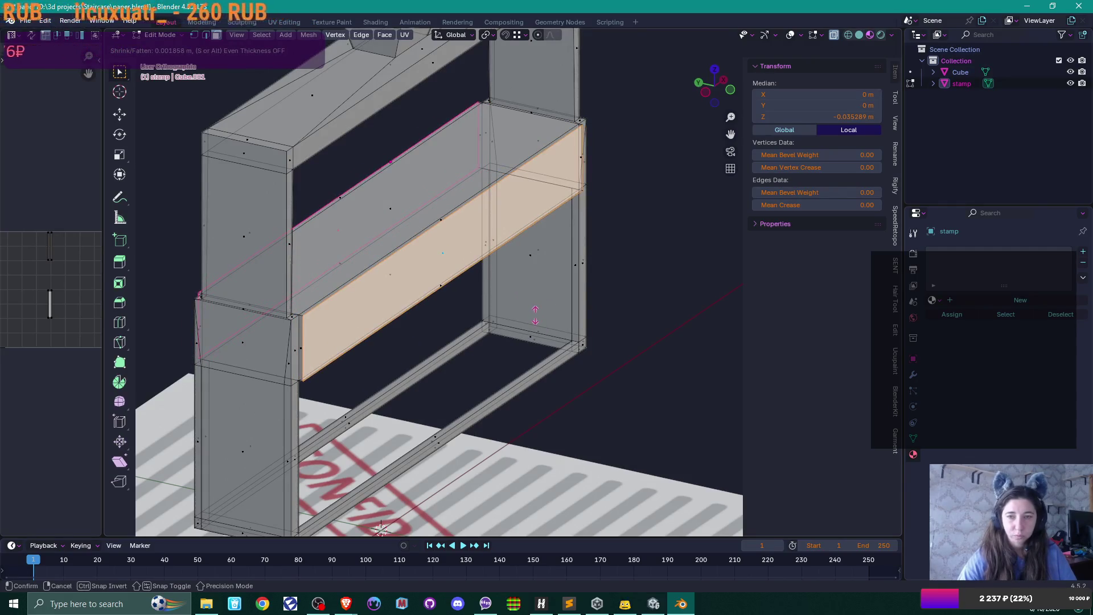
click(532, 315)
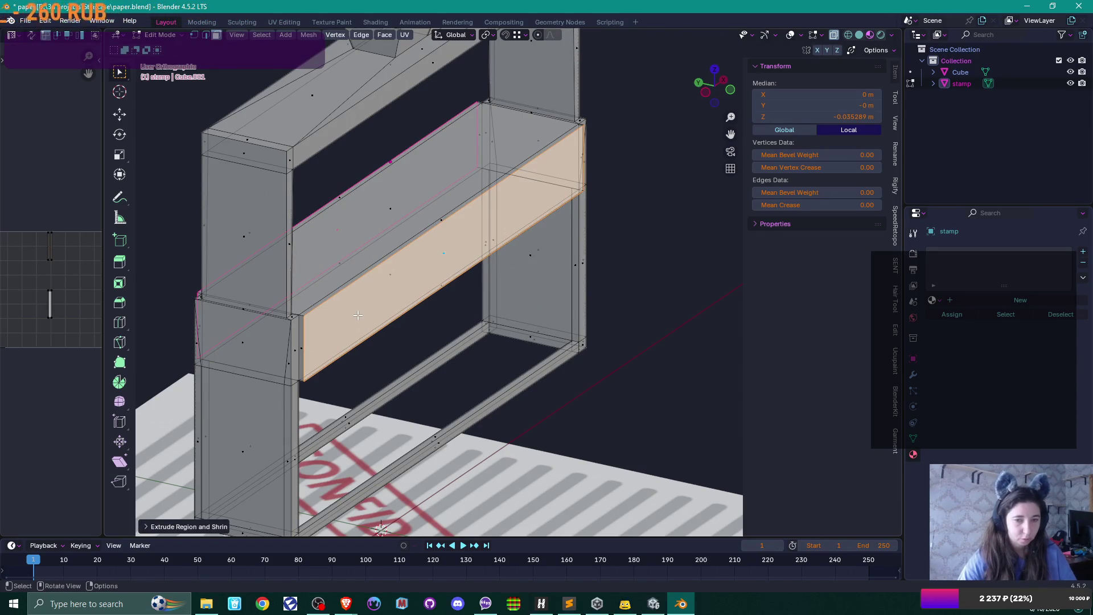
scroll(357, 315, up, 4)
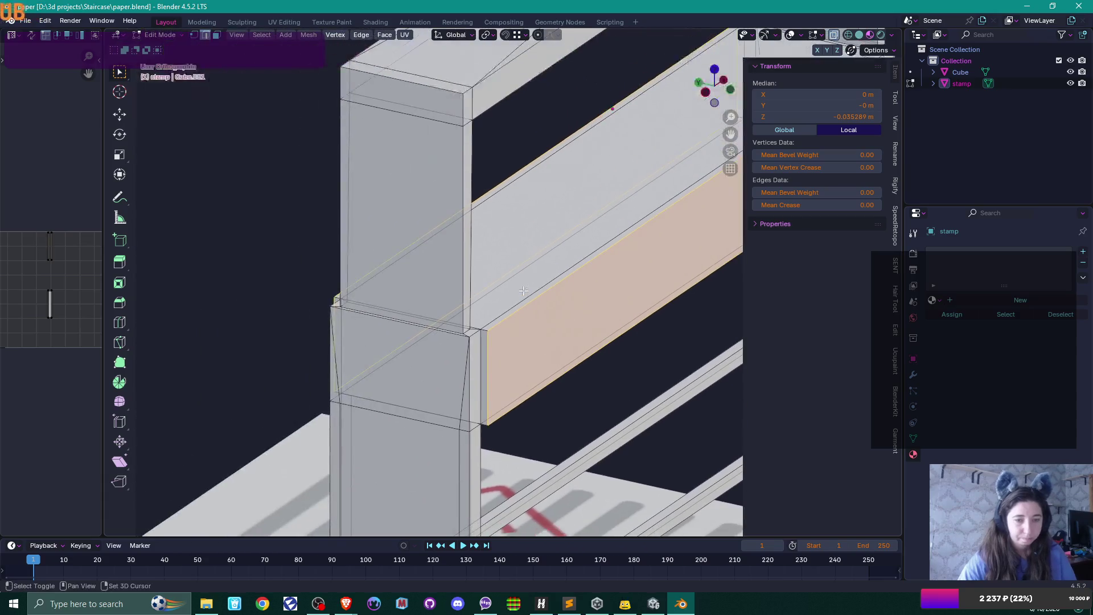
Mark a seam along the bar's top edge loop.
alt+click(398, 320)
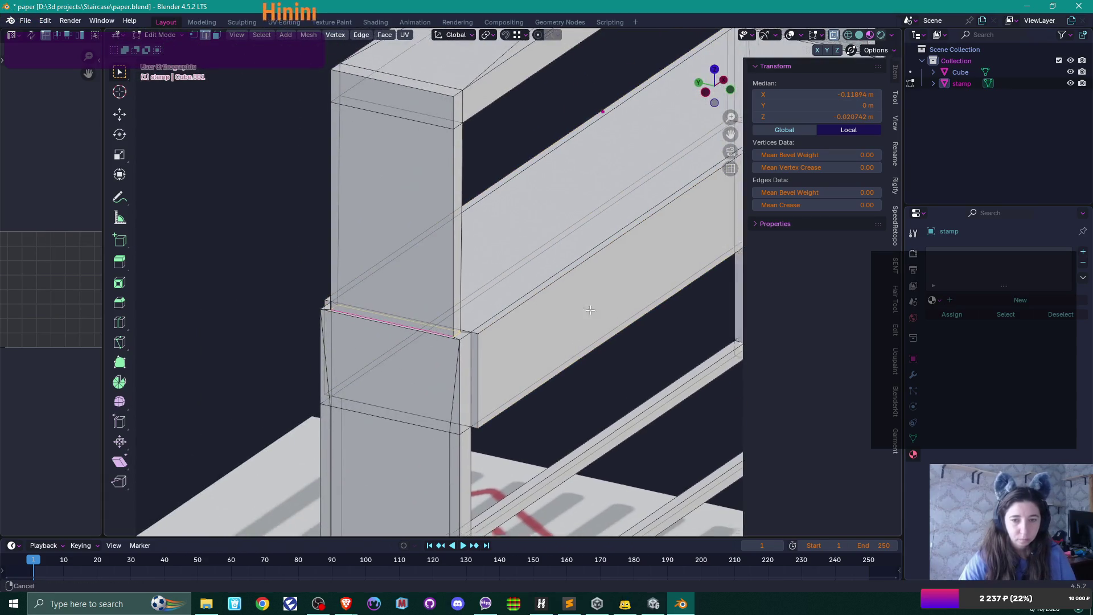
drag(493, 340, 200, 491)
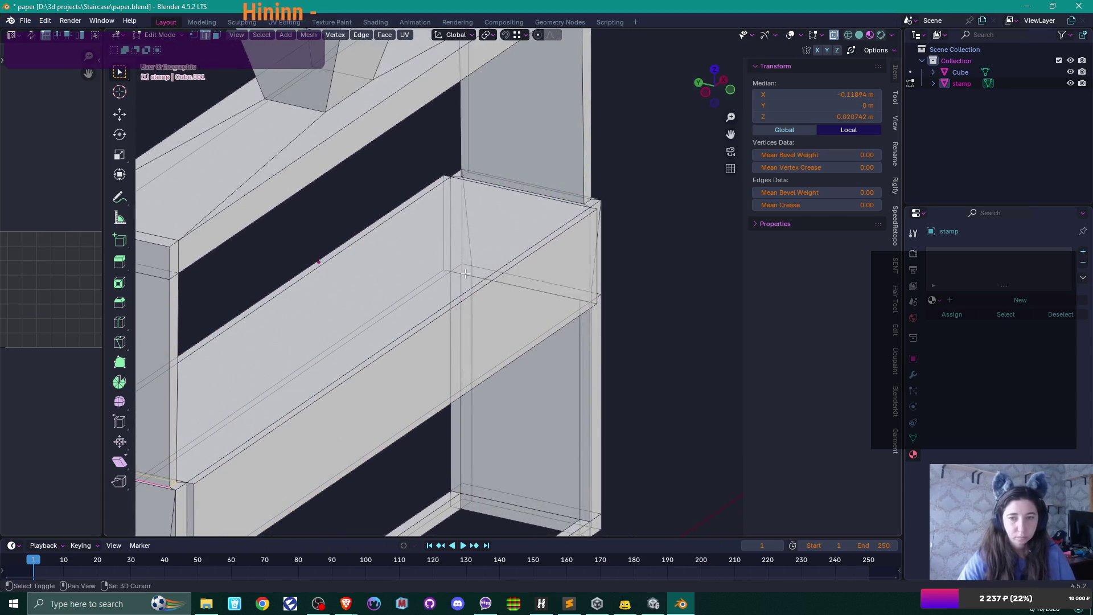
alt+shift+click(575, 201)
key(q)
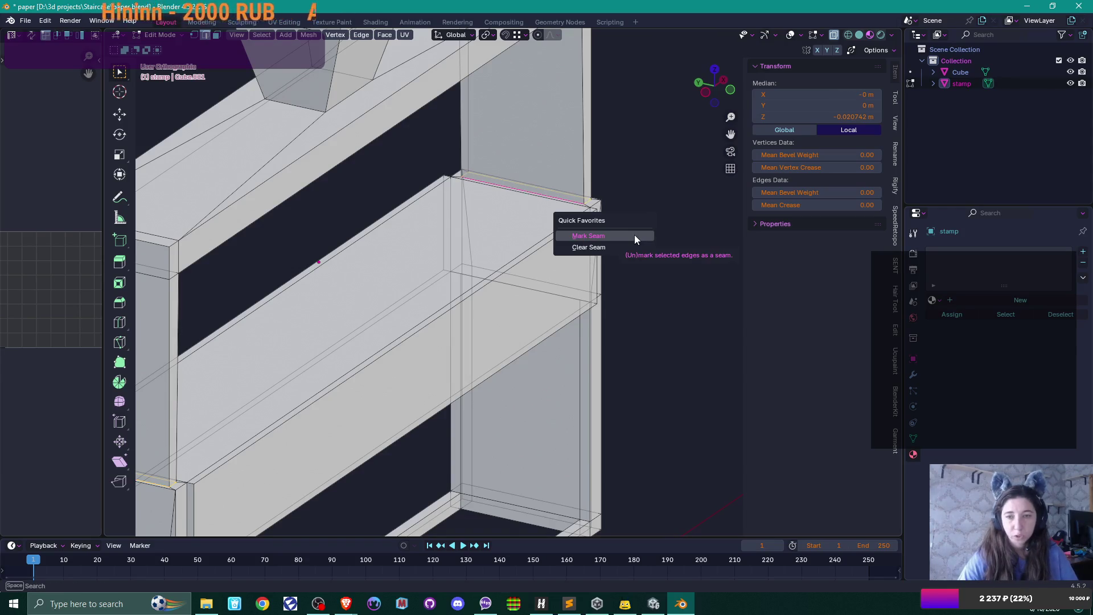
click(634, 235)
Select edges at the bar-post joint and move one to a new position.
mouse_move(632, 239)
mouse_down()
mouse_move(632, 305)
mouse_move(558, 314)
mouse_up()
drag(628, 329, 564, 322)
scroll(556, 319, up, 5)
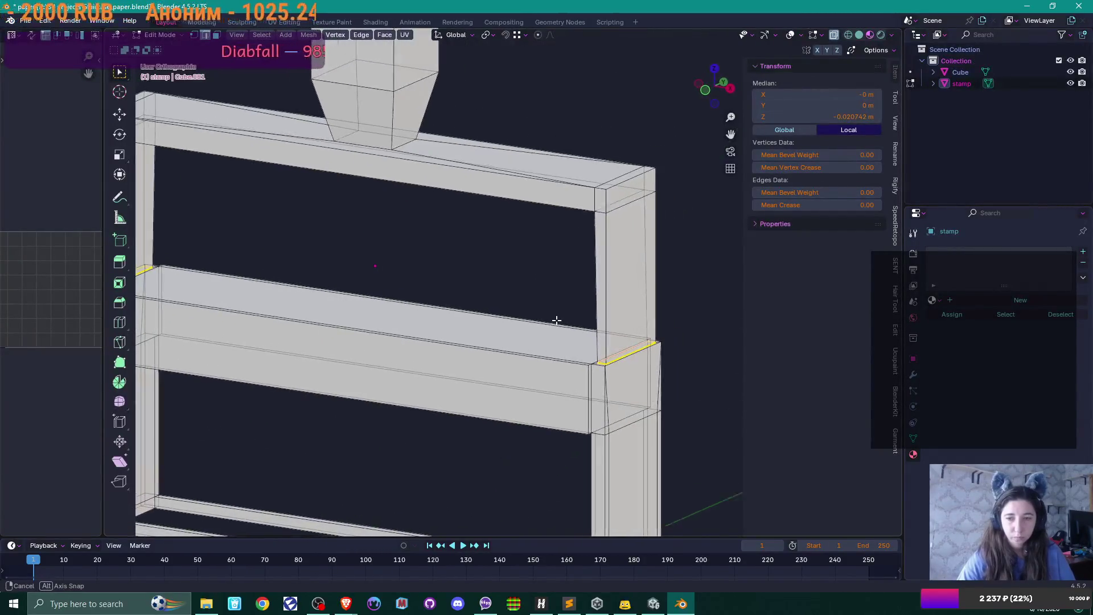
scroll(539, 282, down, 2)
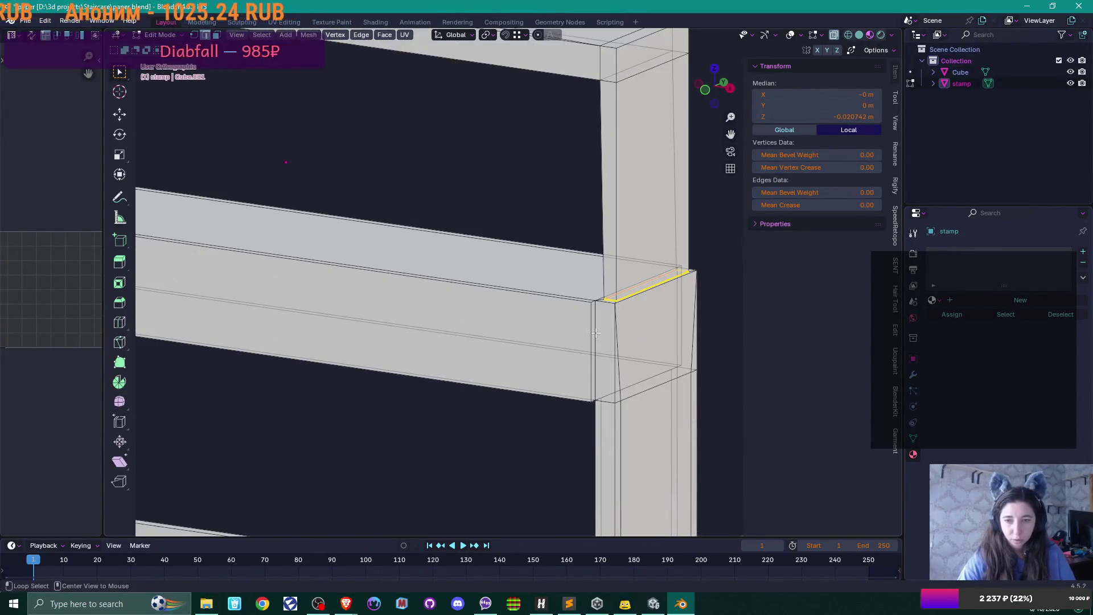
alt+click(601, 382)
mouse_move(596, 365)
mouse_down()
mouse_move(637, 336)
mouse_move(598, 299)
mouse_move(597, 364)
mouse_move(552, 342)
mouse_move(413, 322)
mouse_up()
shift+click(595, 296)
scroll(595, 296, up, 3)
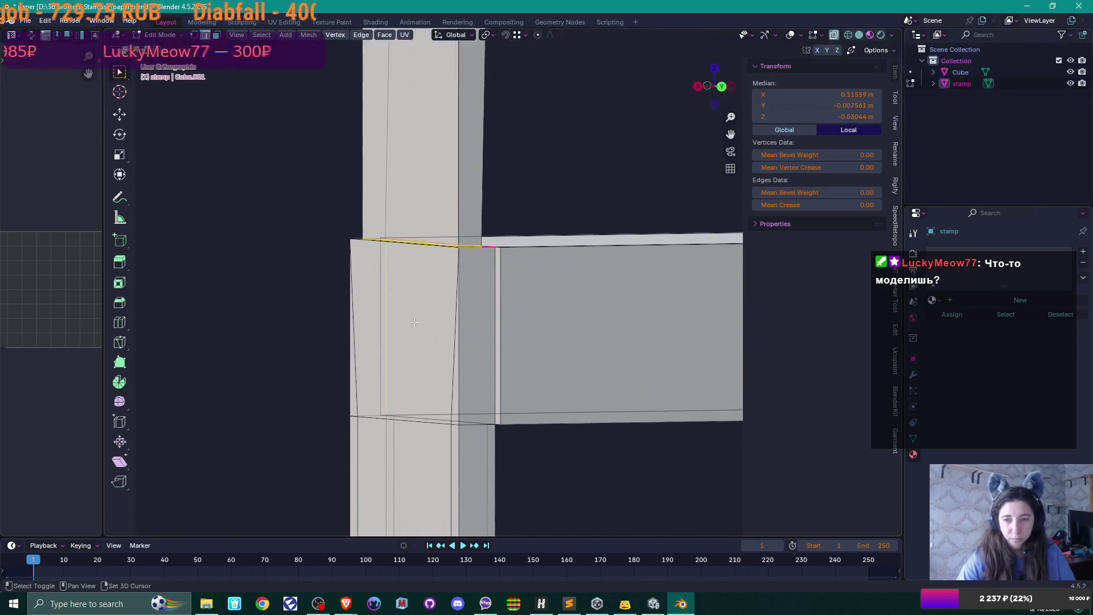
mouse_move(632, 351)
mouse_down()
mouse_move(596, 298)
mouse_move(520, 275)
mouse_move(539, 313)
mouse_move(456, 401)
mouse_move(514, 398)
mouse_move(452, 406)
mouse_up()
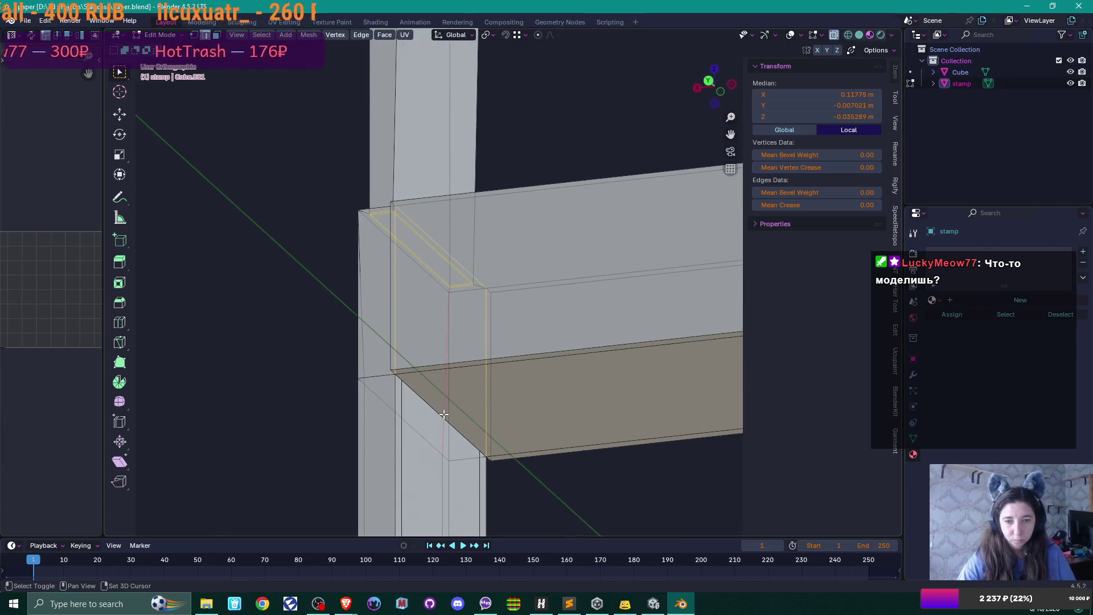
key(g)
click(434, 409)
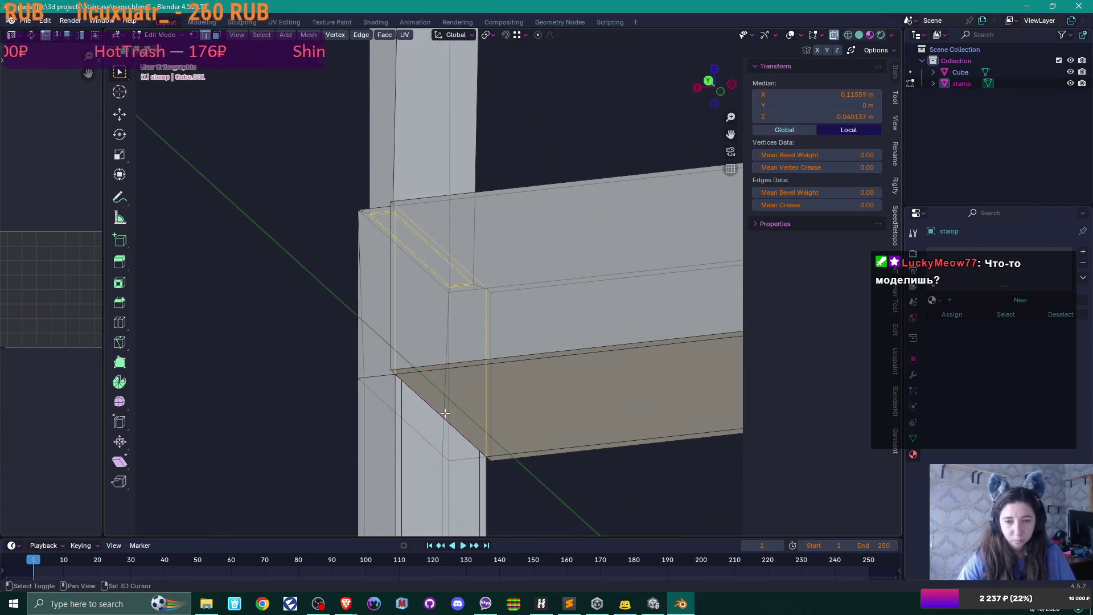
Turn on X-ray and, in edge select mode, select edges along the beam's underside.
mouse_move(449, 414)
mouse_down()
mouse_move(471, 408)
mouse_move(457, 411)
mouse_up()
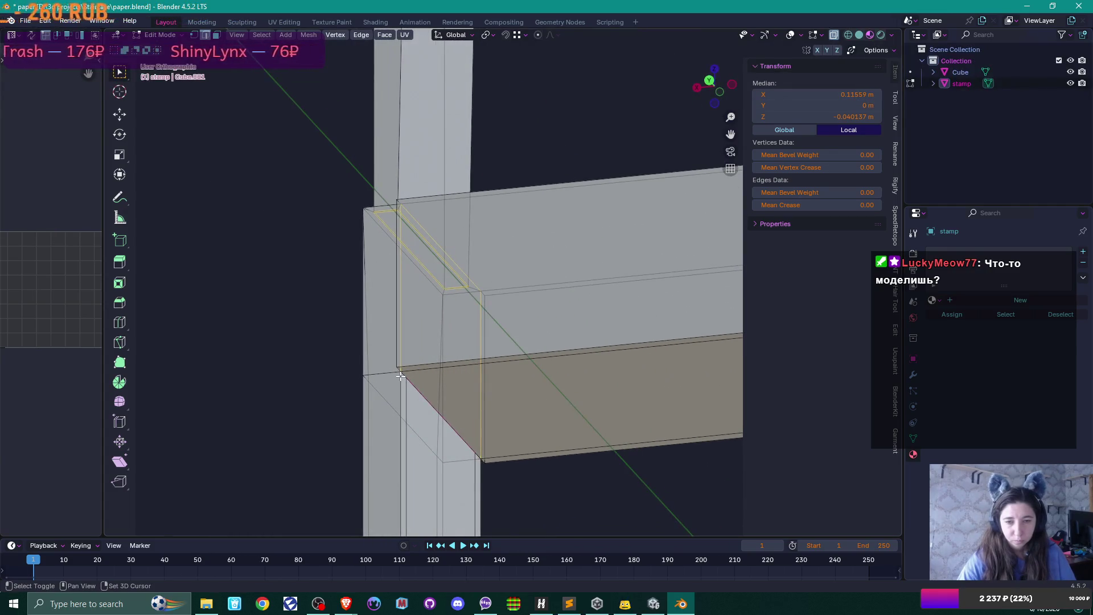
click(462, 411)
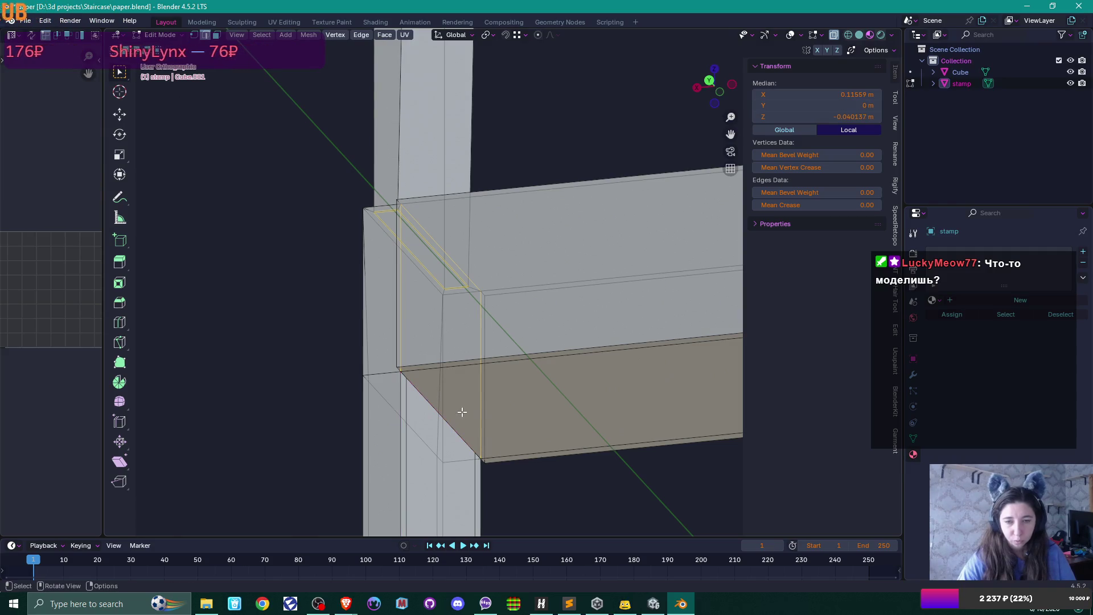
key(alt+z)
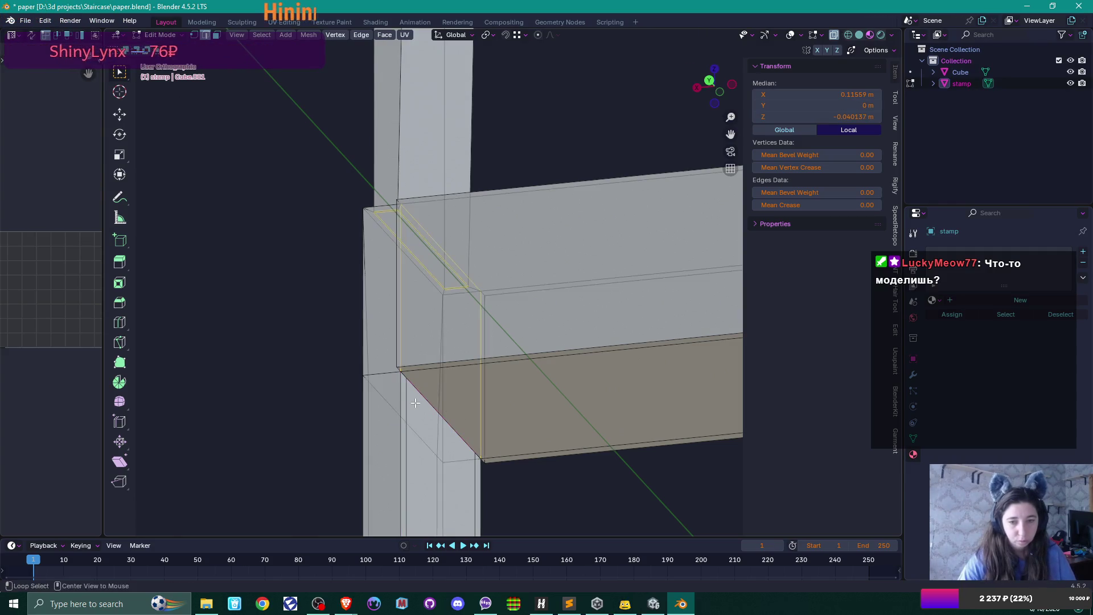
scroll(303, 480, up, 4)
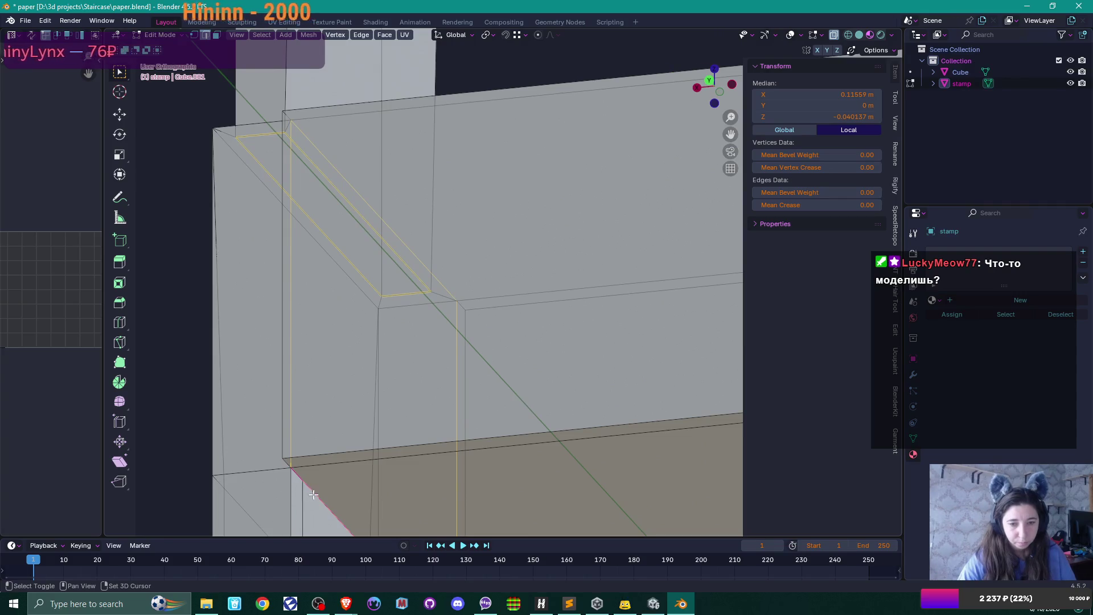
scroll(472, 495, up, 3)
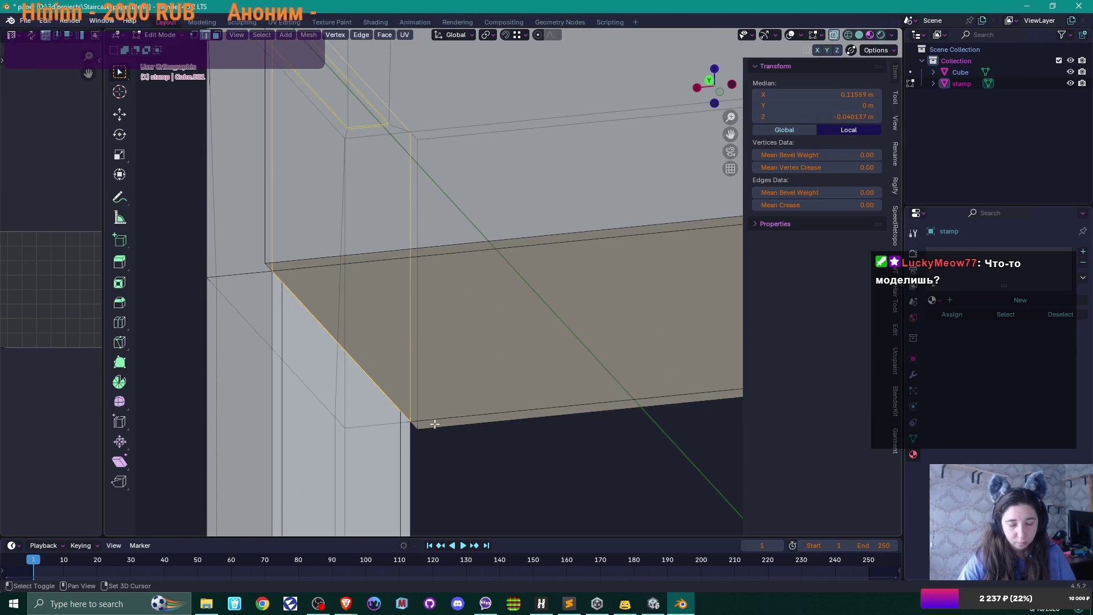
key(ctrl+Tab)
click(511, 418)
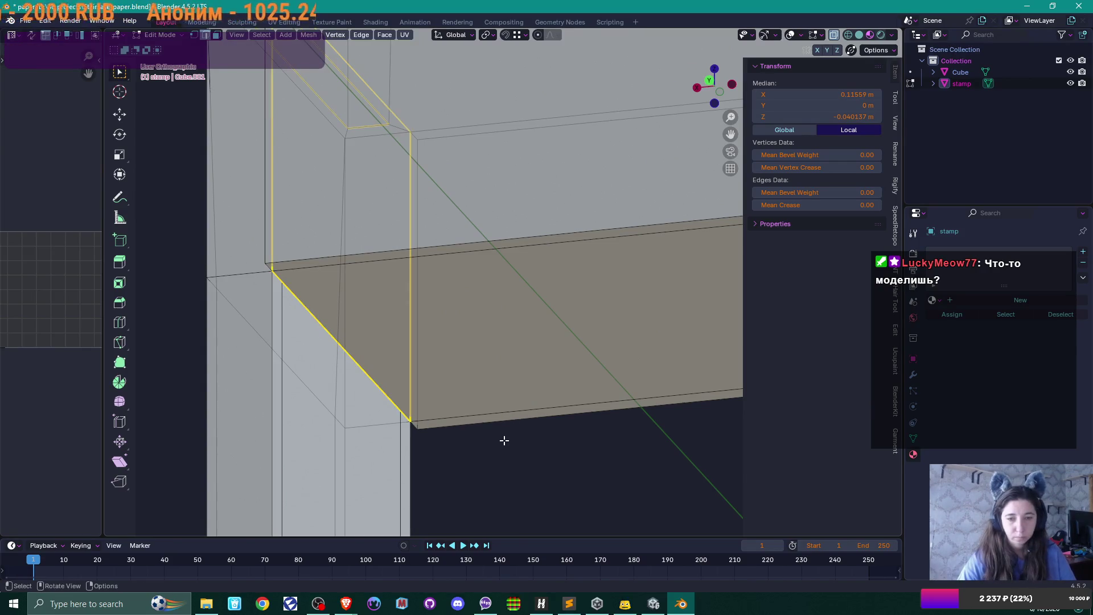
click(504, 440)
mouse_move(503, 442)
mouse_down()
mouse_move(535, 439)
mouse_move(283, 383)
mouse_move(518, 364)
mouse_move(446, 381)
mouse_move(453, 367)
mouse_up()
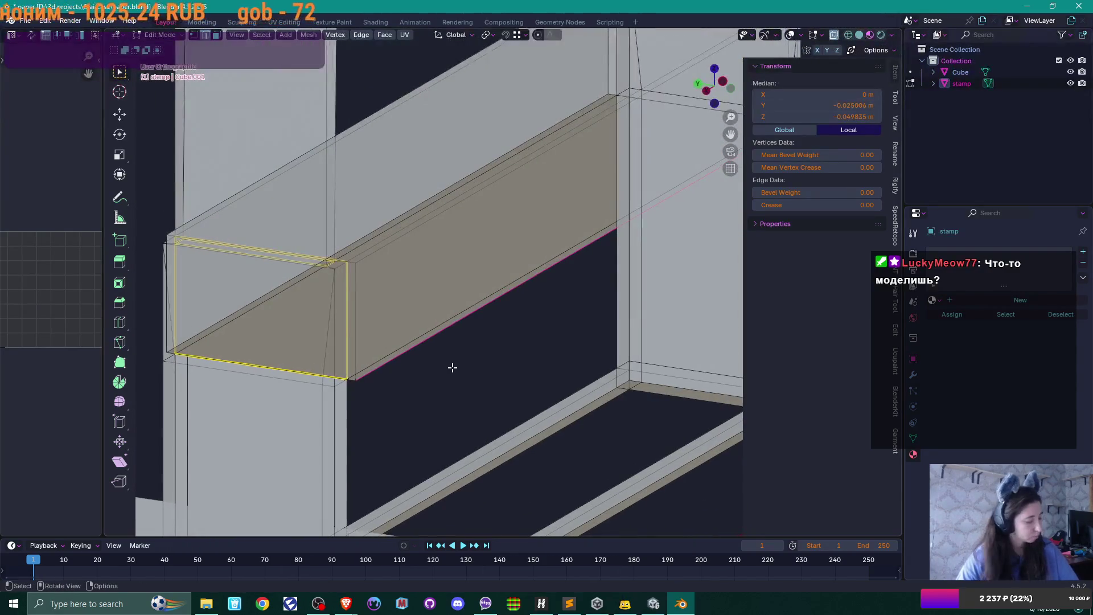
Delete the long face running along the beam.
key(1)
click(434, 264)
click(483, 236)
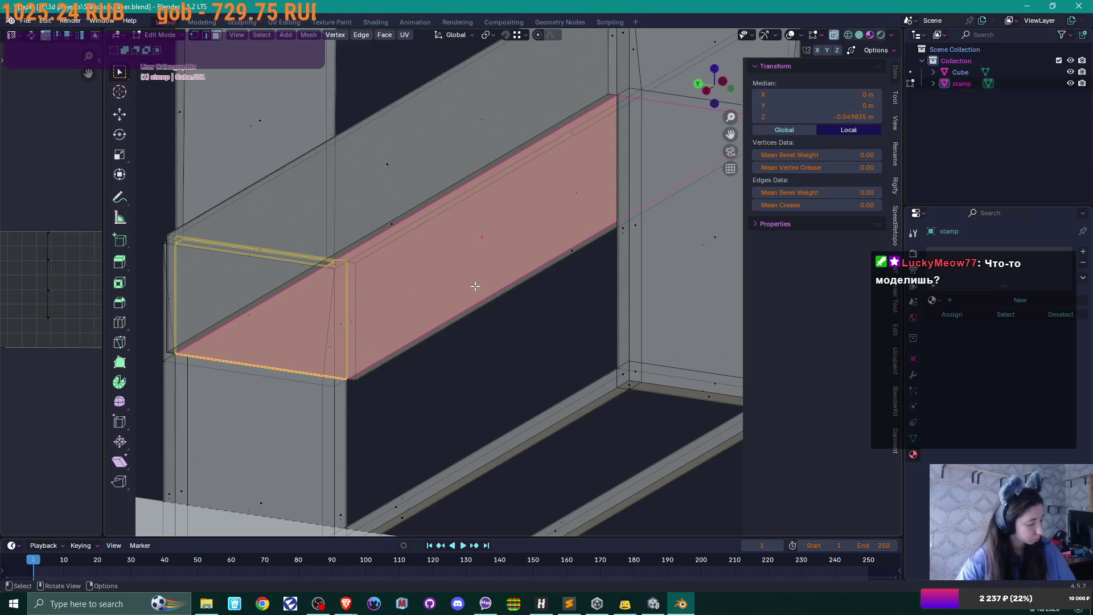
key(x)
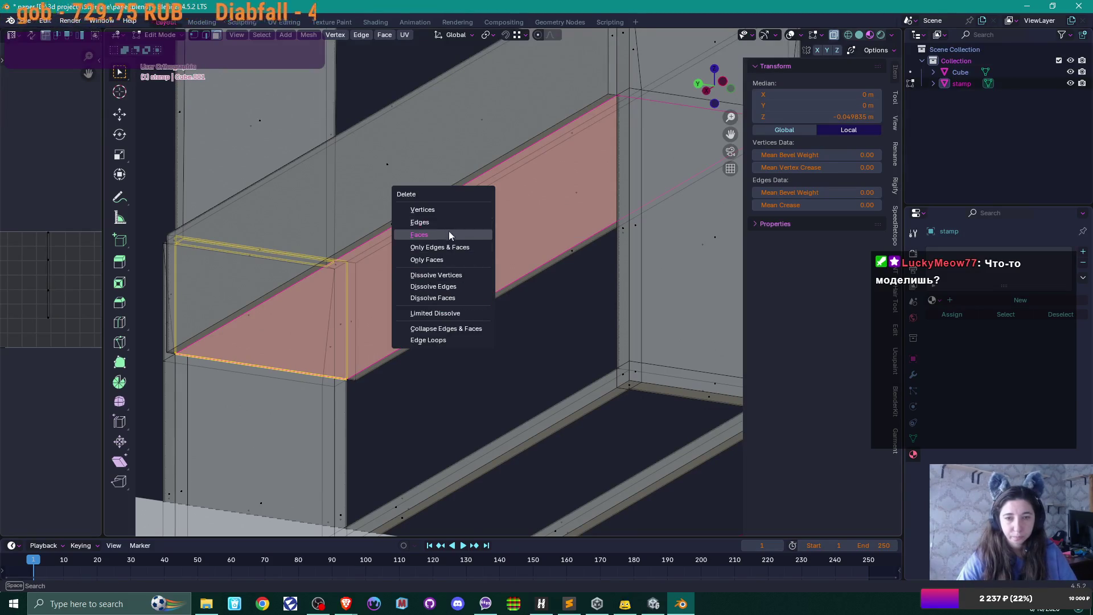
click(448, 234)
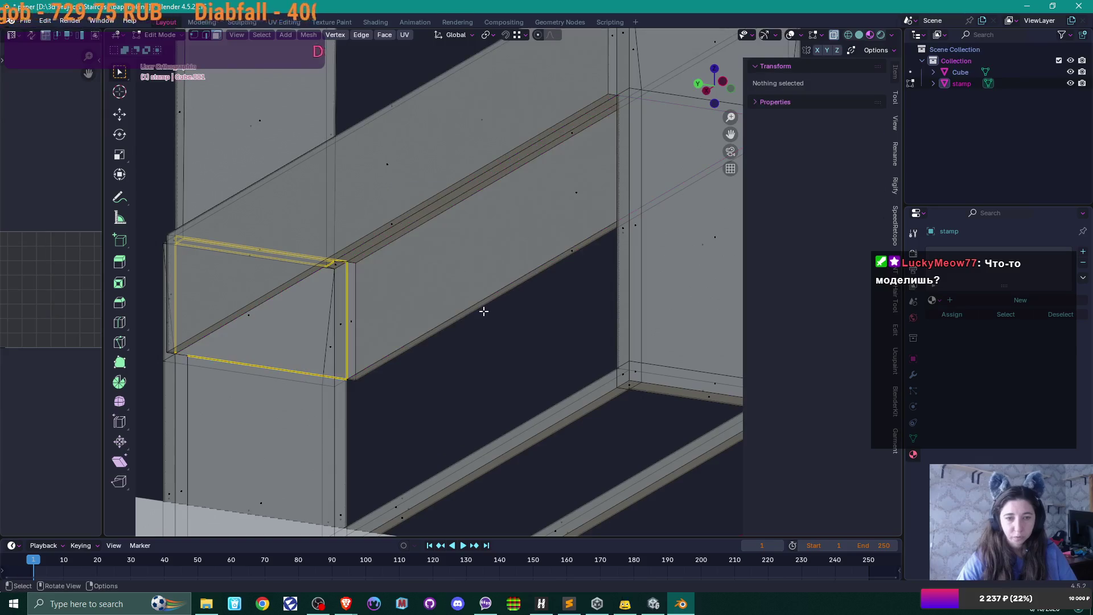
Check the frame from the front view in Object Mode, then return to Edit Mode.
key(Tab)
scroll(483, 311, up, 5)
key(KP_1)
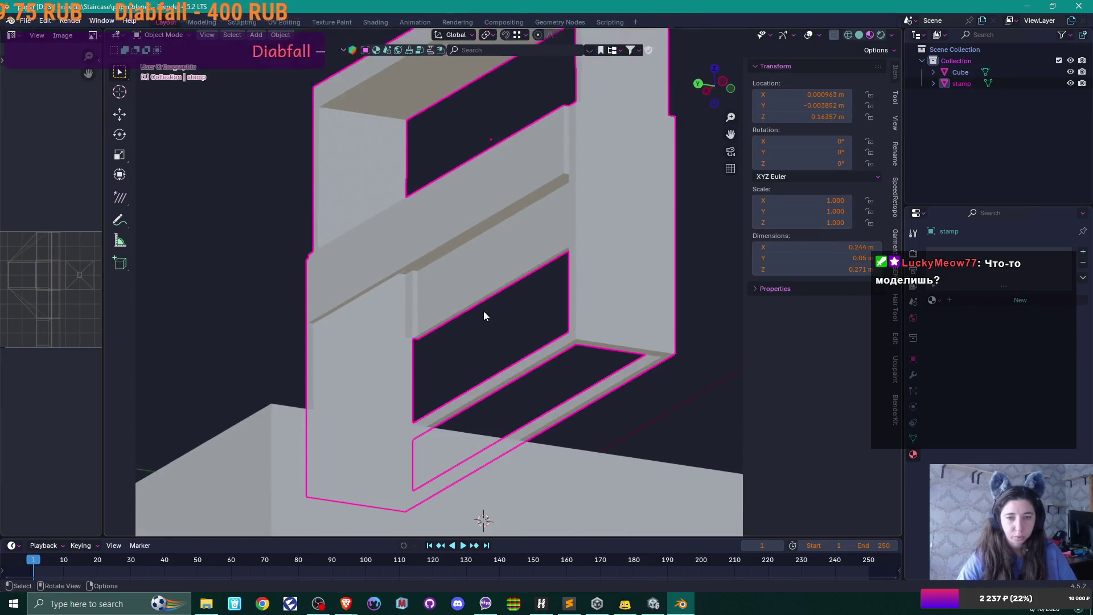
scroll(532, 329, up, 3)
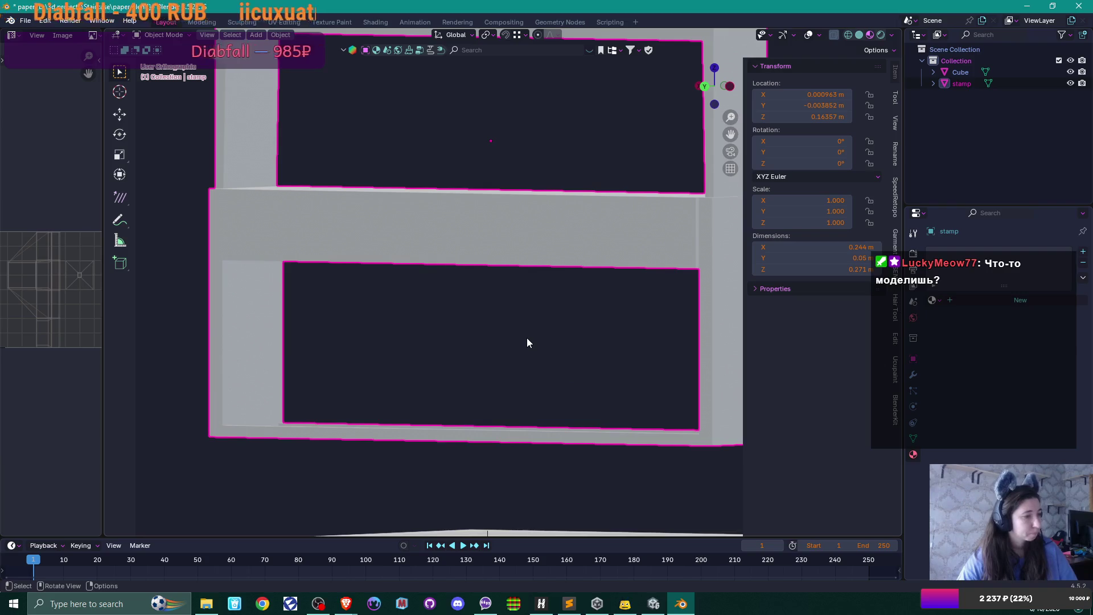
scroll(561, 329, up, 2)
key(Tab)
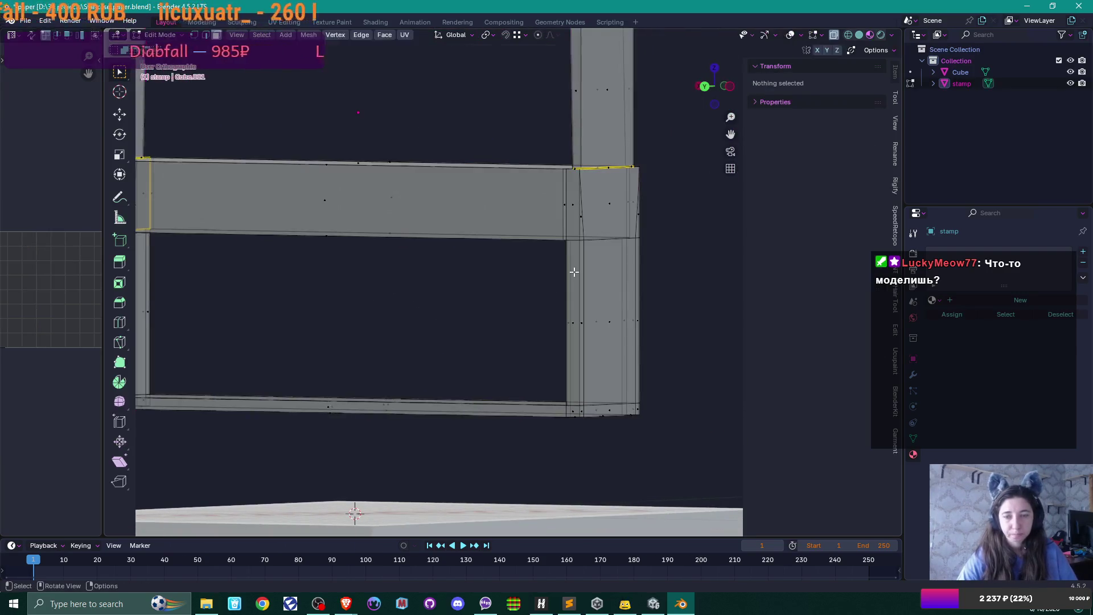
Add a loop cut on the middle beam where it meets the side post.
scroll(571, 279, up, 2)
key(ctrl+r)
scroll(571, 279, up, 4)
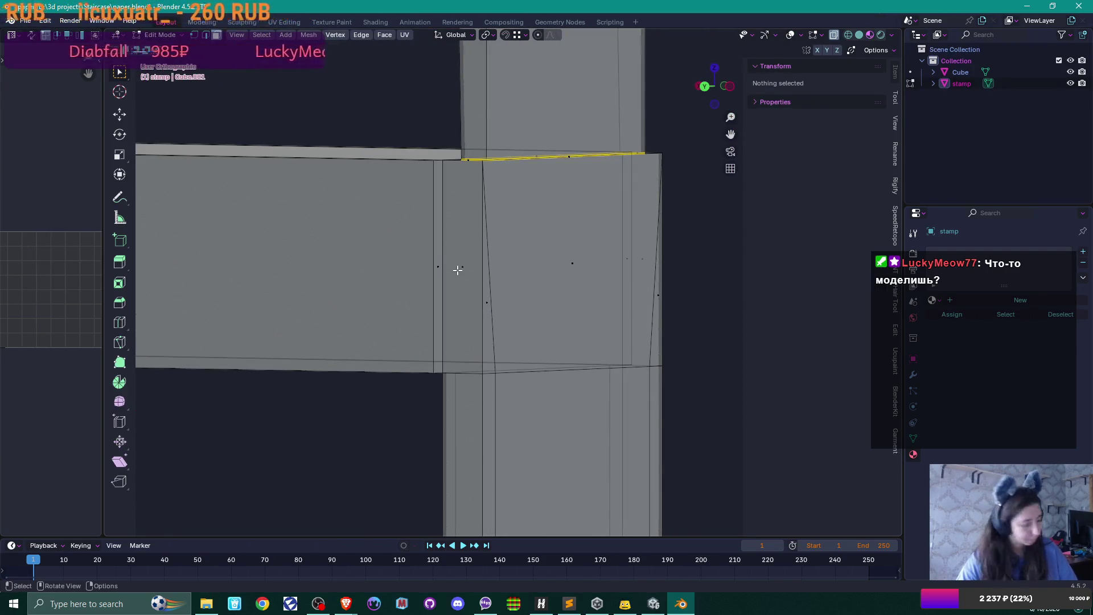
click(458, 270)
click(458, 270)
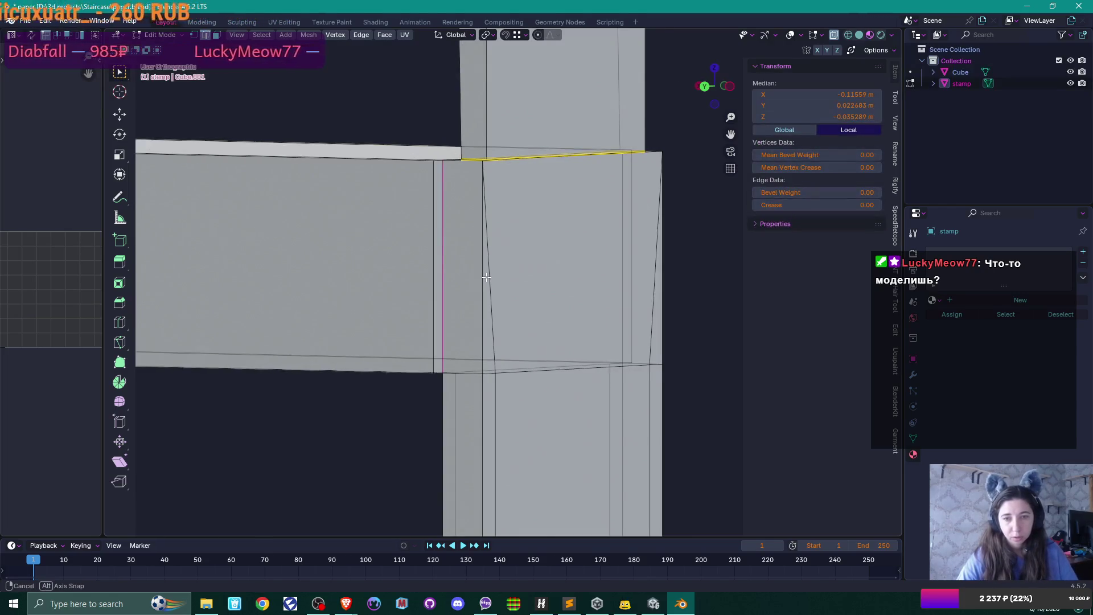
Select the beam's corner and lower edges and mark them as UV seams.
shift+click(451, 155)
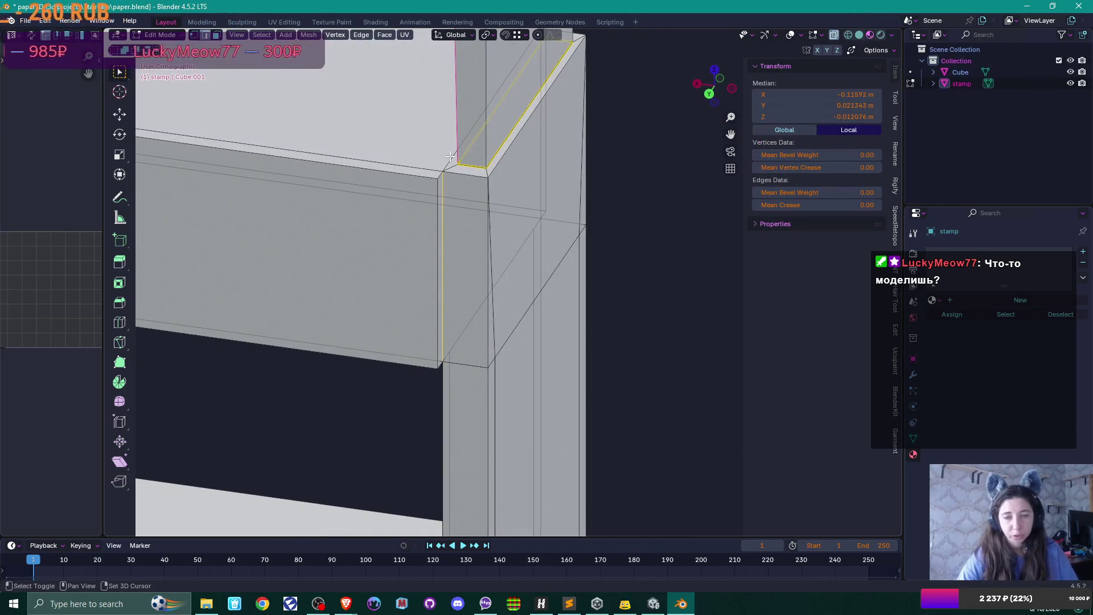
shift+click(457, 145)
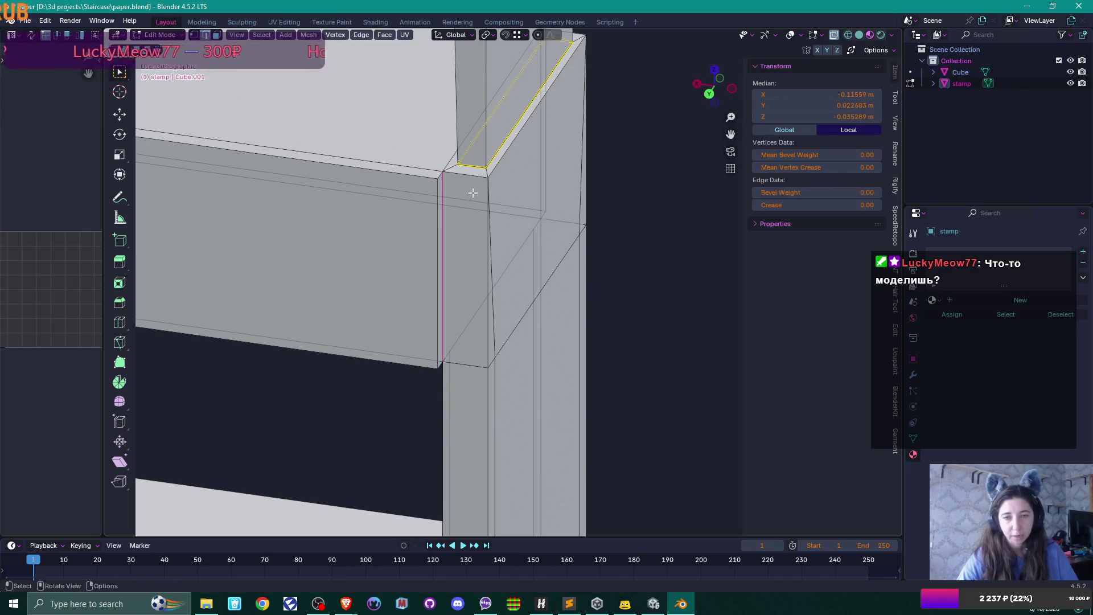
shift+click(443, 171)
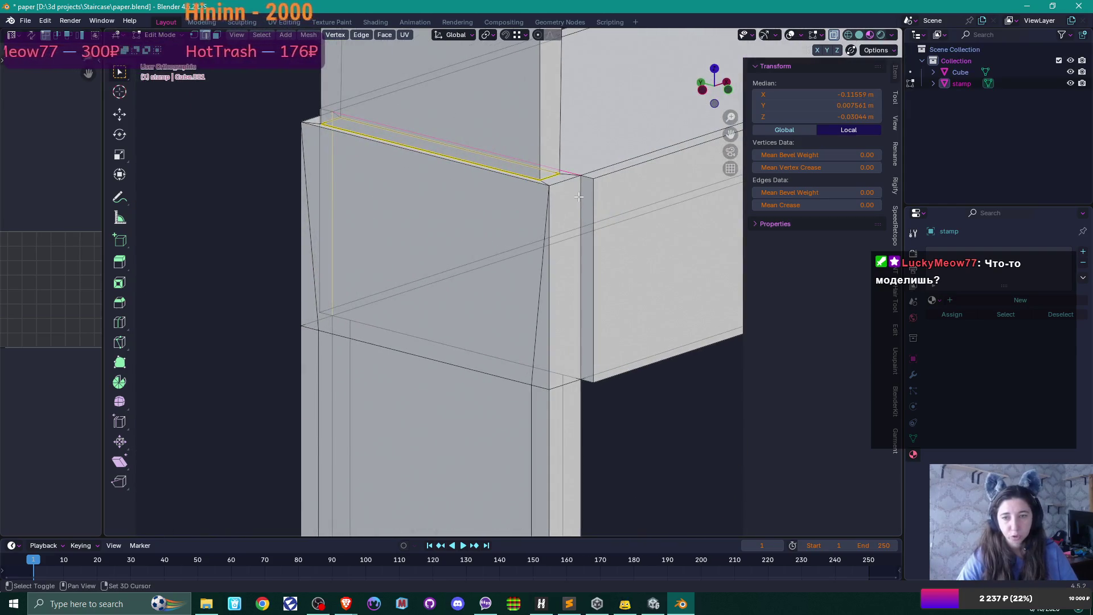
shift+click(578, 196)
shift+click(334, 302)
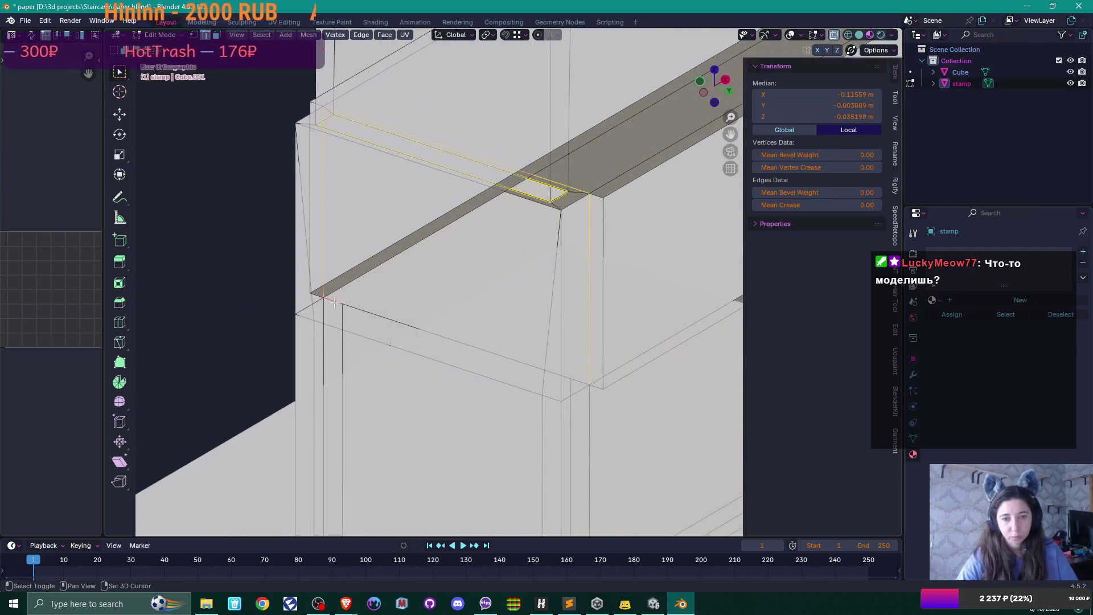
drag(334, 303, 571, 378)
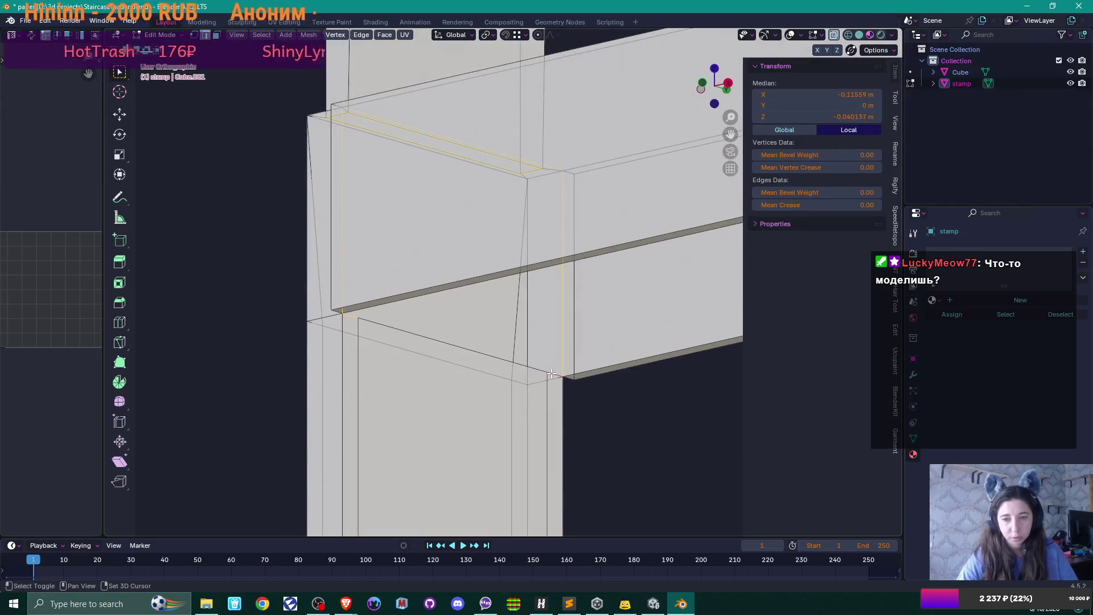
shift+click(479, 354)
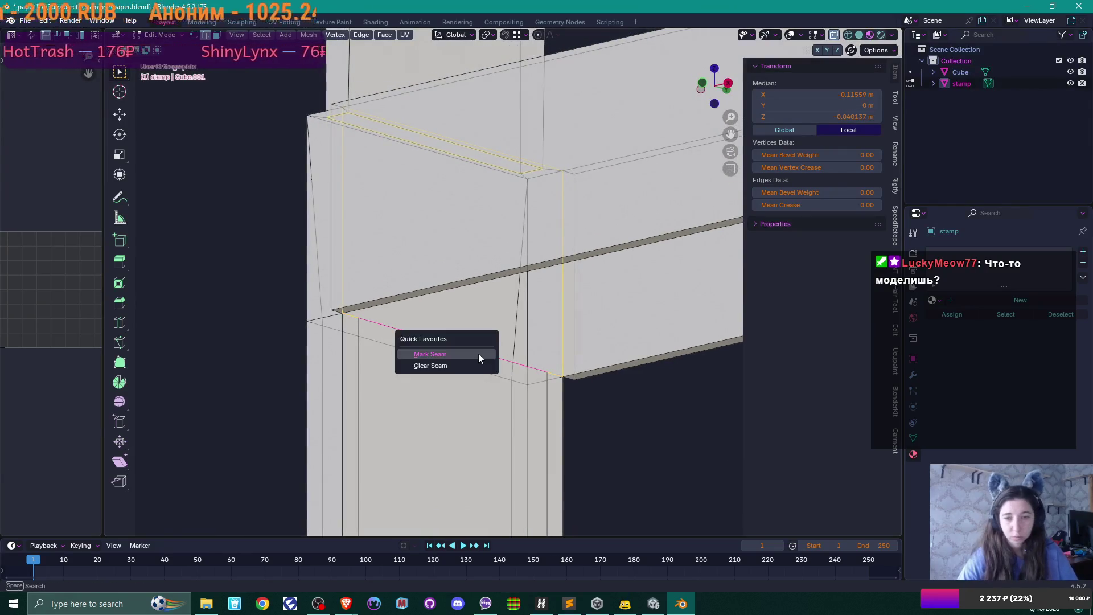
click(447, 333)
scroll(512, 353, down, 3)
Deselect all, then select the whole middle beam as a linked island.
mouse_move(511, 353)
mouse_down()
mouse_move(646, 366)
mouse_move(670, 383)
mouse_move(407, 334)
mouse_move(359, 341)
mouse_up()
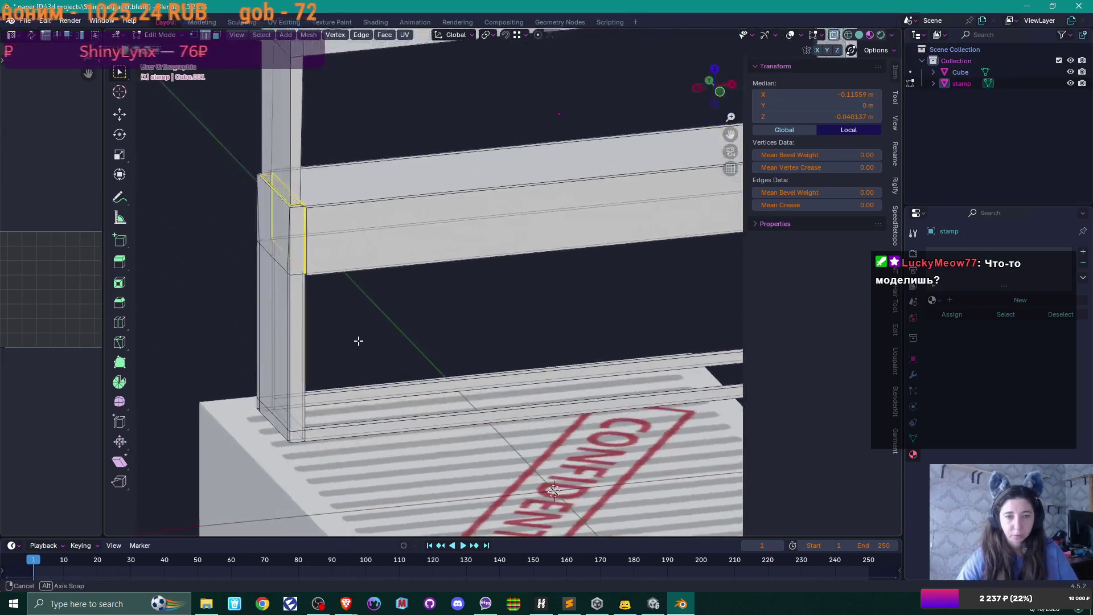
click(477, 317)
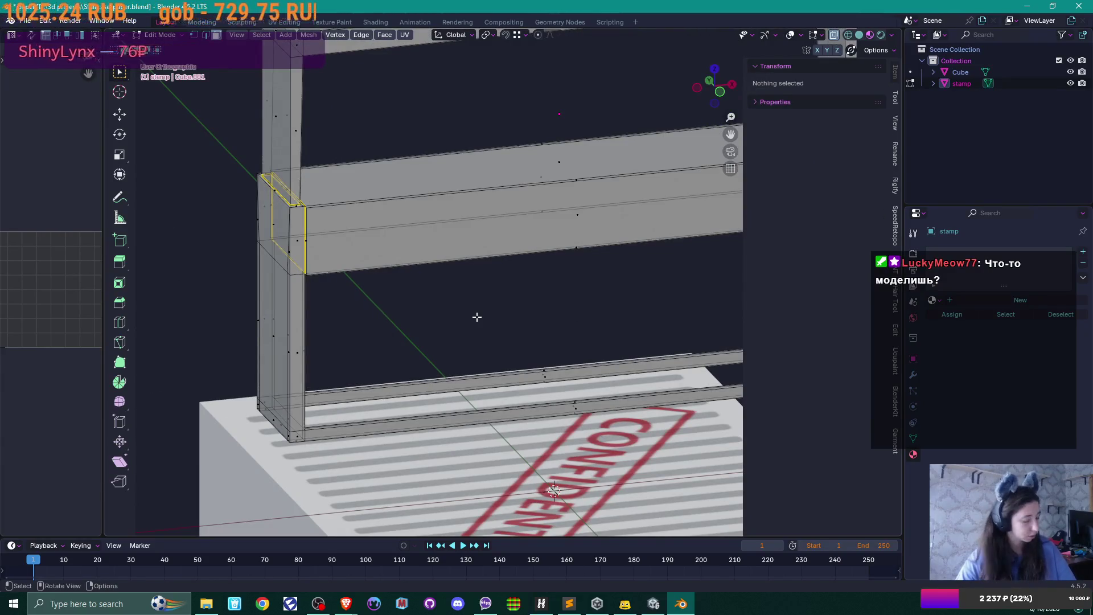
scroll(476, 317, down, 5)
mouse_move(476, 314)
mouse_down()
mouse_move(471, 251)
mouse_move(501, 217)
mouse_up()
click(502, 223)
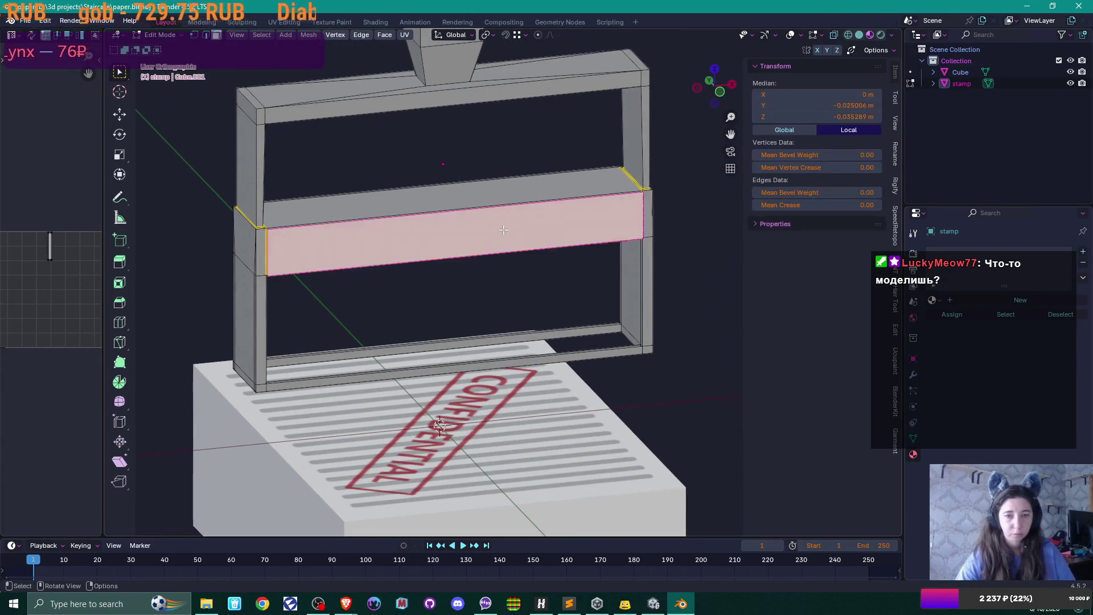
key(ctrl+l)
Select the left post and the top beam with handle as linked pieces, then deselect.
mouse_move(465, 260)
mouse_down()
mouse_move(581, 275)
mouse_move(471, 313)
mouse_up()
click(360, 383)
key(ctrl+l)
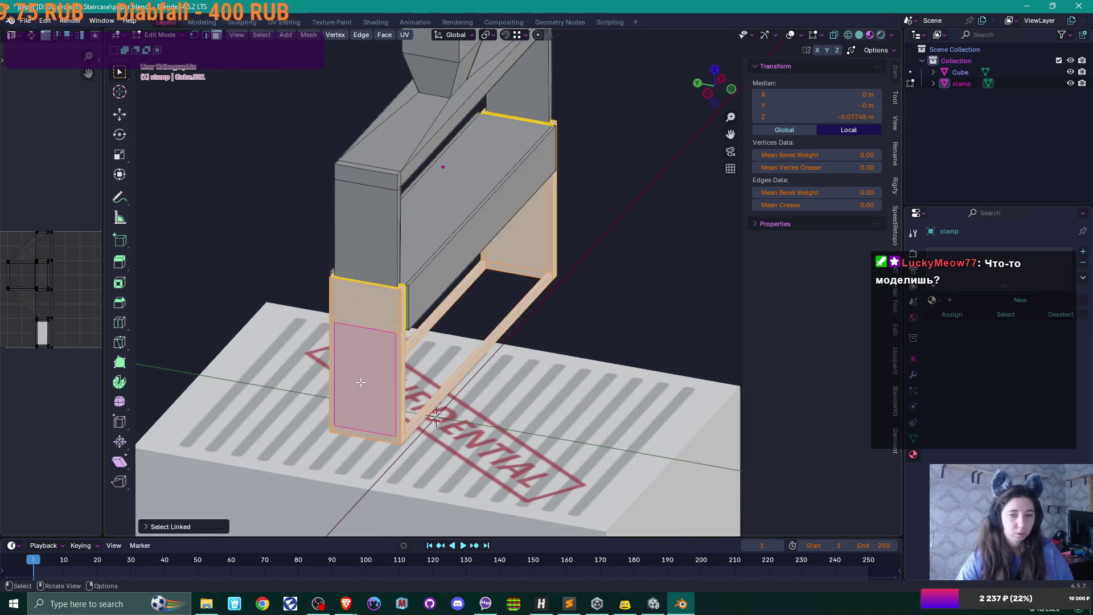
click(390, 183)
key(ctrl+l)
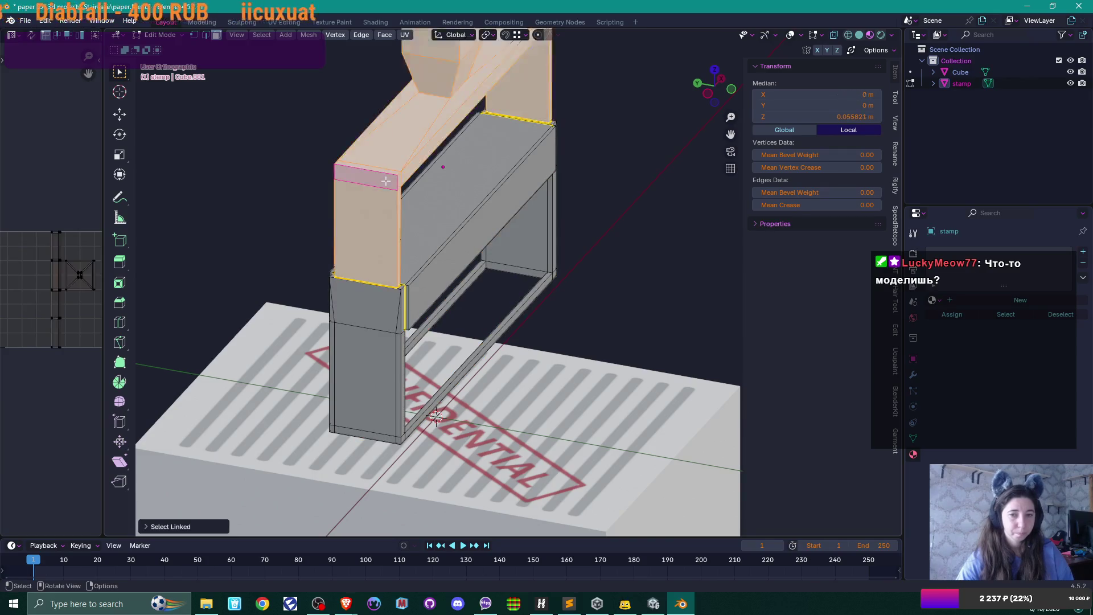
mouse_move(390, 184)
mouse_down()
mouse_move(575, 258)
mouse_move(514, 252)
mouse_move(688, 287)
mouse_up()
click(689, 287)
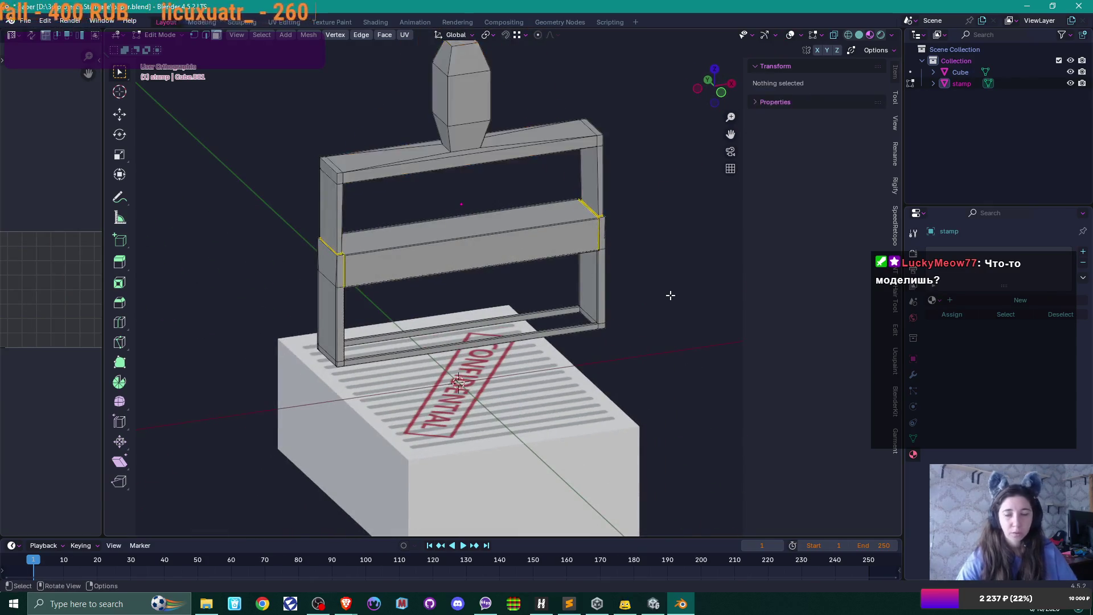
Create a 'stamp base' material and a handle material, then select the handle and activate its slot.
click(951, 296)
click(975, 302)
text(stamp base)
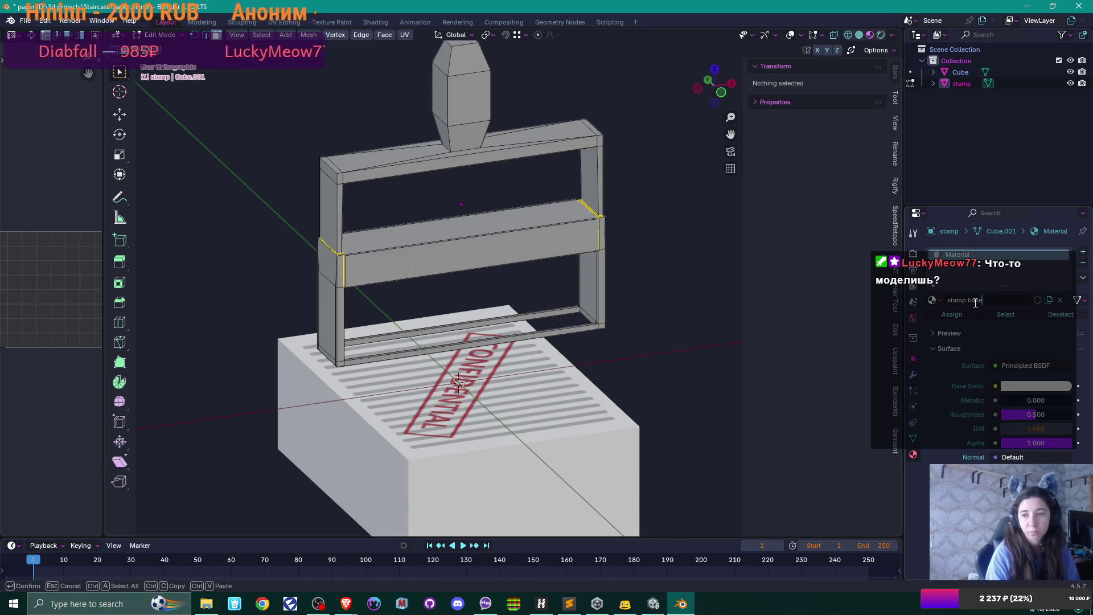
key(Return)
click(1083, 252)
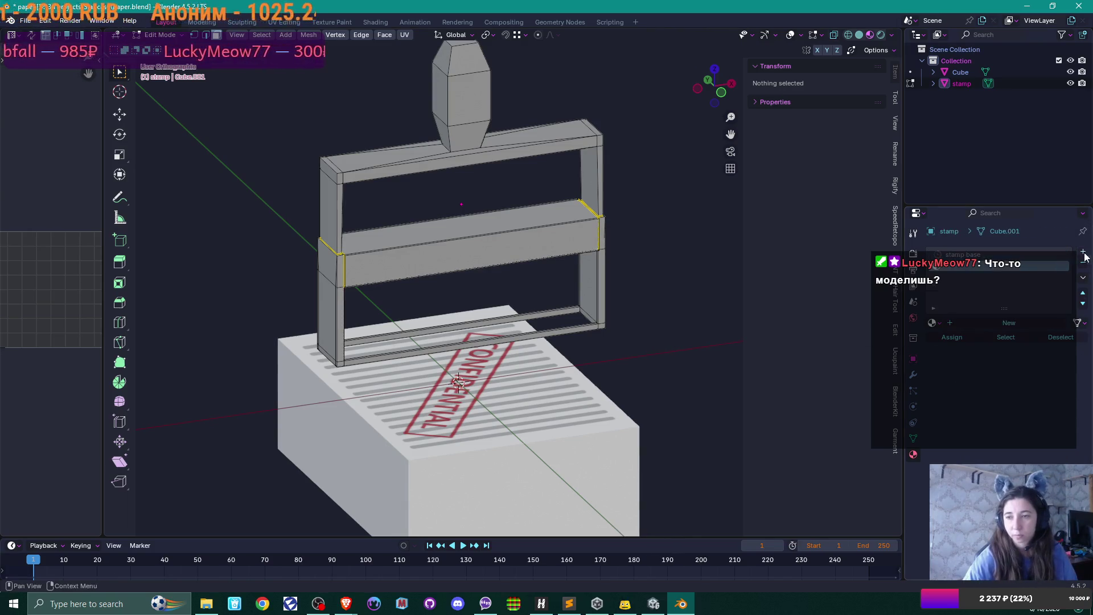
click(968, 324)
double_click(964, 323)
text(stamp handle)
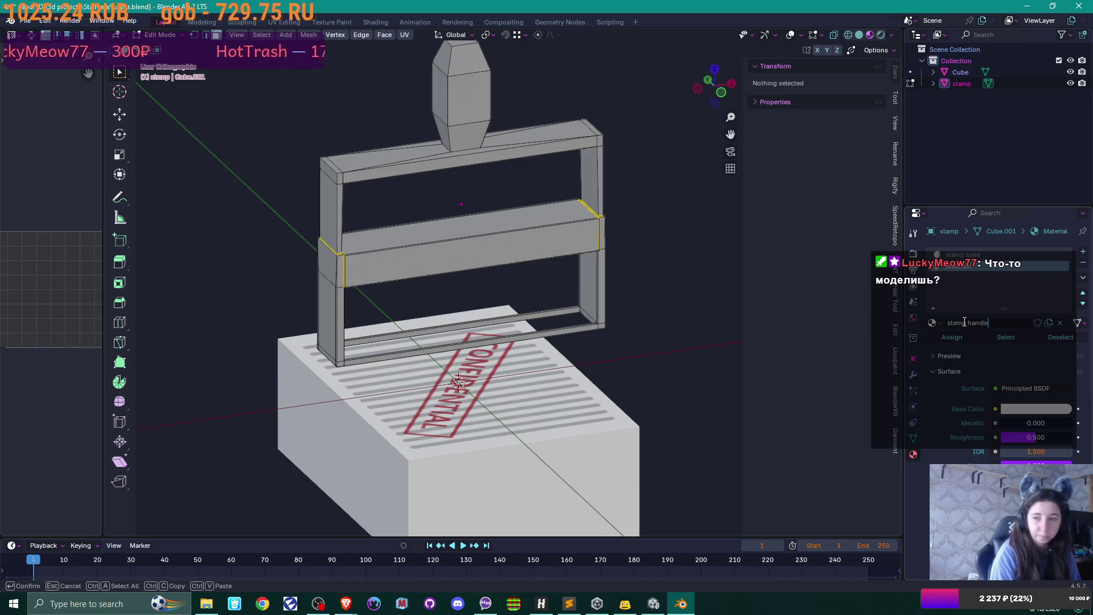
key(Return)
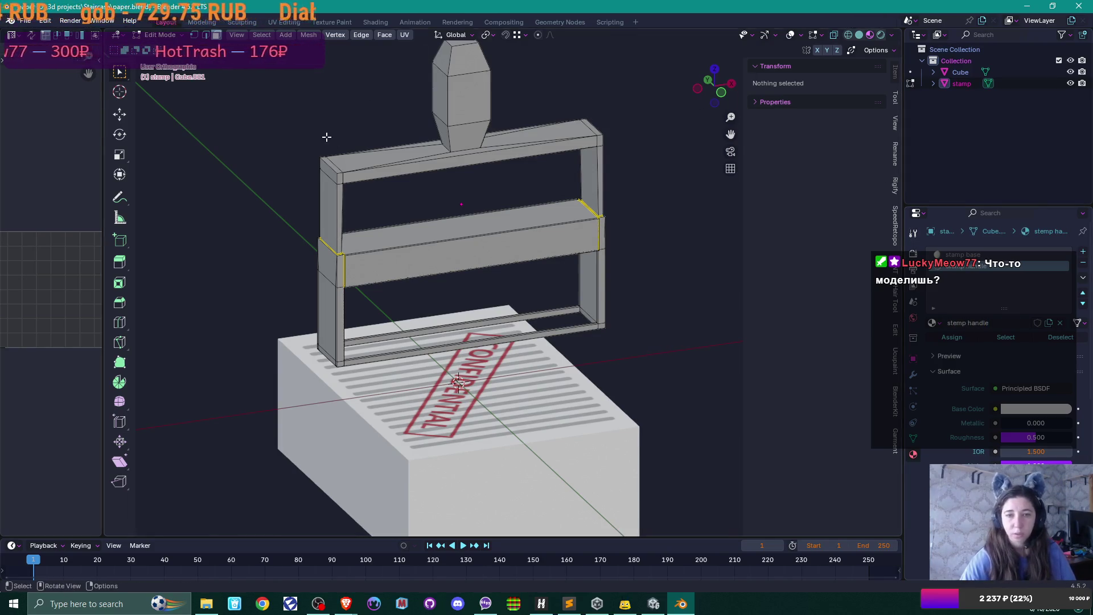
click(401, 160)
key(ctrl+l)
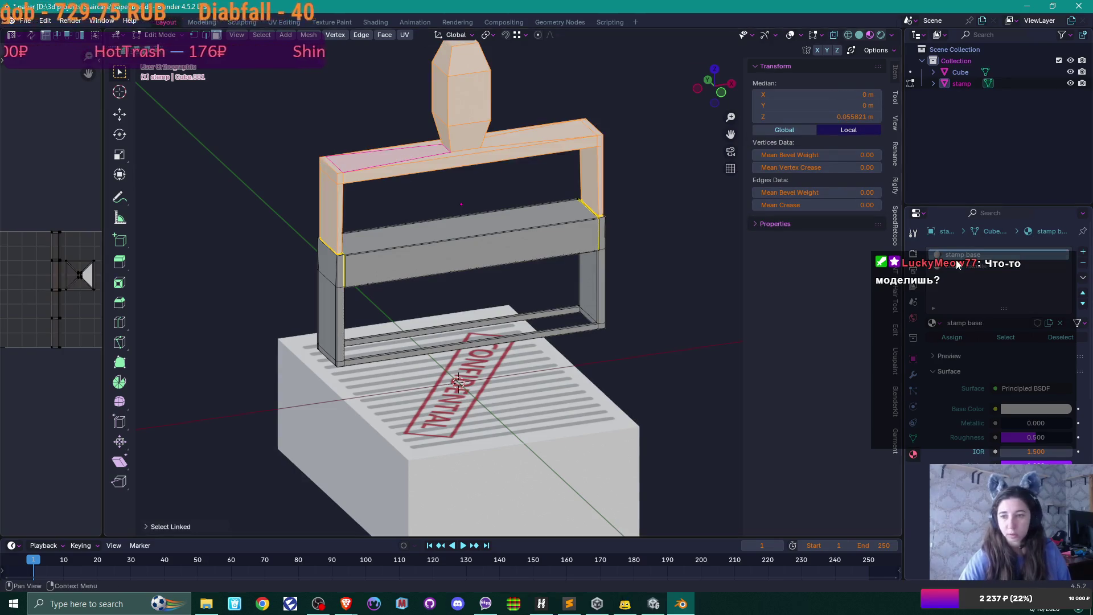
click(971, 268)
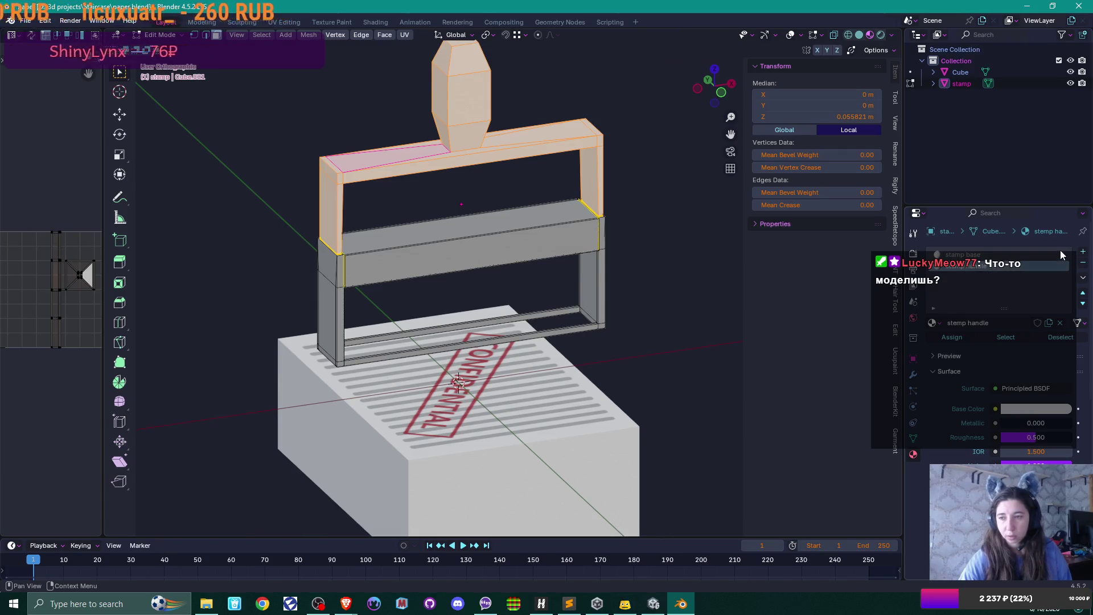
Add a third material named 'stamp' and select the middle bar with that slot active.
click(1083, 251)
click(1009, 322)
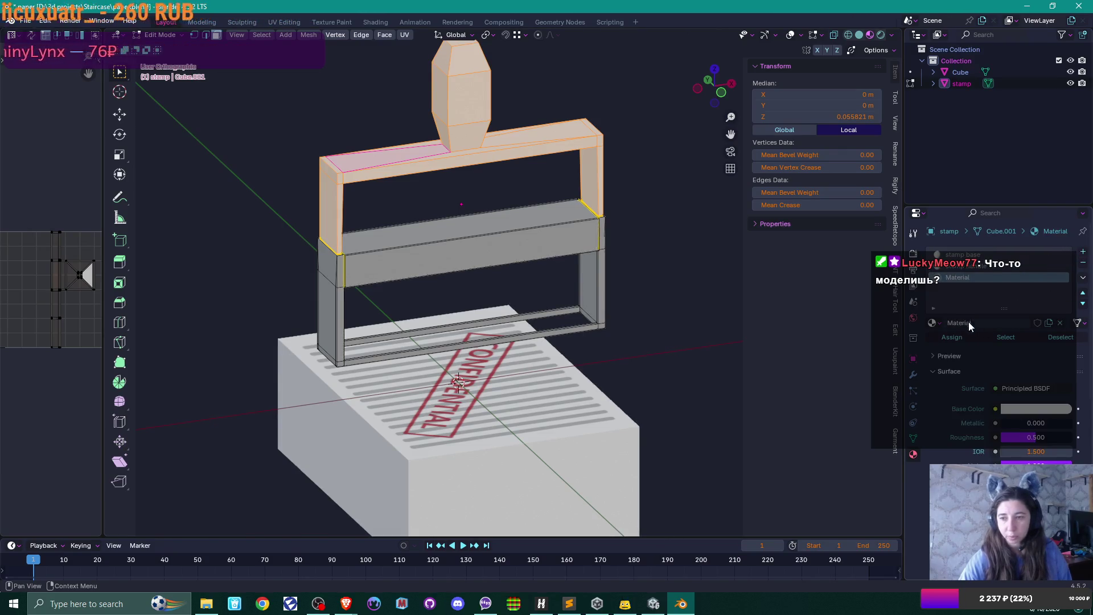
double_click(970, 322)
text(stamp)
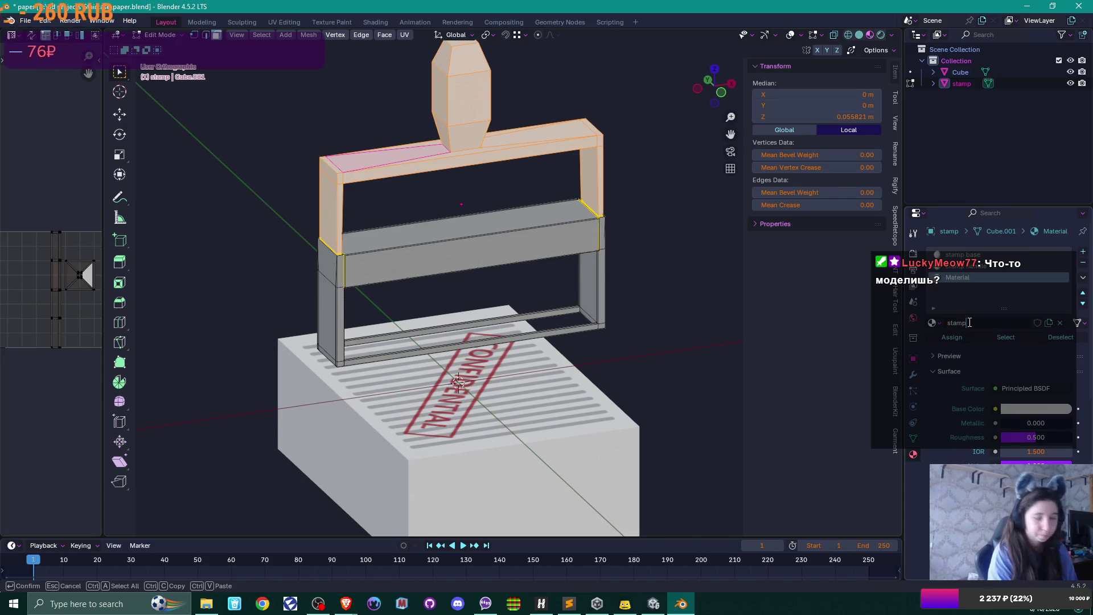
key(Return)
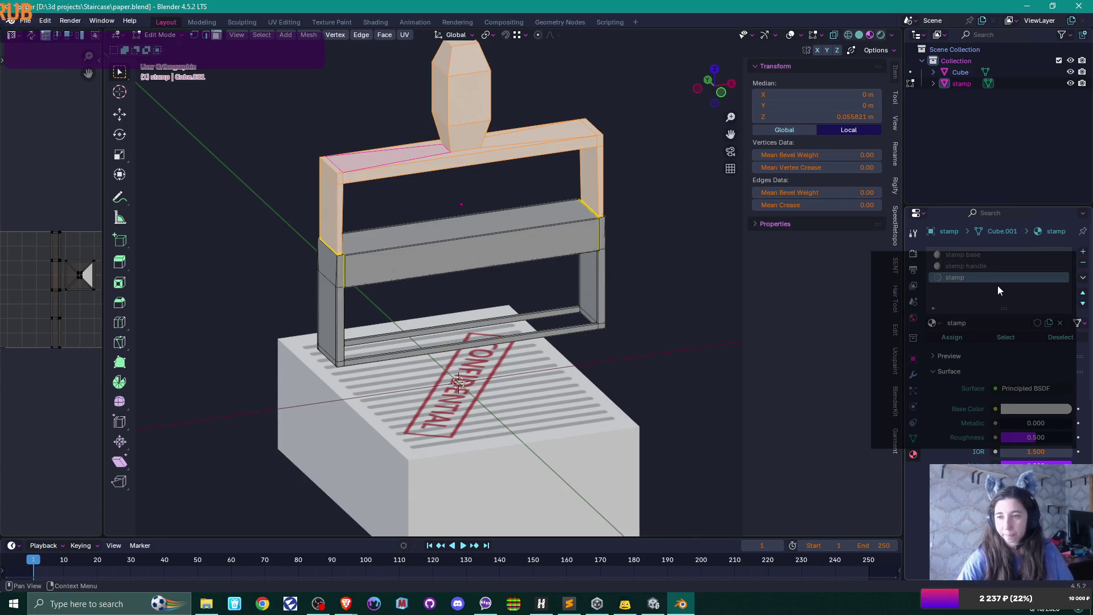
click(483, 252)
key(ctrl+l)
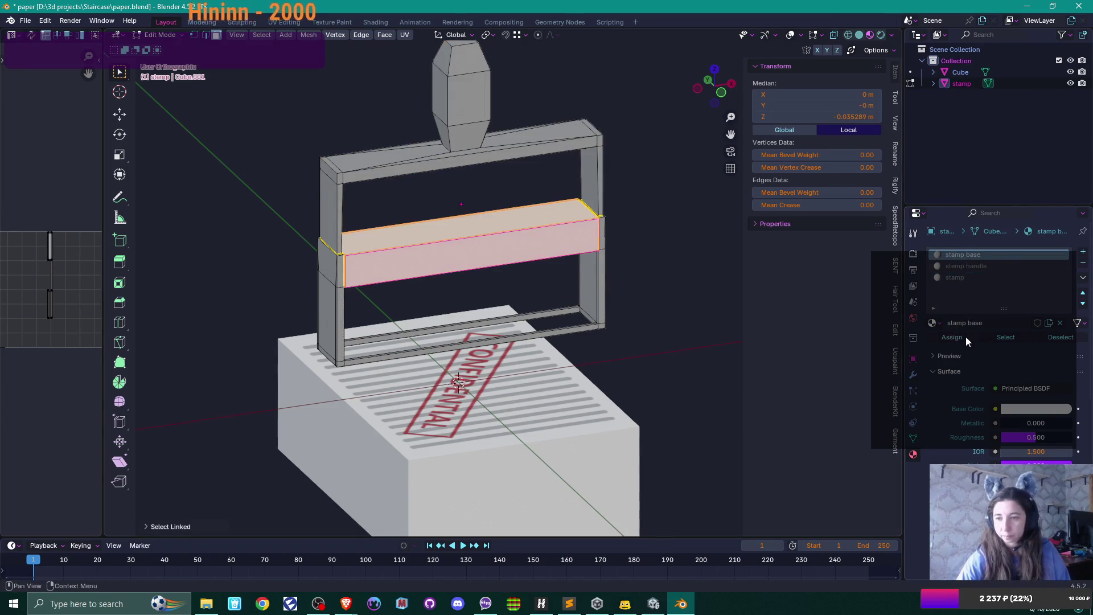
click(963, 277)
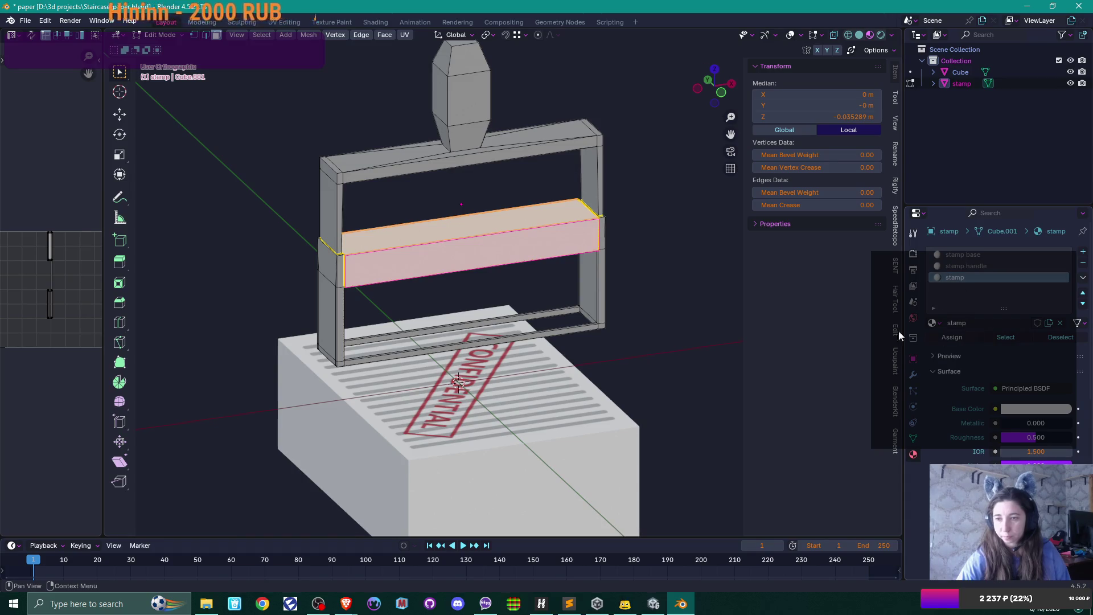
Set the 'stamp' material colour to red and darken 'stamp base' almost to black.
click(1036, 409)
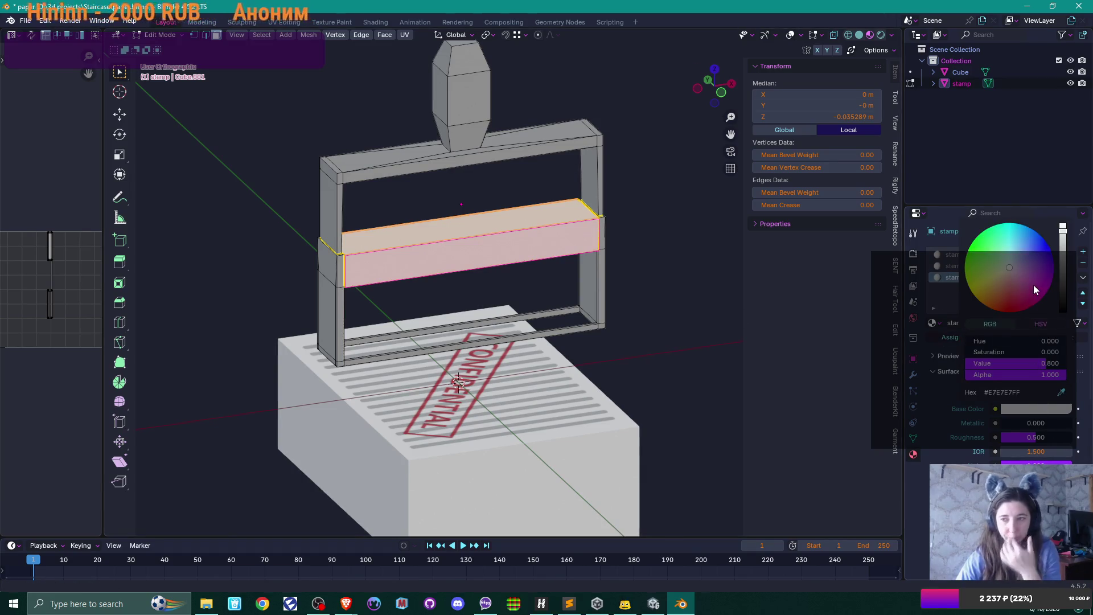
click(1021, 255)
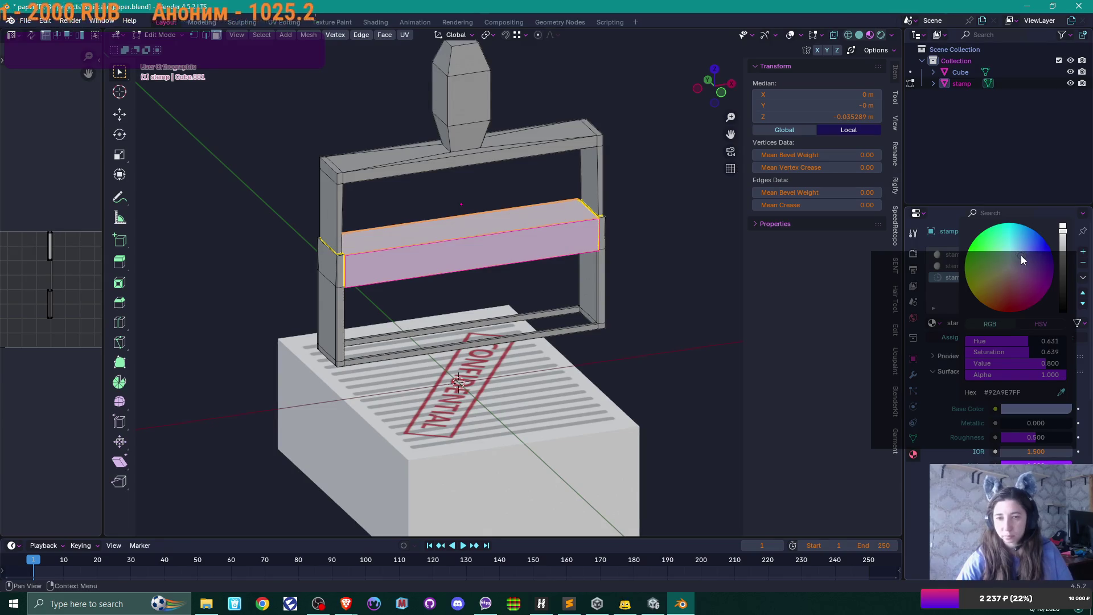
drag(1021, 250, 1011, 300)
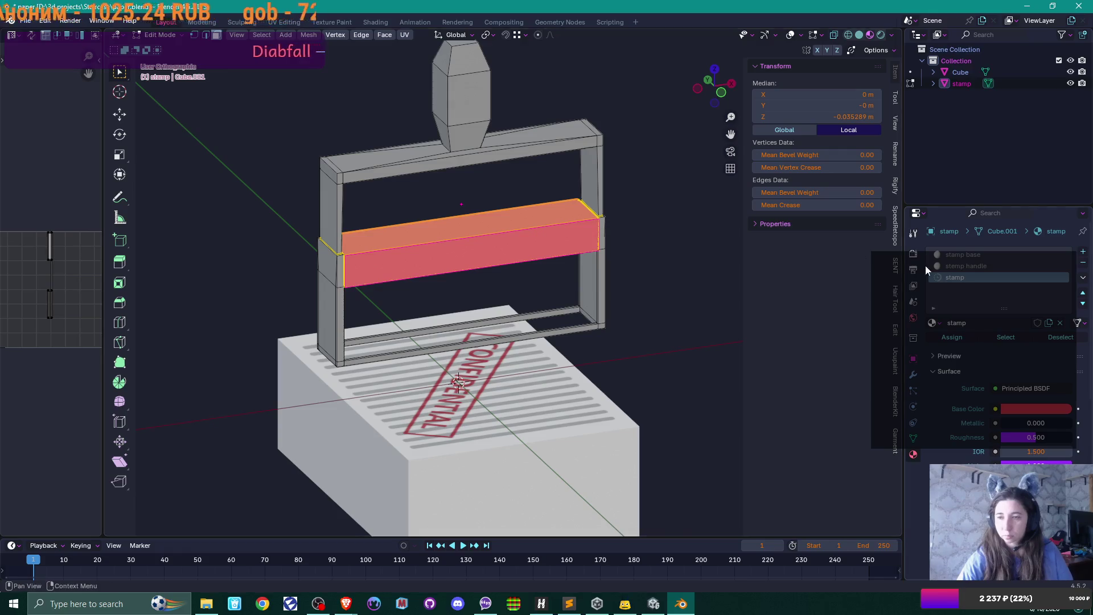
click(973, 266)
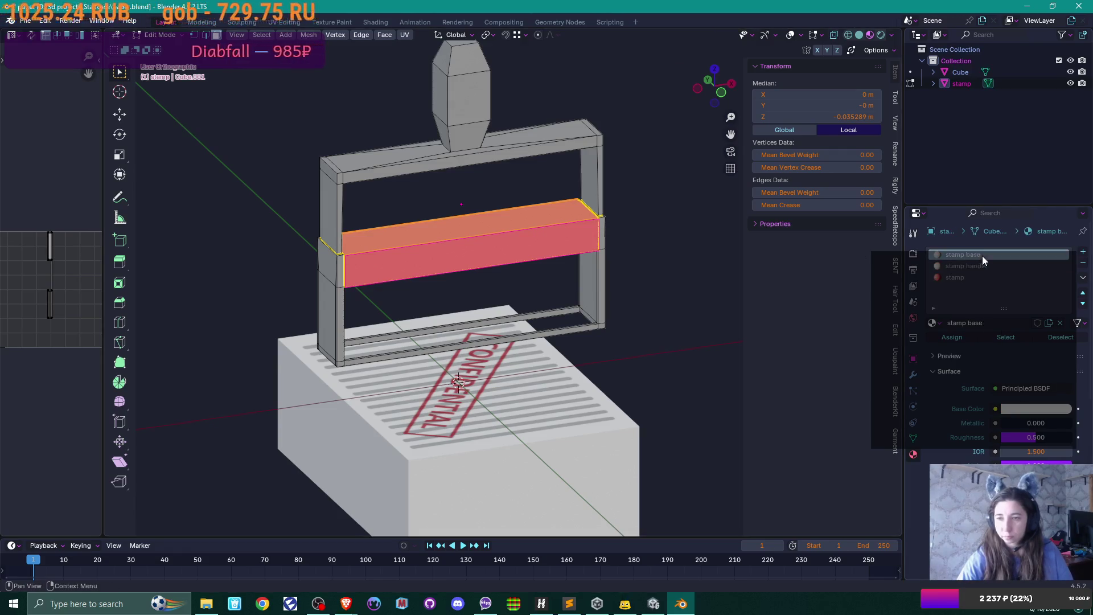
click(1056, 410)
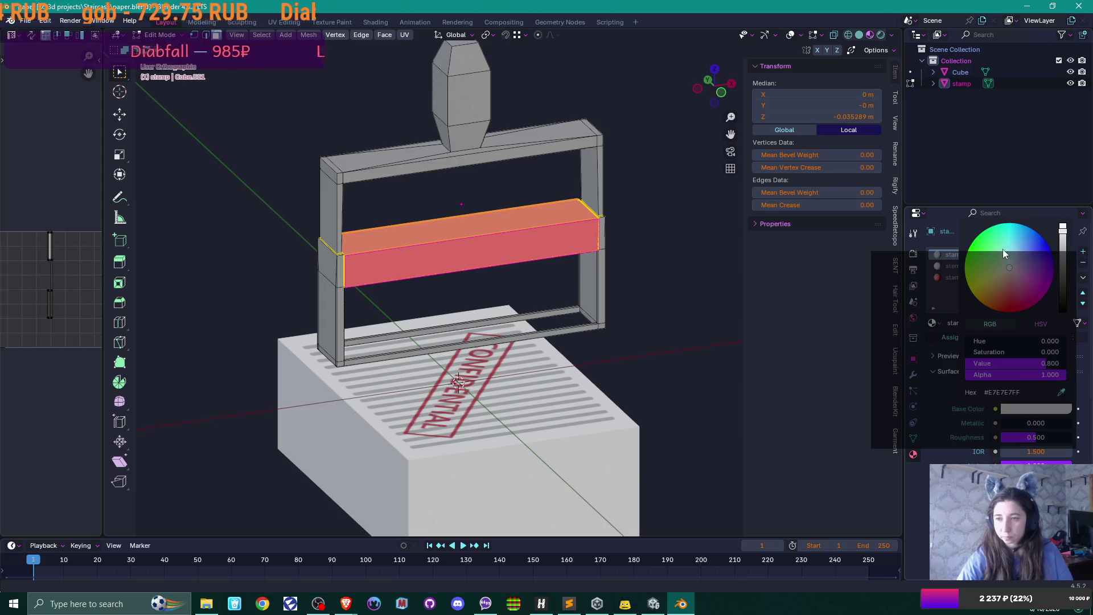
drag(1019, 363, 979, 363)
key(Tab)
scroll(653, 274, down, 2)
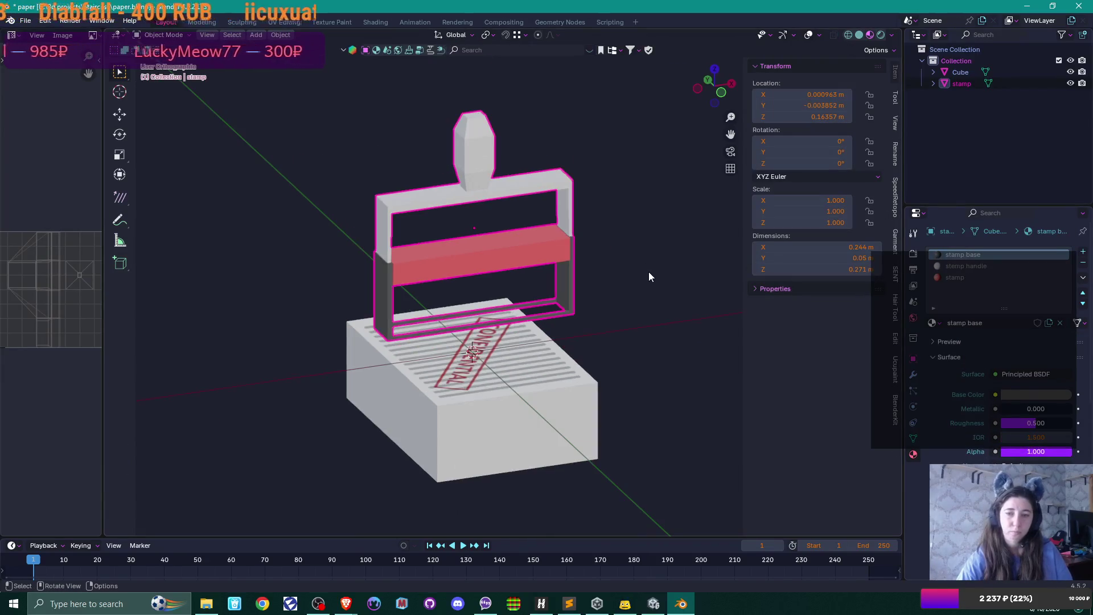
In Edit Mode, bevel two horizontal edge loops on the handle into bands.
mouse_move(649, 274)
mouse_down()
mouse_move(539, 262)
mouse_move(610, 254)
mouse_move(647, 287)
mouse_move(529, 310)
mouse_move(581, 293)
mouse_move(520, 275)
mouse_move(534, 291)
mouse_up()
scroll(613, 273, up, 5)
scroll(546, 319, up, 5)
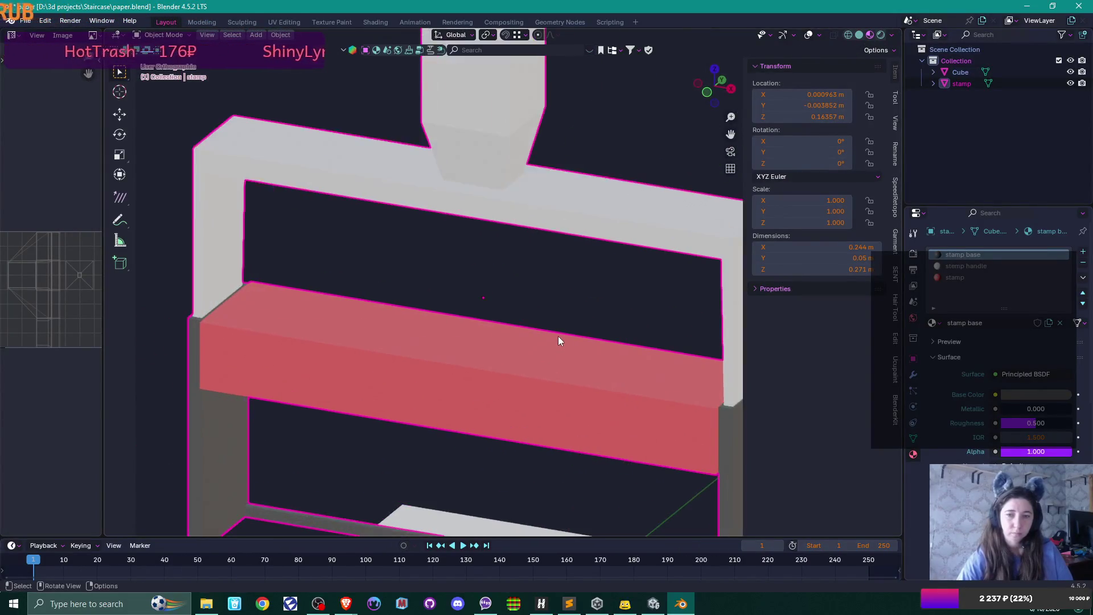
scroll(558, 335, down, 5)
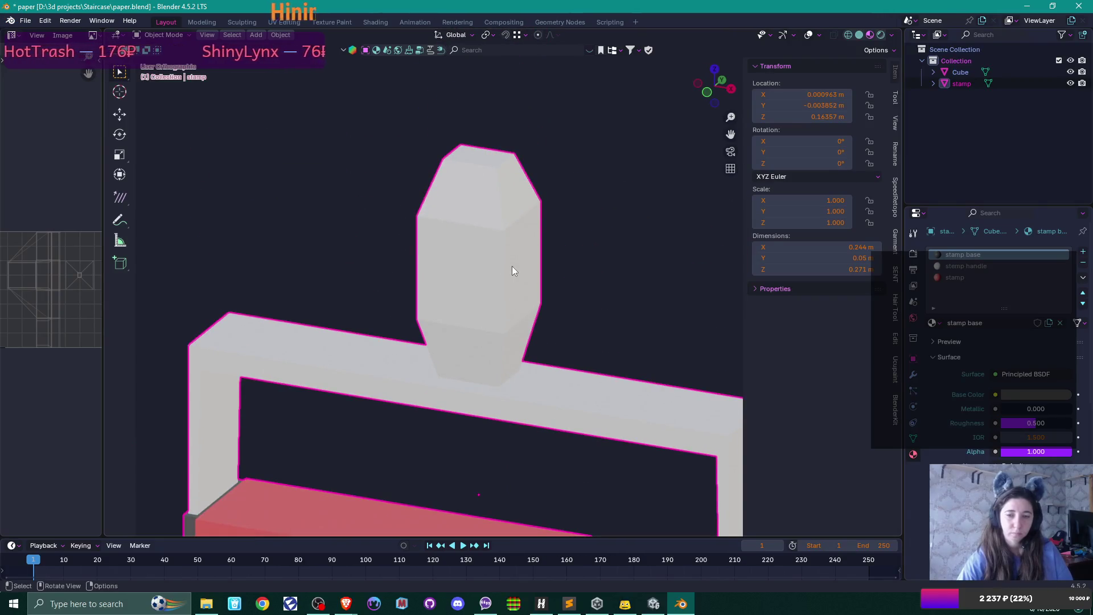
key(Tab)
scroll(515, 277, up, 2)
key(alt+a)
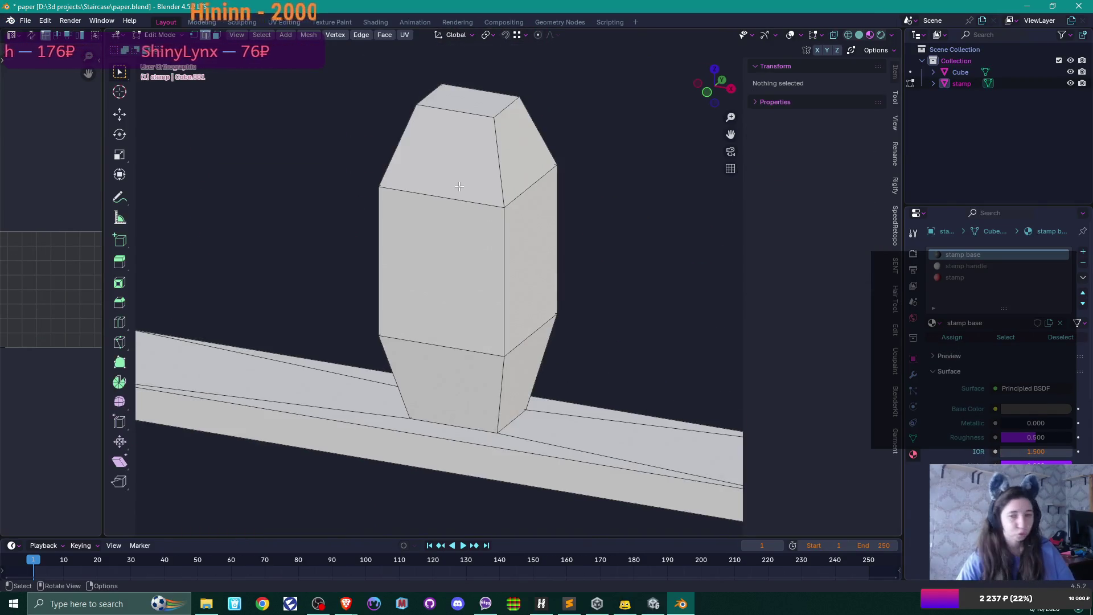
alt+click(459, 197)
alt+shift+click(444, 346)
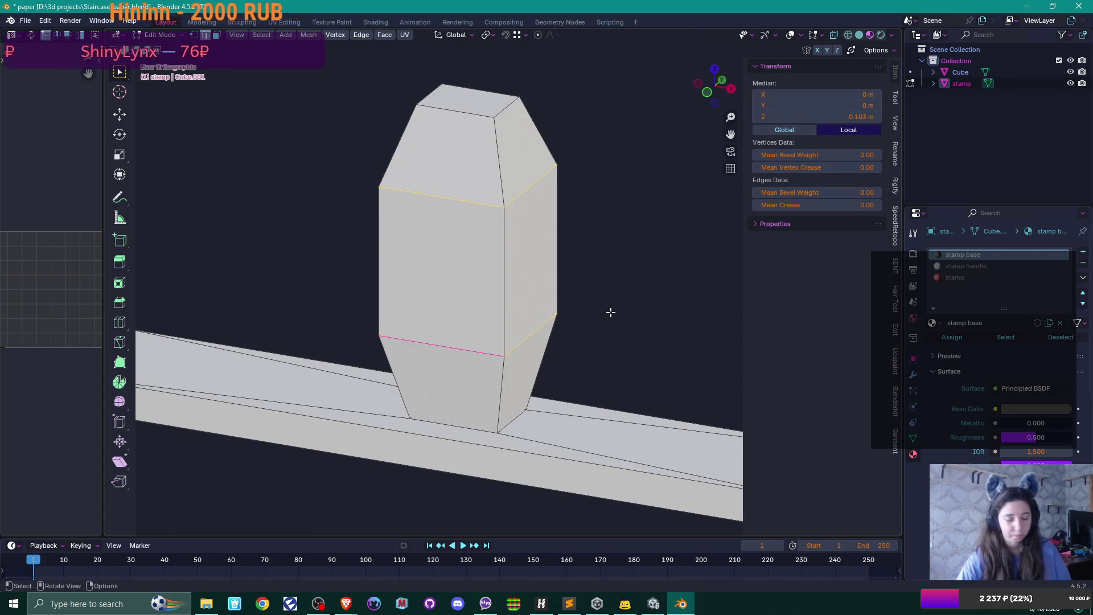
key(ctrl+b)
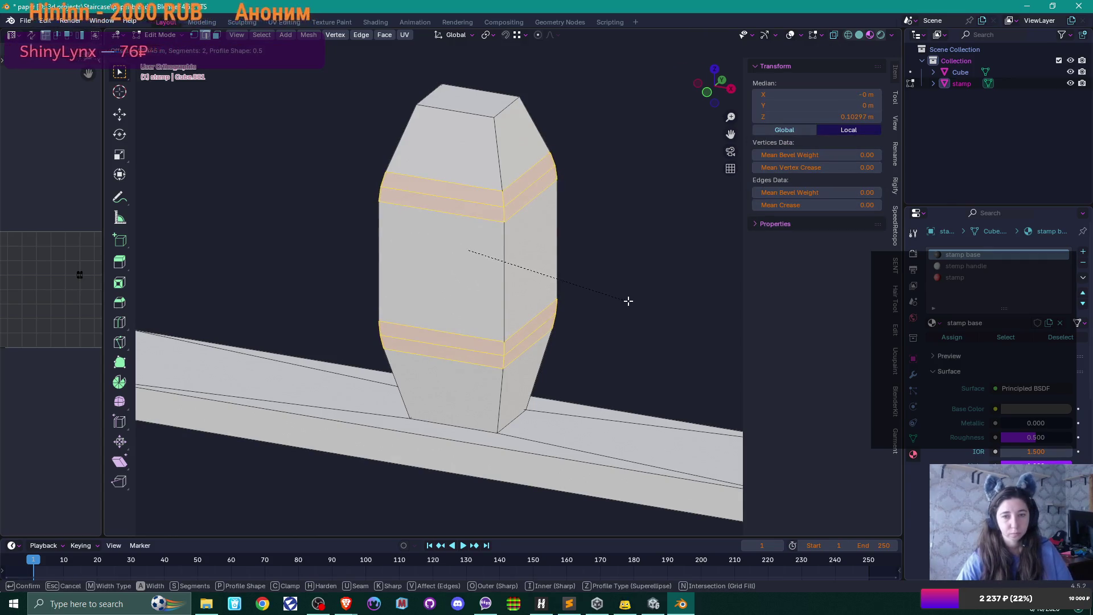
click(638, 303)
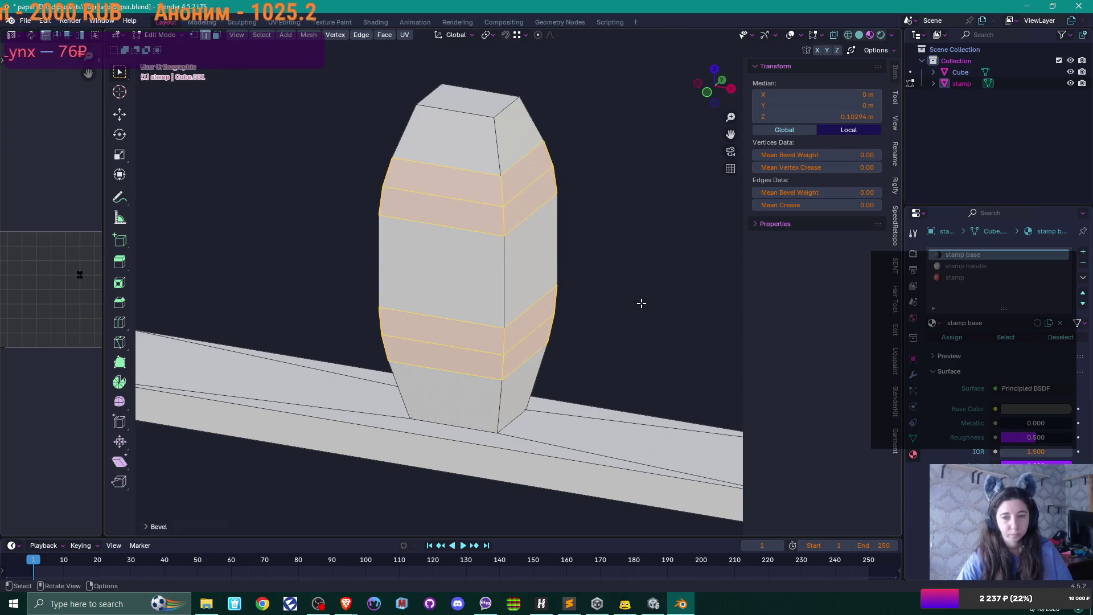
Undo the banded bevel and select the handle's vertical edges instead.
alt+click(513, 262)
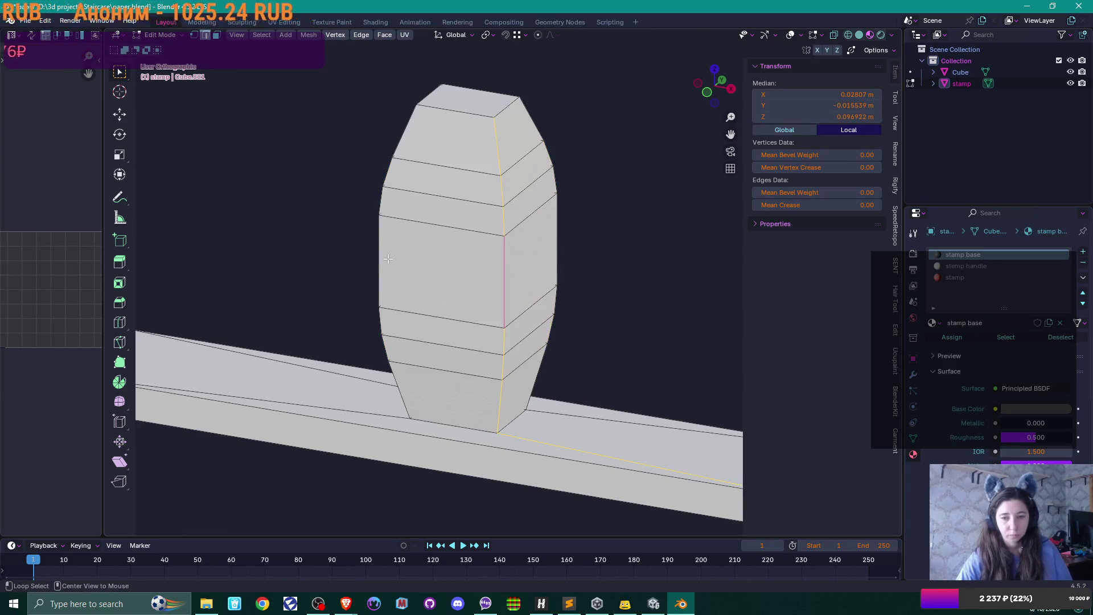
click(486, 269)
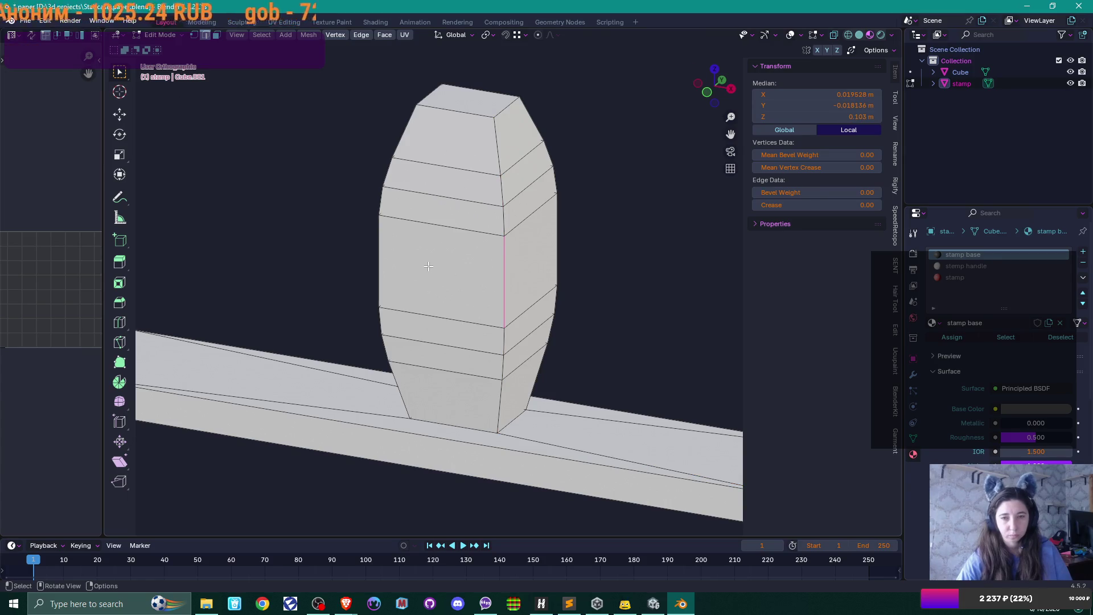
key(ctrl+z)
key(ctrl+z)
key(ctrl+z)
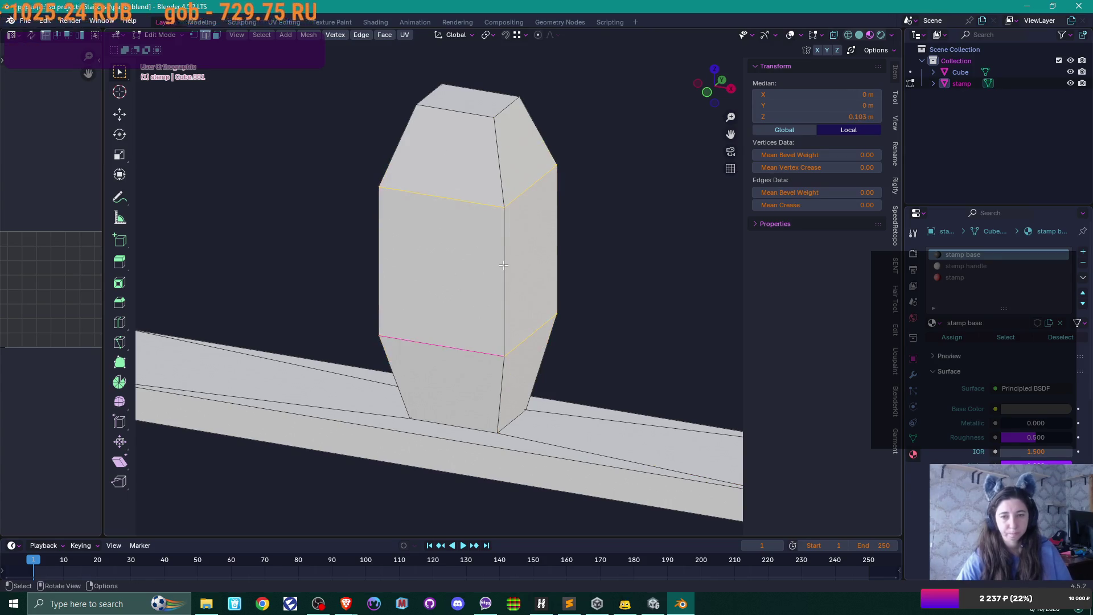
alt+shift+click(379, 262)
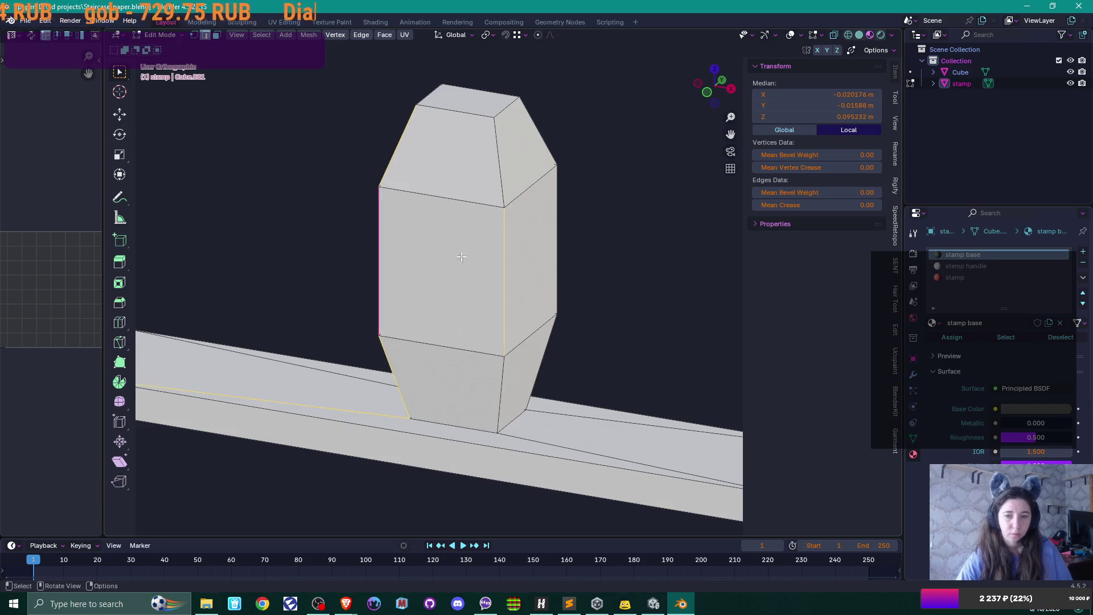
alt+shift+click(385, 255)
alt+shift+click(550, 249)
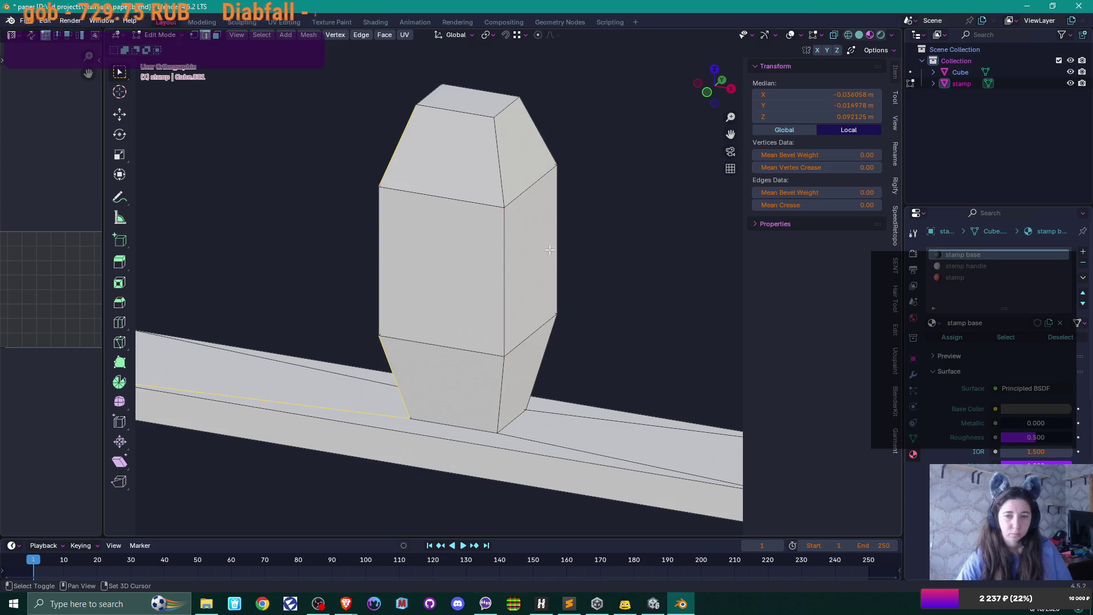
alt+shift+click(511, 254)
drag(510, 255, 460, 296)
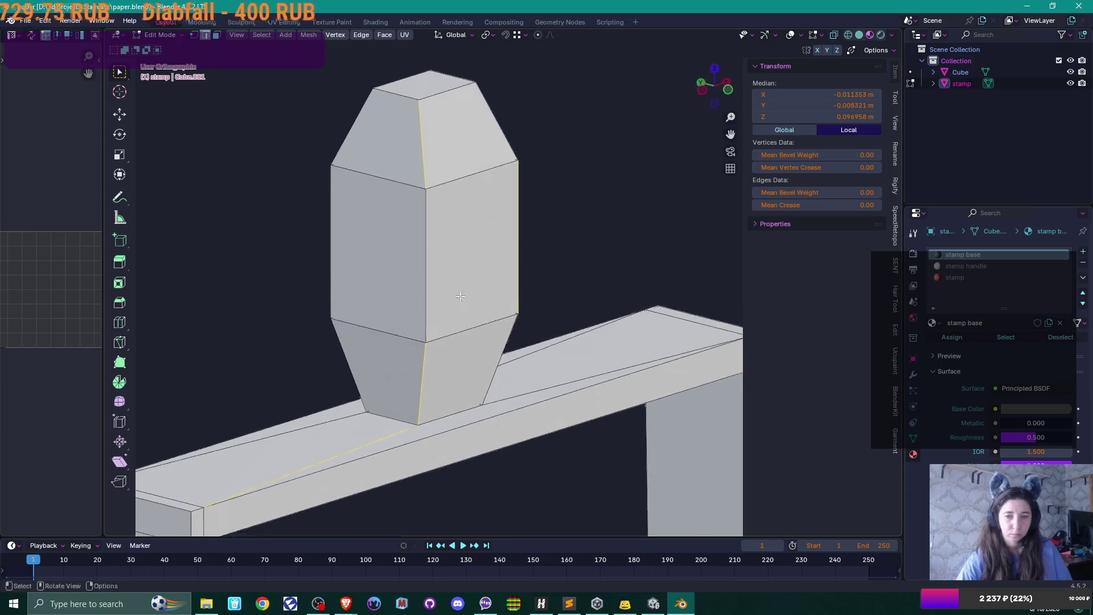
alt+shift+click(424, 265)
ctrl+alt+click(328, 224)
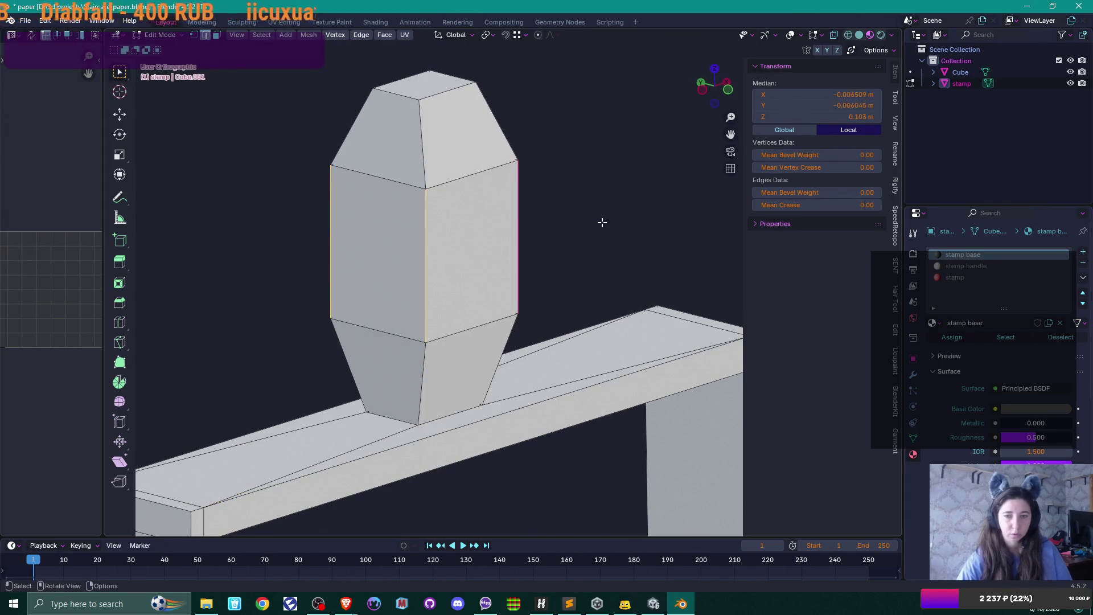
drag(603, 222, 554, 247)
Bevel the handle's vertical edges to round it.
key(b)
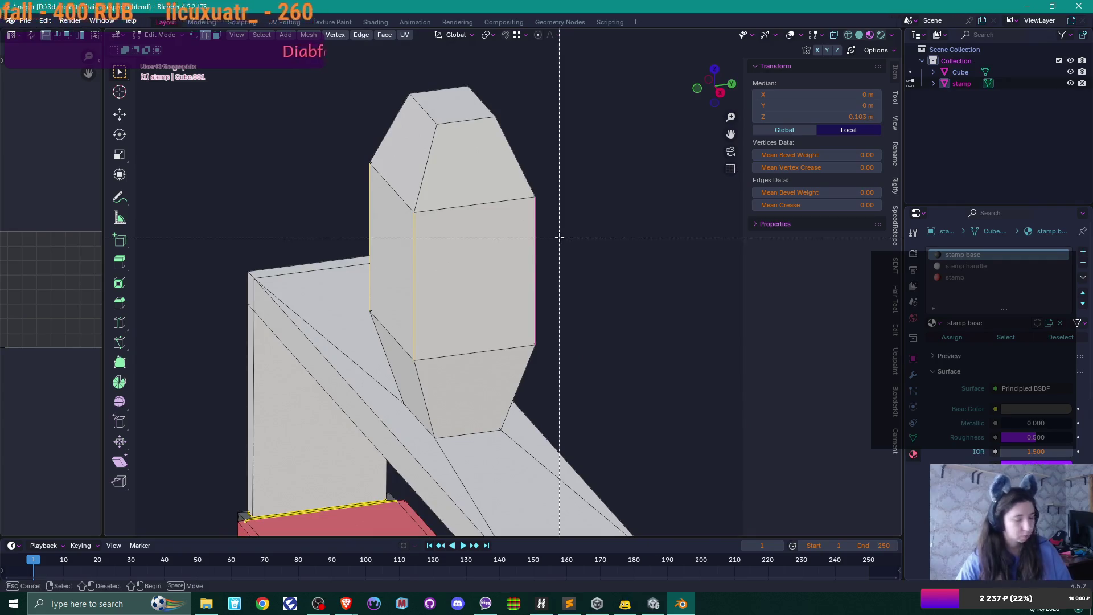
key(Escape)
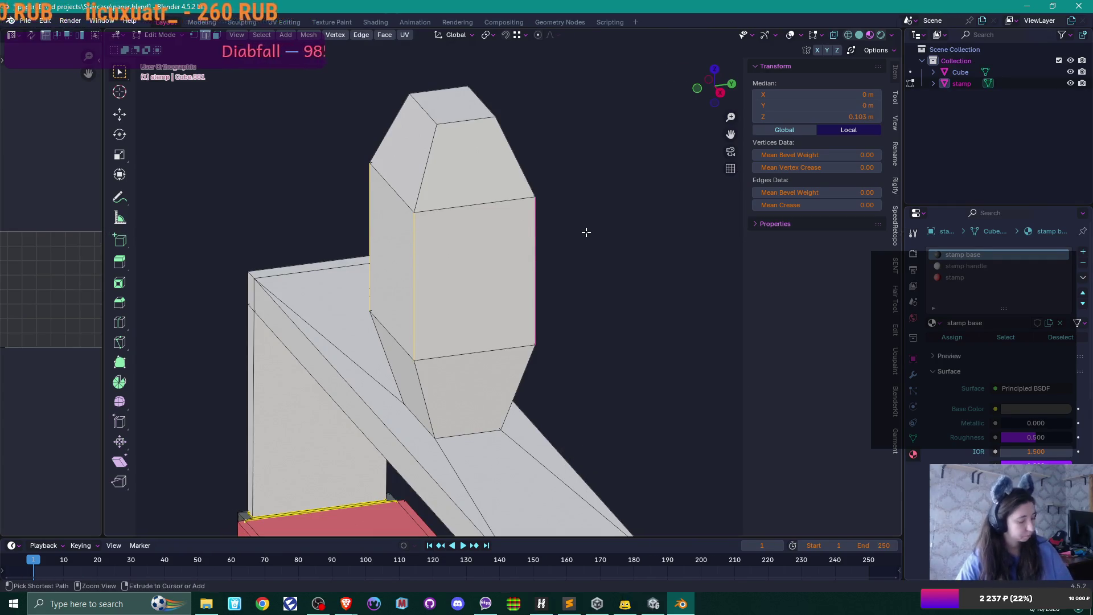
key(ctrl+b)
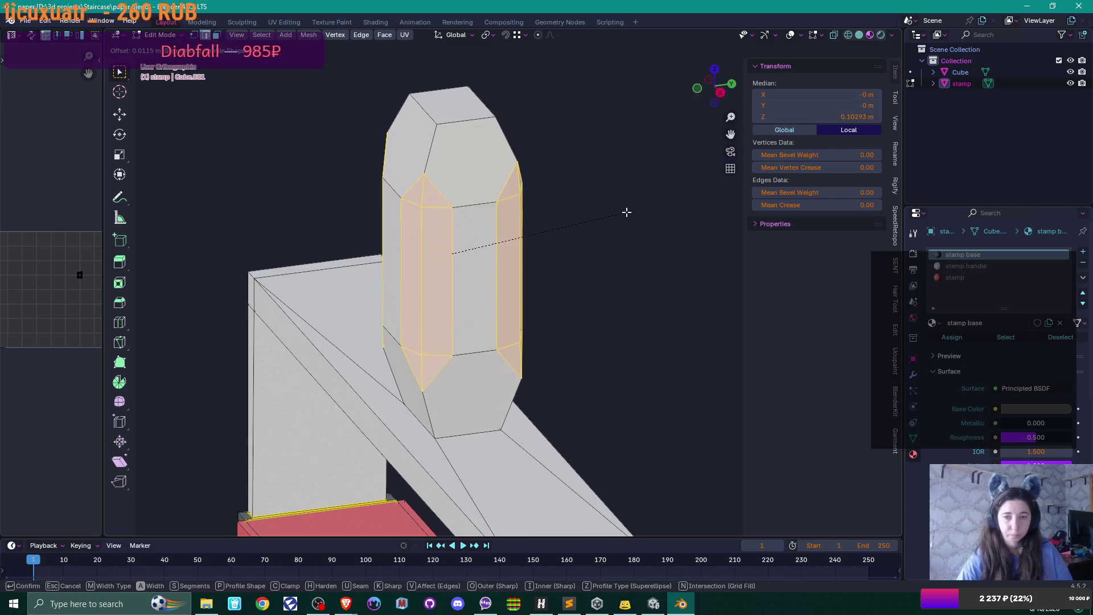
click(627, 213)
drag(626, 212, 549, 272)
Slide the handle's bottom vertices down toward the base to taper the lower end.
click(376, 375)
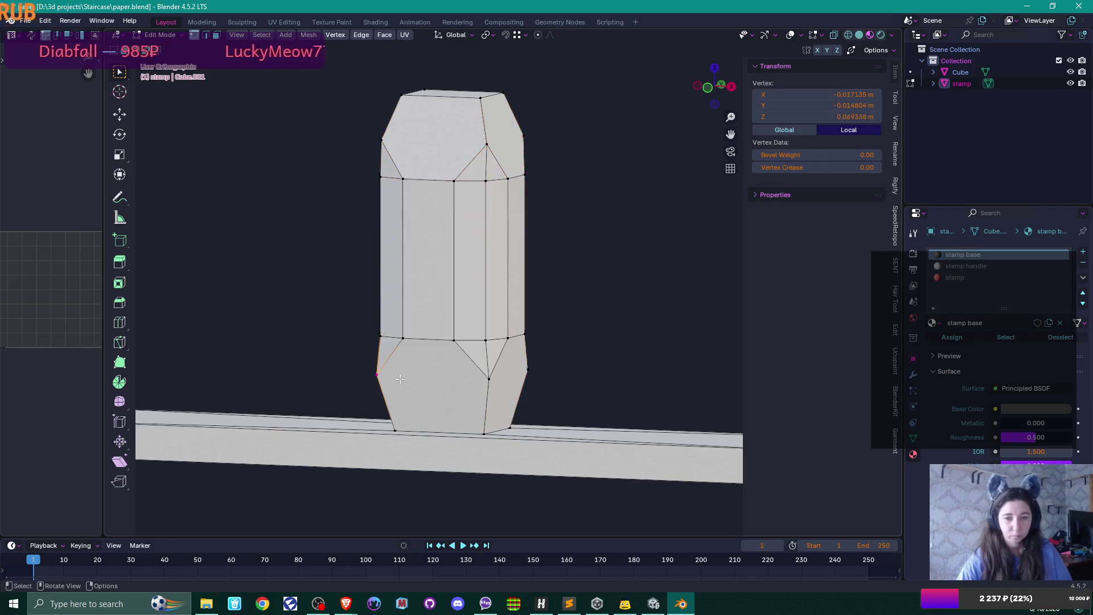
shift+click(489, 379)
shift+click(529, 370)
mouse_move(596, 370)
mouse_down()
mouse_move(548, 402)
mouse_move(596, 366)
mouse_move(619, 265)
mouse_up()
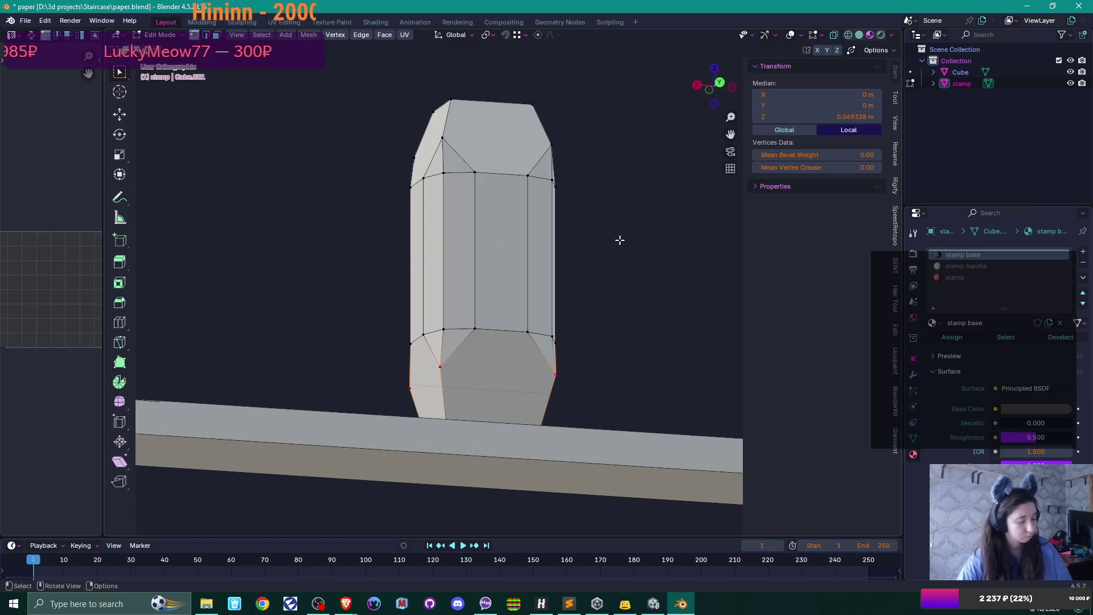
key(shift+v)
click(556, 434)
mouse_move(557, 434)
mouse_down()
mouse_move(535, 303)
mouse_move(540, 165)
mouse_up()
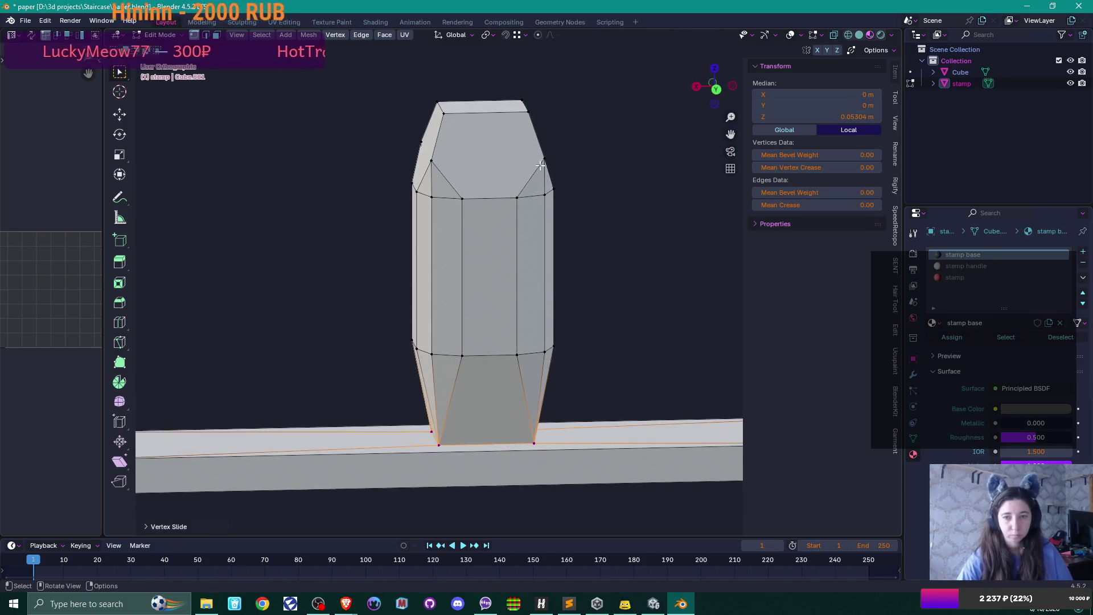
Slide the handle's top vertices upward to taper the top, then return to Object Mode.
click(543, 160)
shift+click(431, 161)
shift+click(419, 138)
drag(421, 143, 569, 162)
shift+click(563, 158)
key(shift+v)
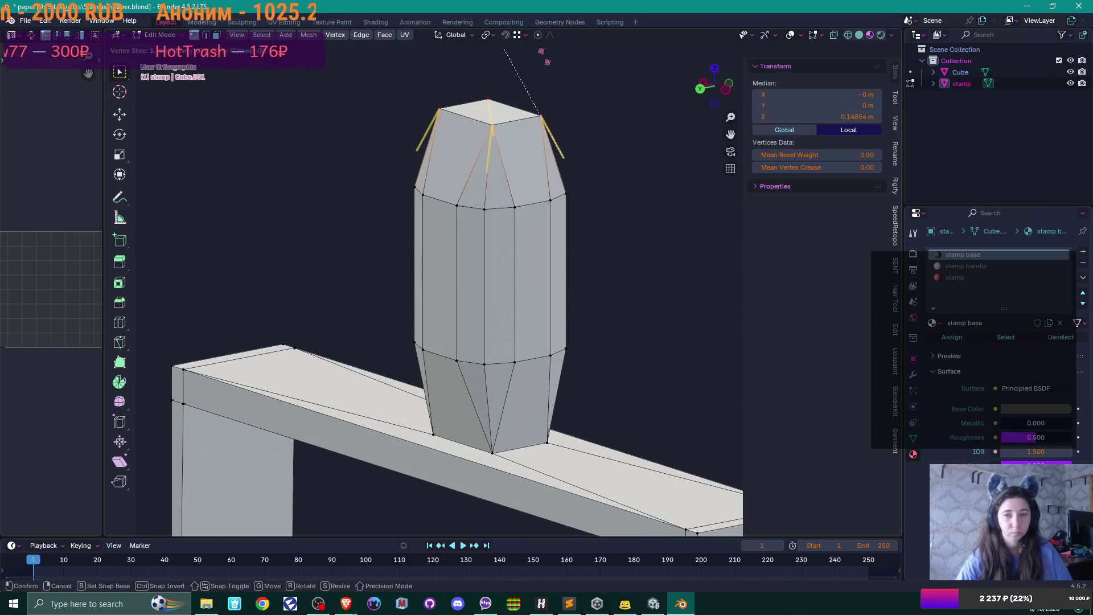
click(603, 228)
drag(604, 232, 455, 252)
key(Tab)
scroll(617, 268, down, 5)
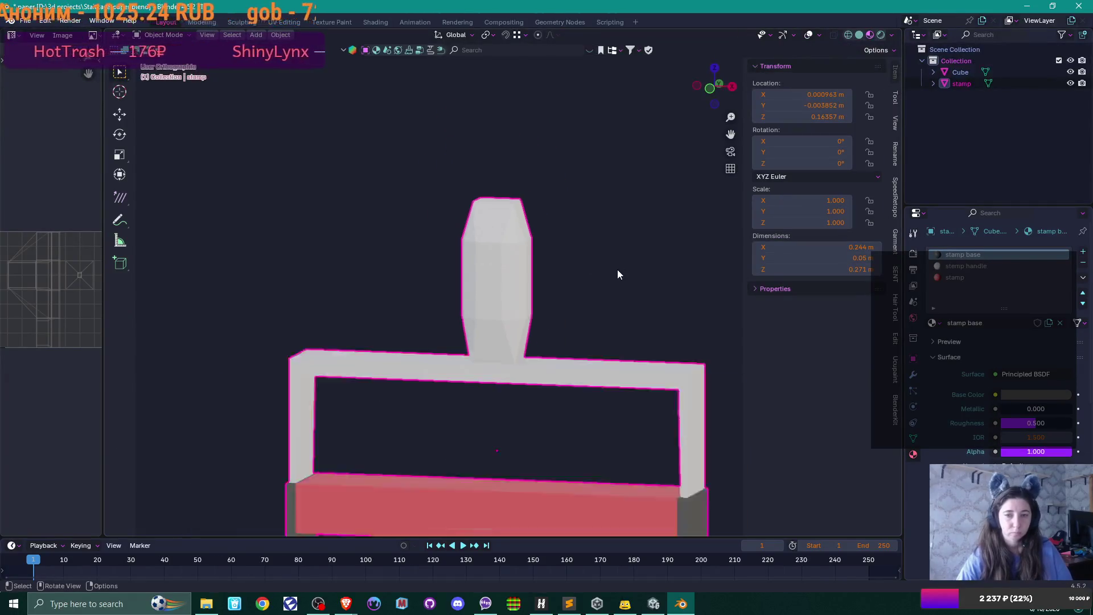
Apply auto smooth shading to the stamp.
scroll(583, 289, down, 3)
drag(587, 297, 599, 303)
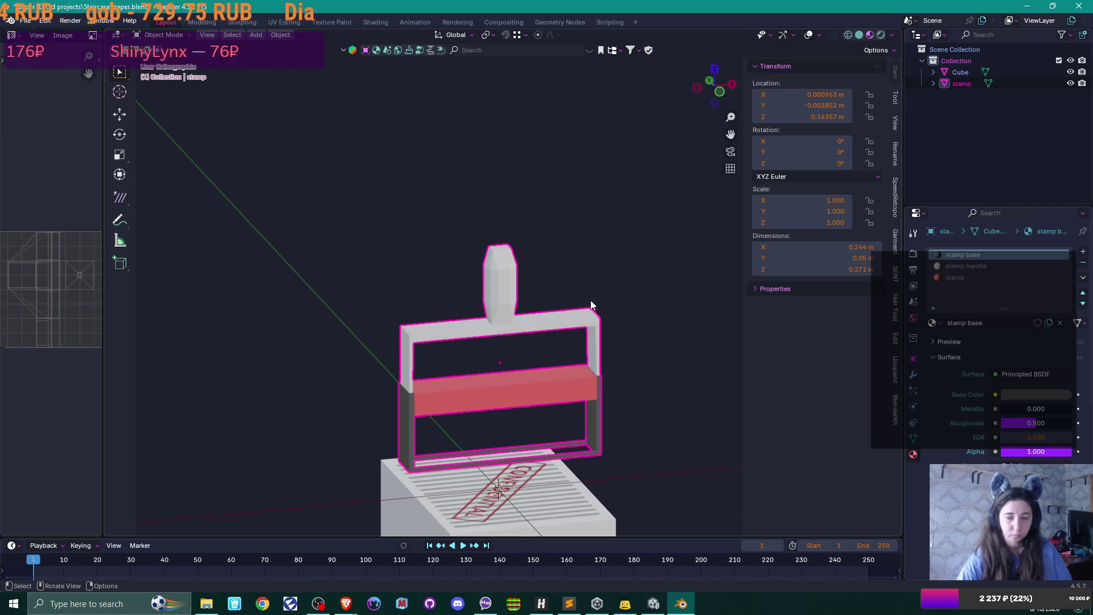
right_click(498, 267)
click(499, 284)
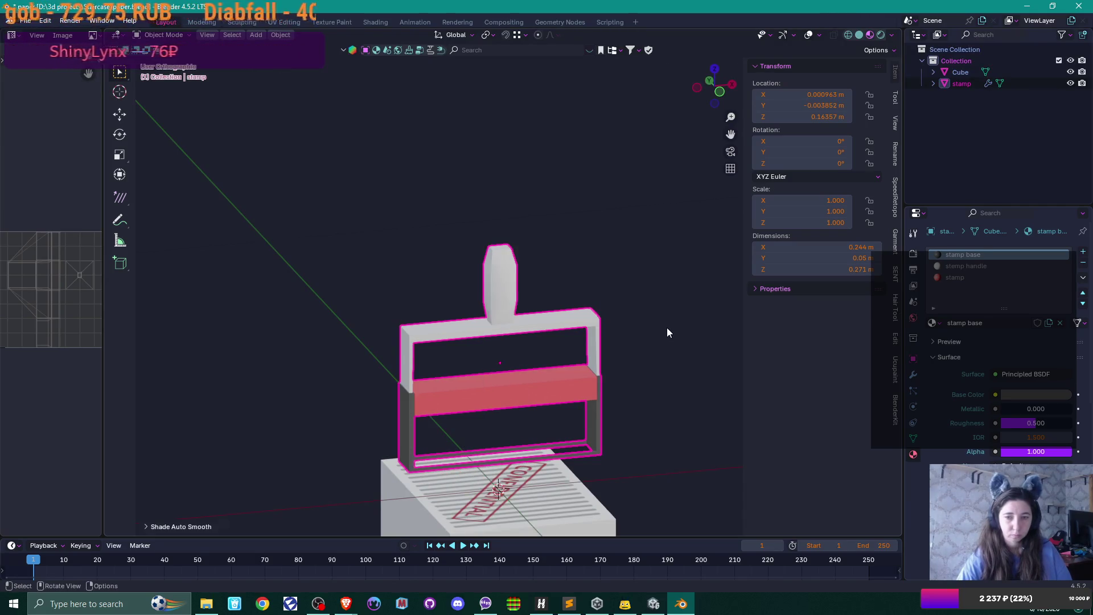
click(656, 318)
In Edit Mode with edge select, select the handle's vertical side edges.
mouse_move(656, 319)
mouse_down()
mouse_move(576, 316)
mouse_move(630, 299)
mouse_move(706, 304)
mouse_move(681, 352)
mouse_move(606, 356)
mouse_up()
scroll(606, 356, up, 8)
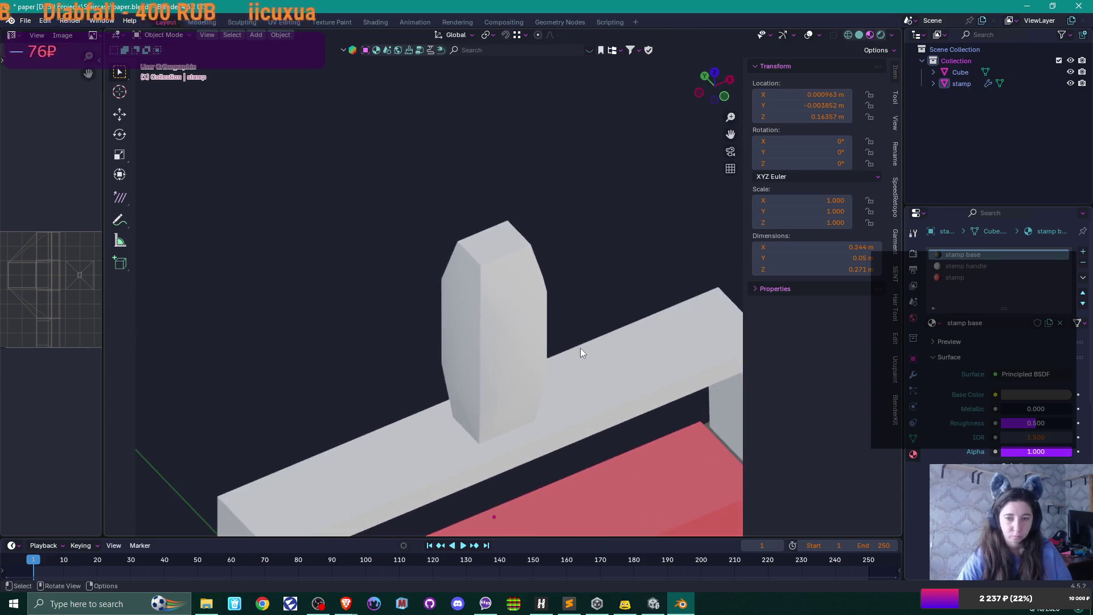
mouse_move(539, 354)
mouse_down()
mouse_move(535, 342)
mouse_move(606, 283)
mouse_move(486, 314)
mouse_move(487, 299)
mouse_up()
key(Tab)
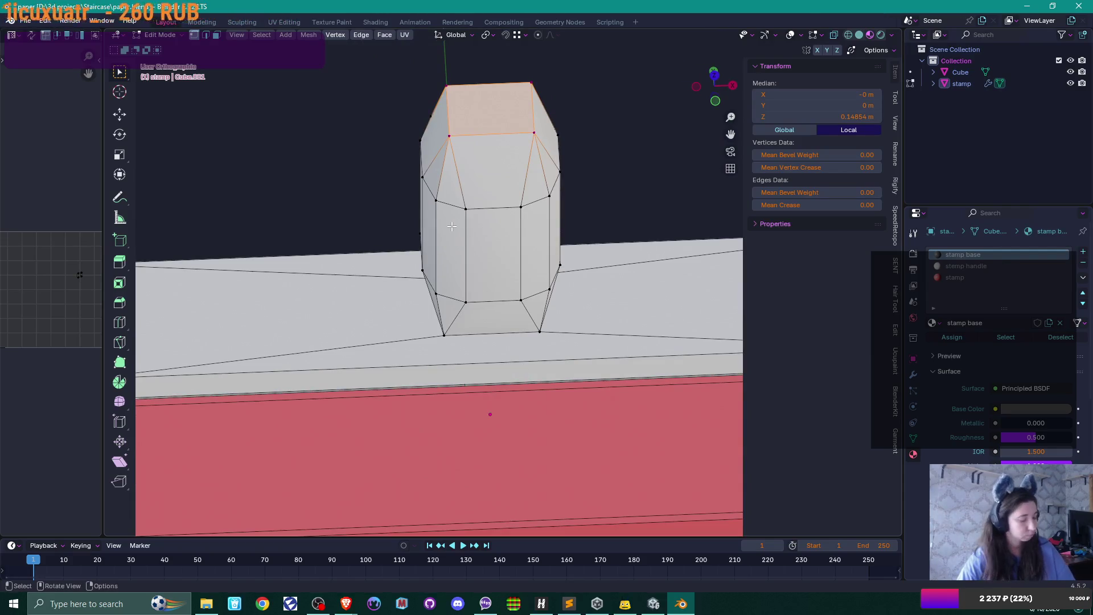
key(2)
click(436, 228)
shift+click(551, 231)
mouse_move(631, 227)
mouse_down()
mouse_move(571, 266)
mouse_move(604, 302)
mouse_up()
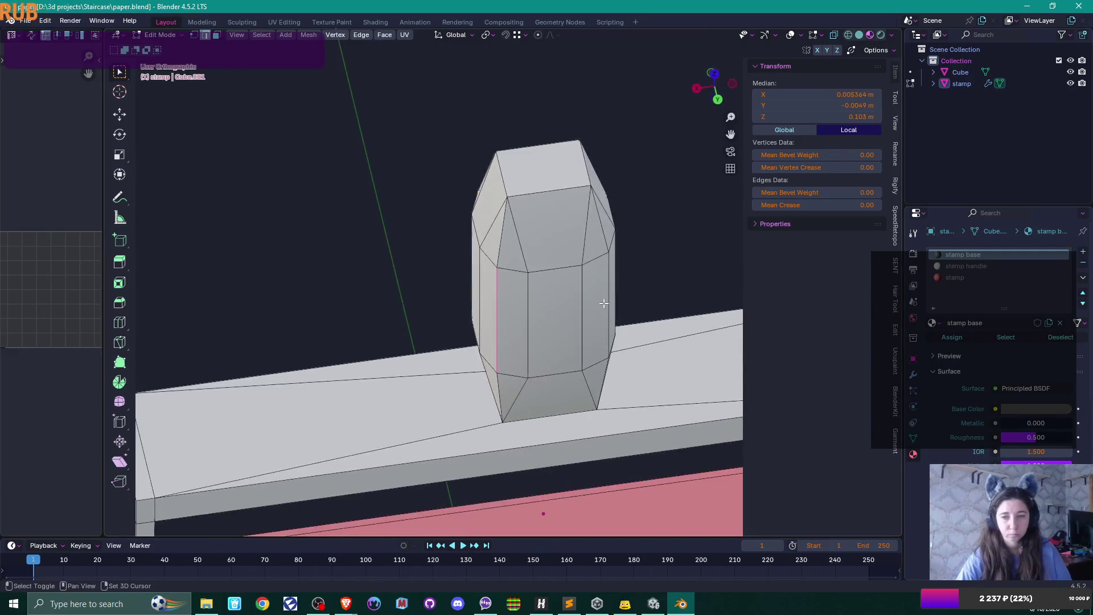
shift+click(608, 305)
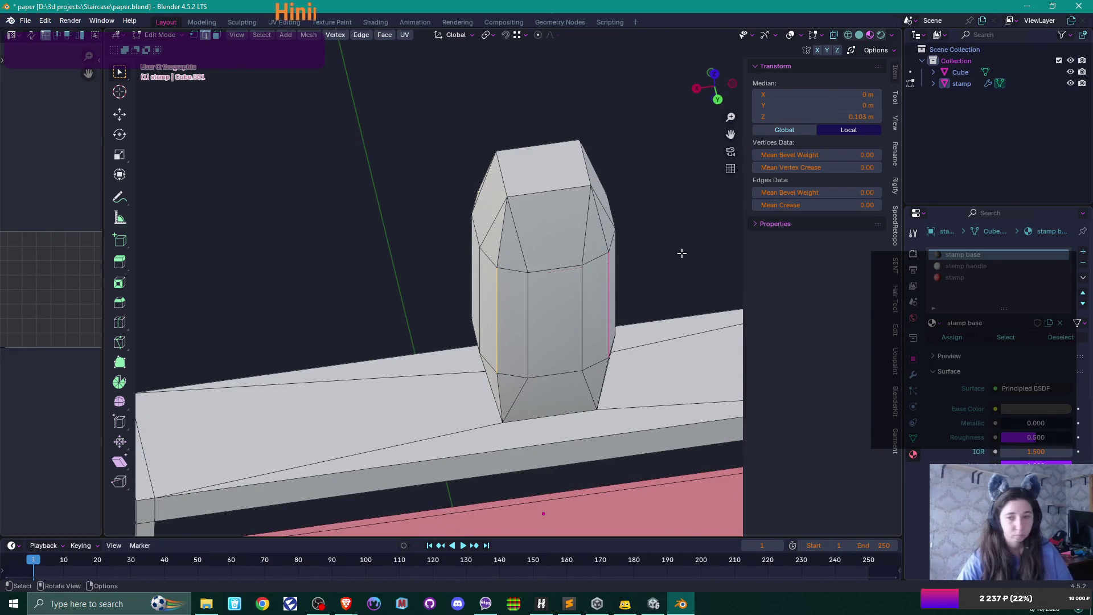
Scale the selected handle edges slightly inward twice, ending back in Object Mode.
key(s)
click(676, 254)
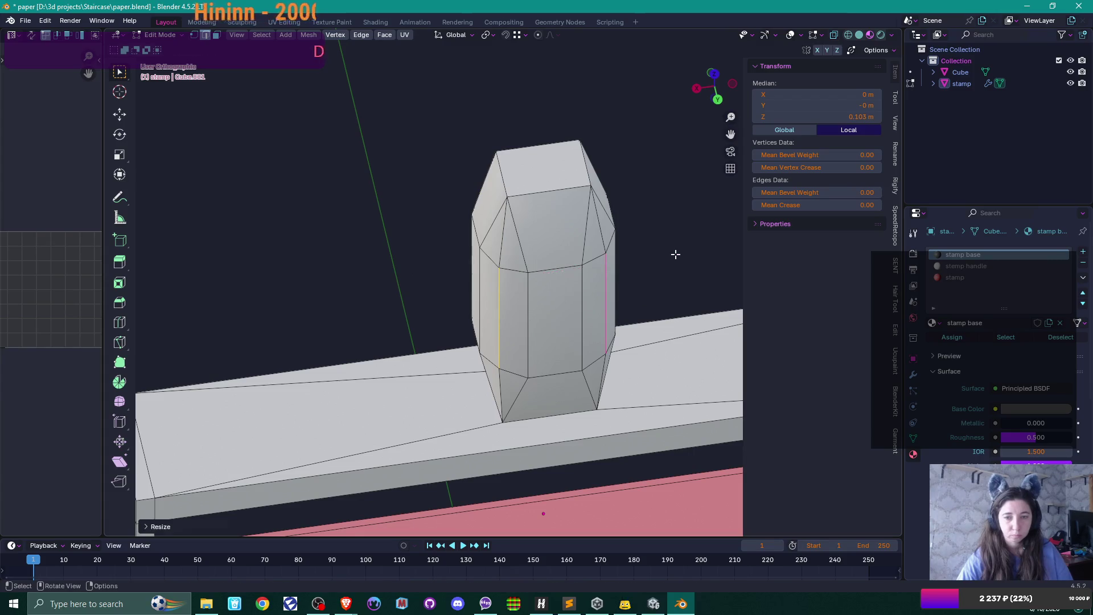
key(Tab)
scroll(675, 254, down, 2)
key(Tab)
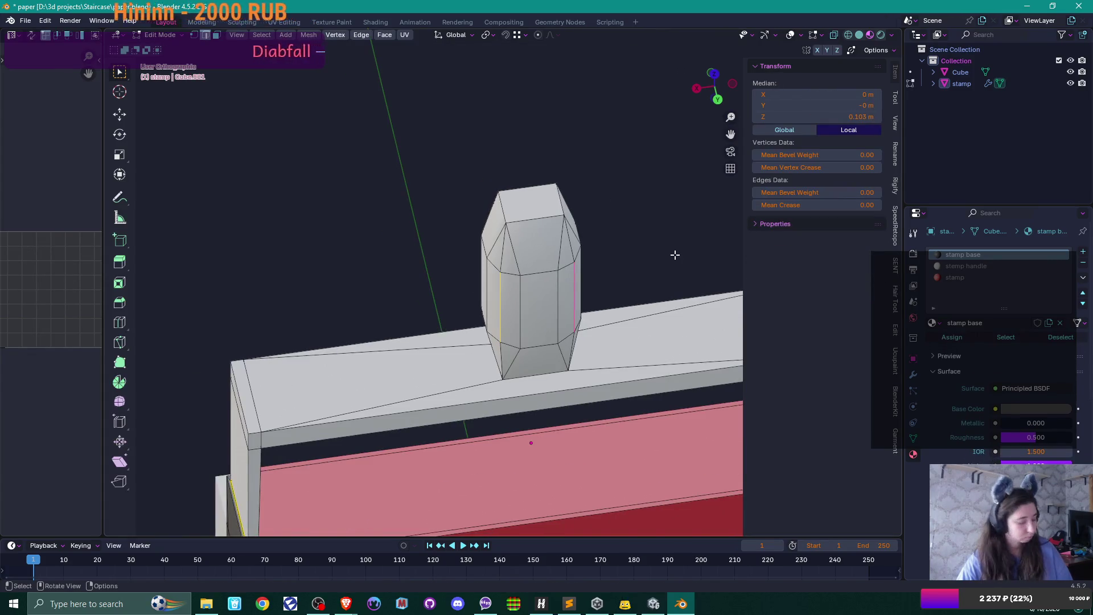
key(s)
click(675, 255)
key(Tab)
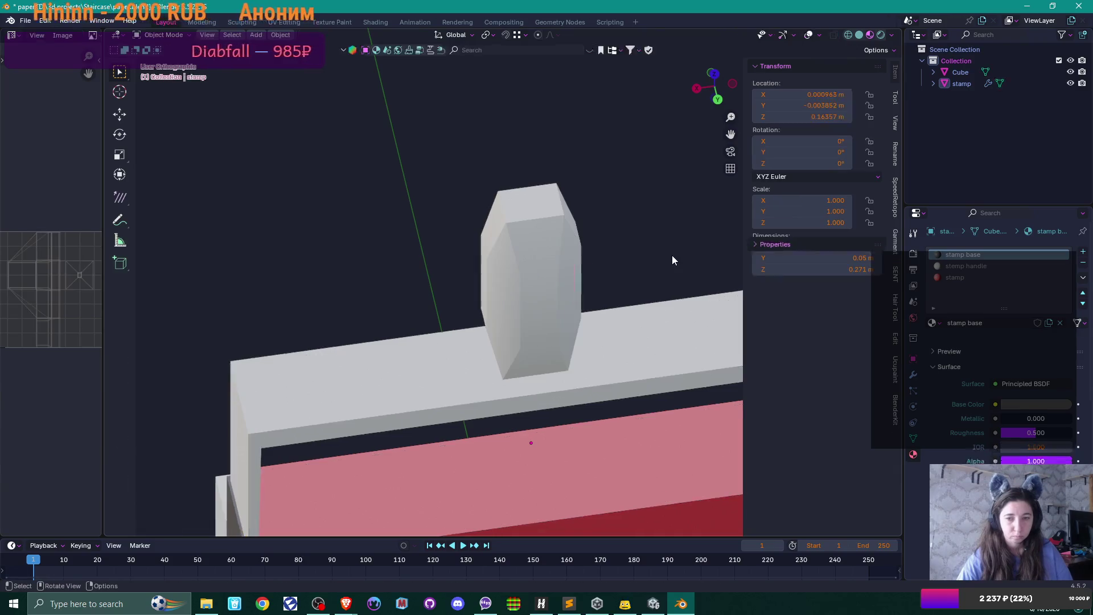
mouse_move(672, 255)
mouse_down()
mouse_move(466, 203)
mouse_move(393, 199)
mouse_up()
scroll(401, 204, down, 3)
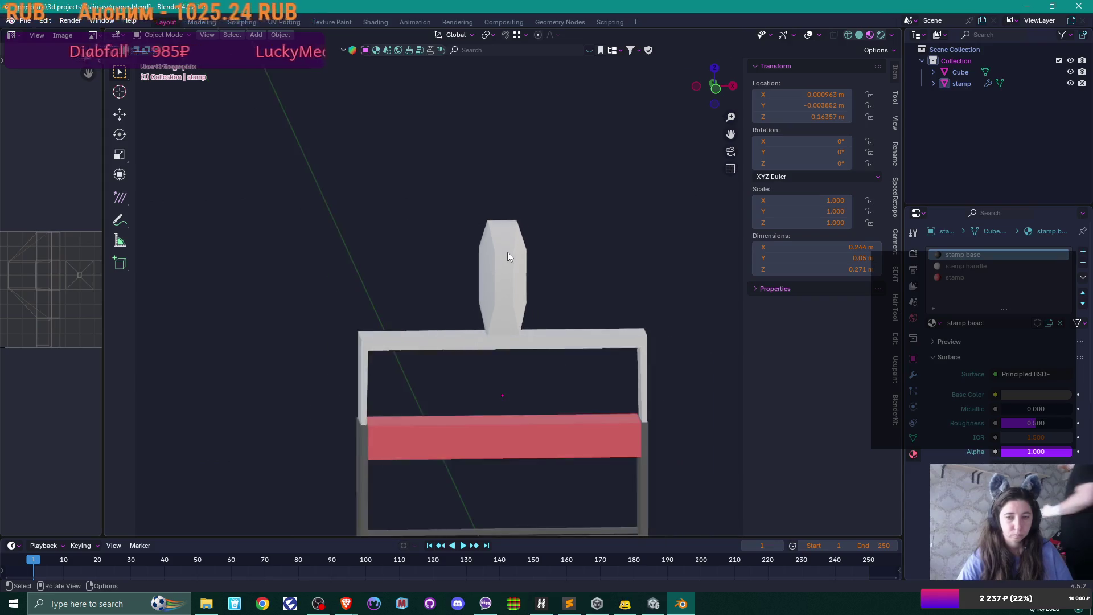
mouse_move(508, 252)
mouse_down()
mouse_move(669, 306)
mouse_move(600, 300)
mouse_up()
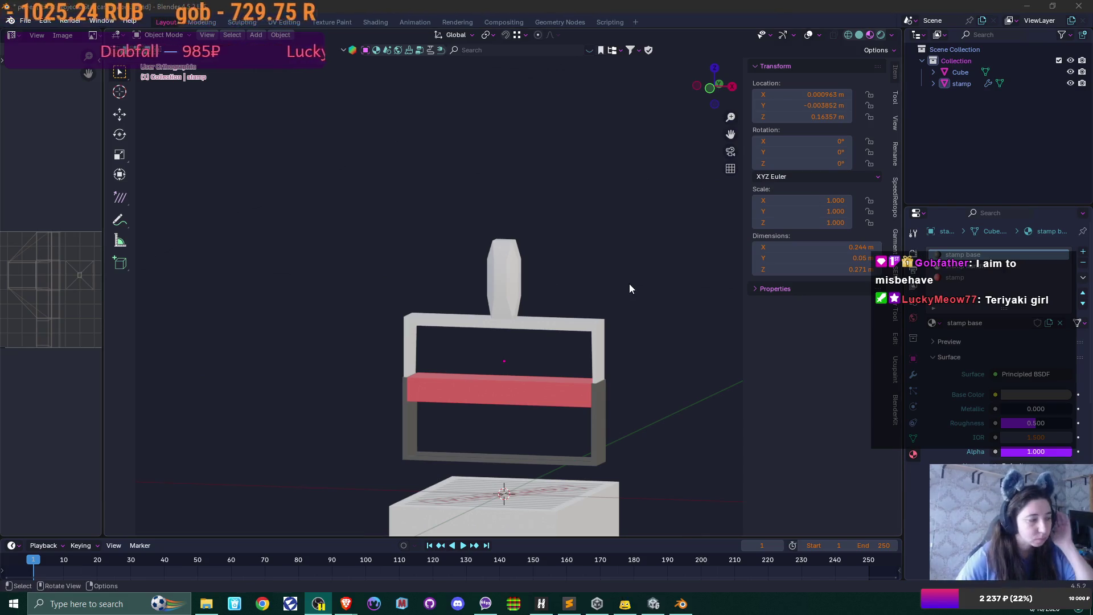
mouse_move(630, 284)
mouse_down()
mouse_move(616, 241)
mouse_move(631, 188)
mouse_move(578, 309)
mouse_move(534, 335)
mouse_move(445, 343)
mouse_move(599, 311)
mouse_move(510, 325)
mouse_up()
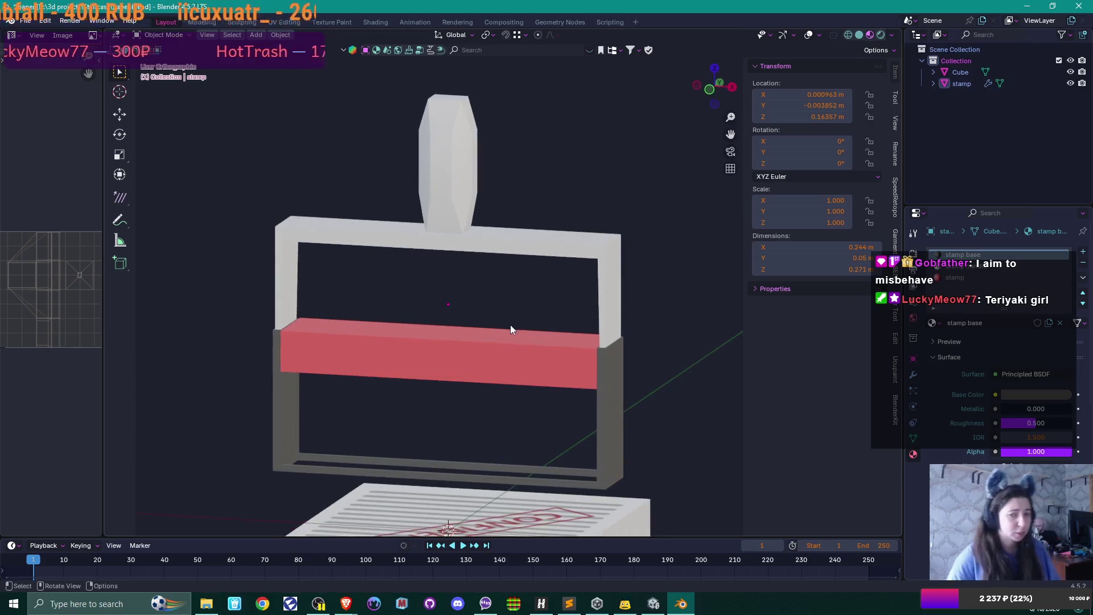
scroll(510, 325, down, 3)
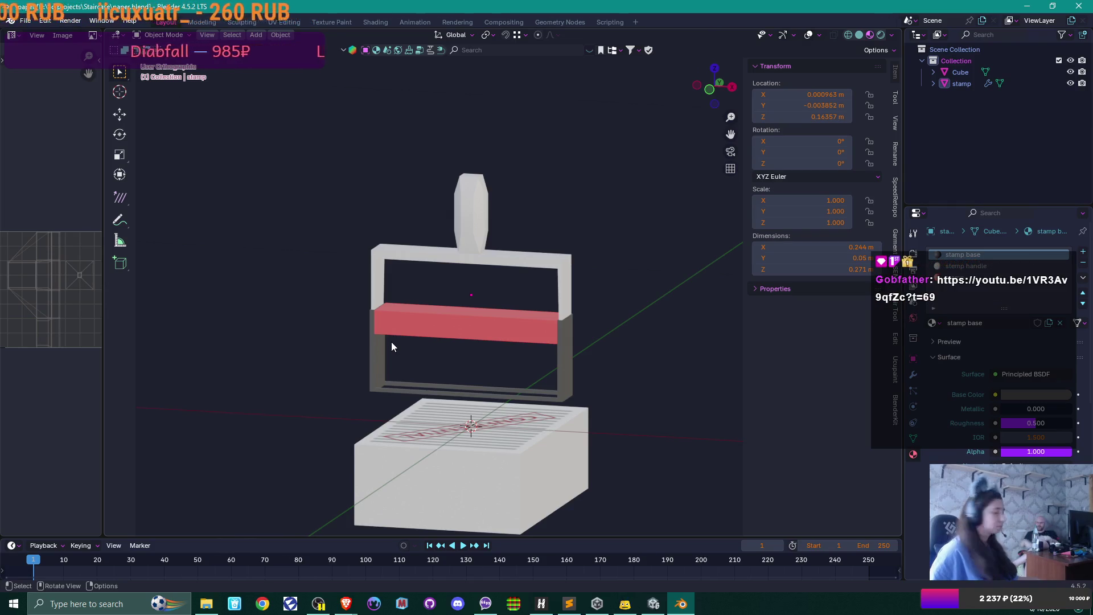
click(346, 603)
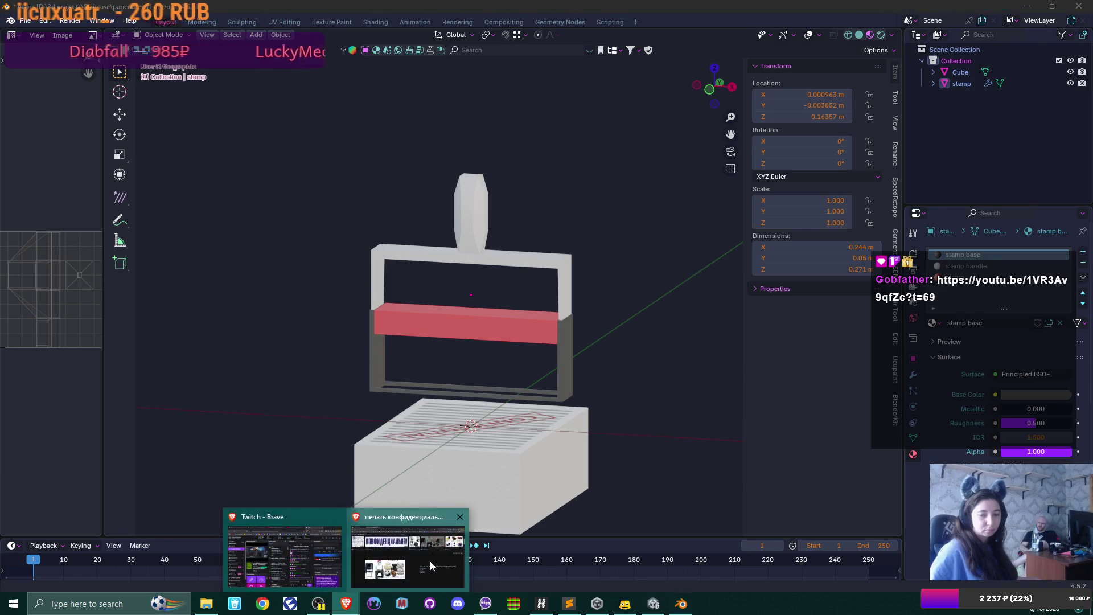
Bring Brave's office-stamp image search forward to open the 'I aim to misbehave - Serenity' video.
click(431, 565)
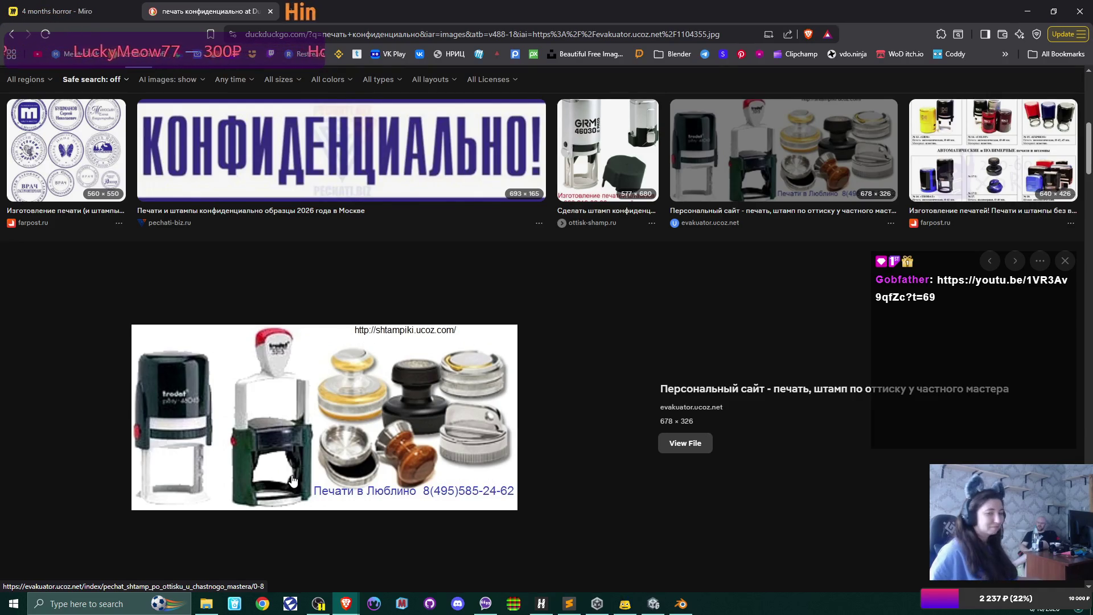
click(681, 603)
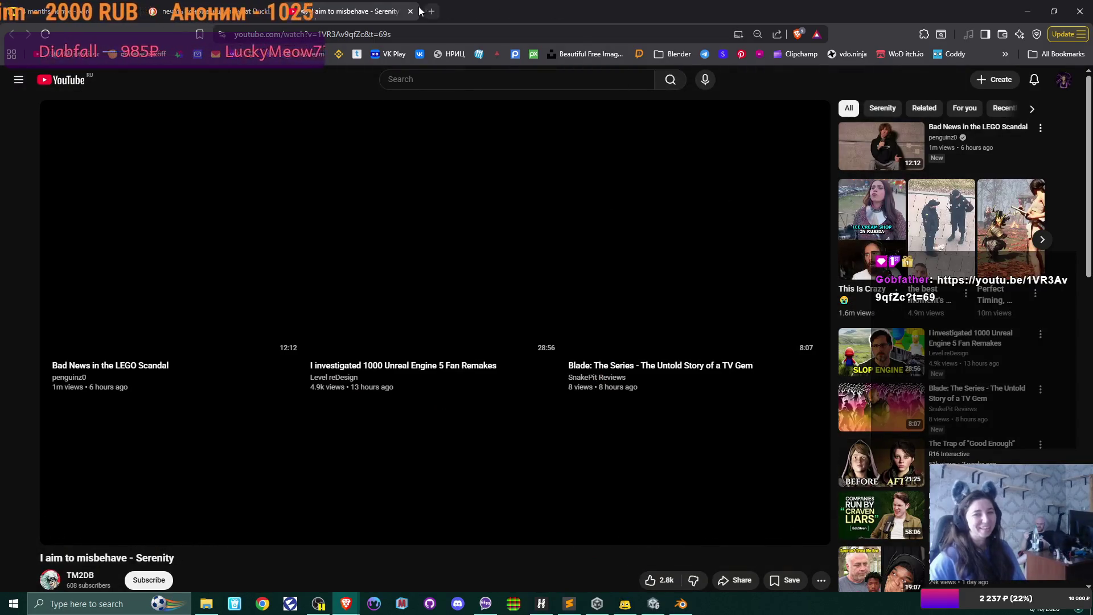
Close the 'I aim to misbehave - Serenity' YouTube tab and return to the Blender stamp model.
click(410, 12)
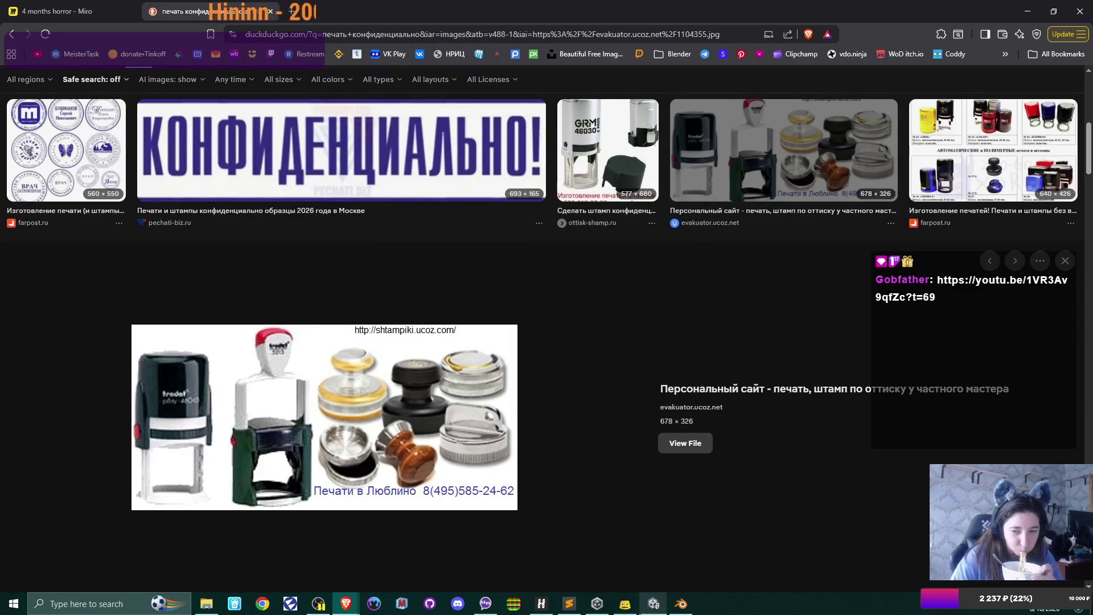
click(681, 603)
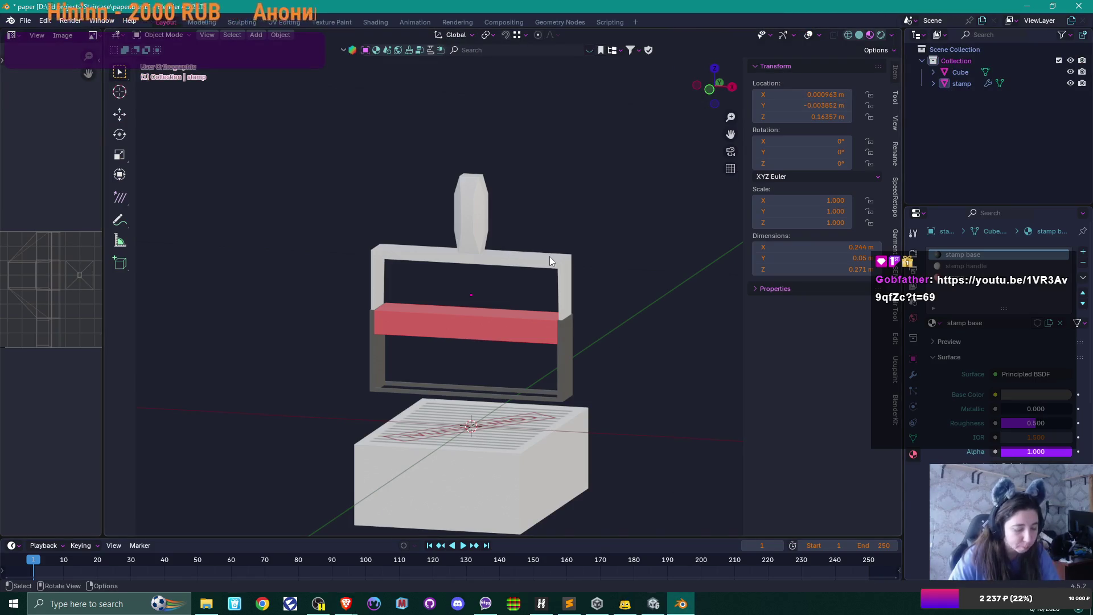
In Edit Mode, select two bottom edges of the frame and snap the 3D cursor to them.
key(Tab)
scroll(510, 339, up, 1)
mouse_move(510, 340)
mouse_down()
mouse_move(500, 361)
mouse_move(515, 193)
mouse_move(473, 283)
mouse_move(440, 279)
mouse_up()
scroll(471, 312, up, 4)
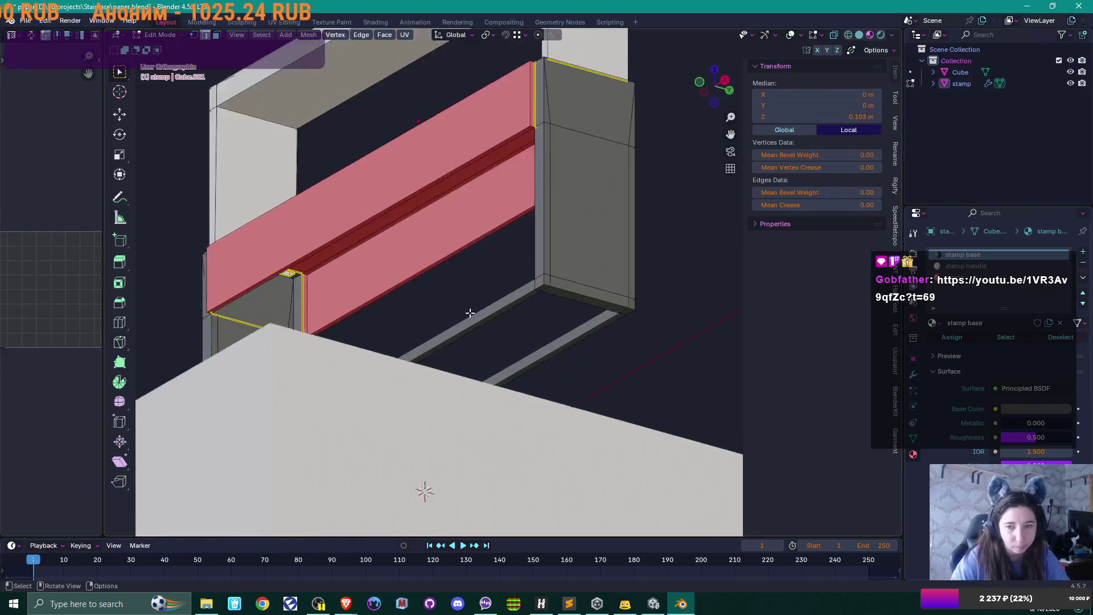
click(512, 342)
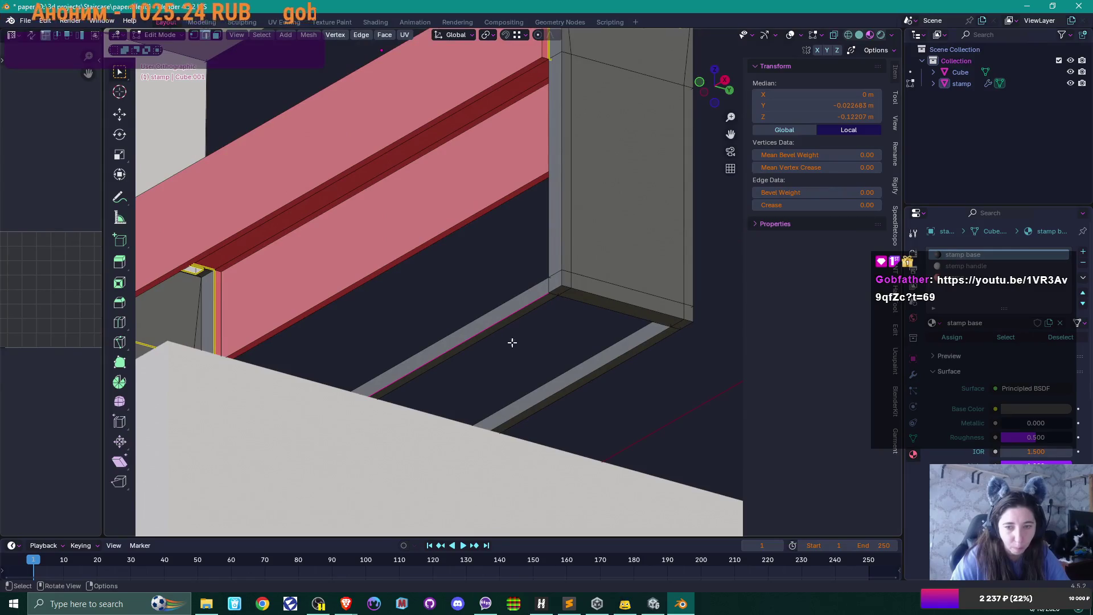
shift+click(590, 391)
key(shift+s)
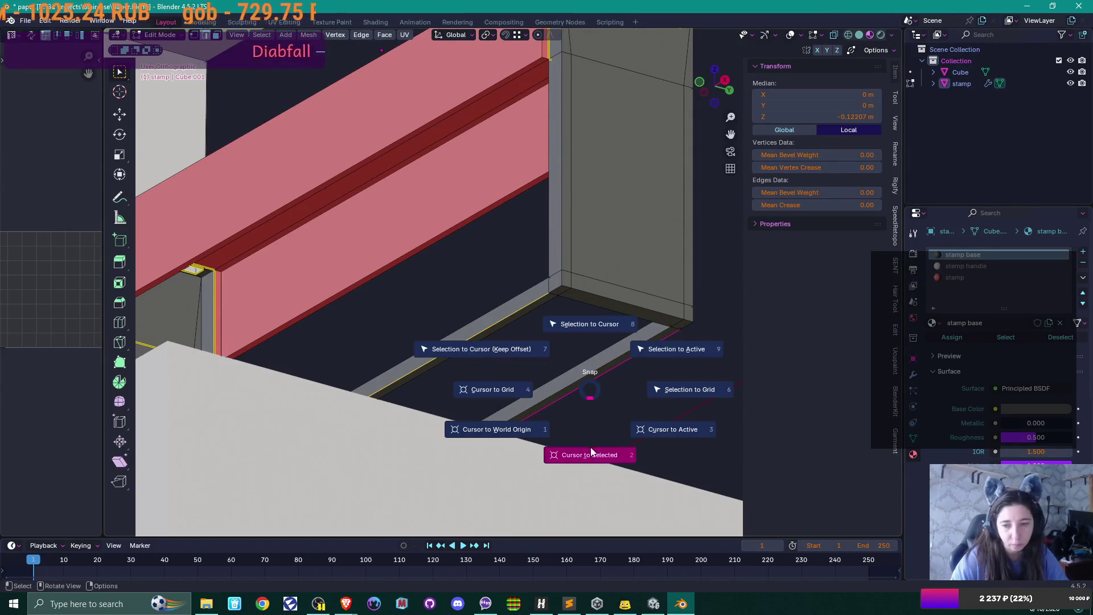
click(591, 451)
Back in Object Mode, set the stamp's origin to the 3D cursor.
key(Tab)
right_click(579, 122)
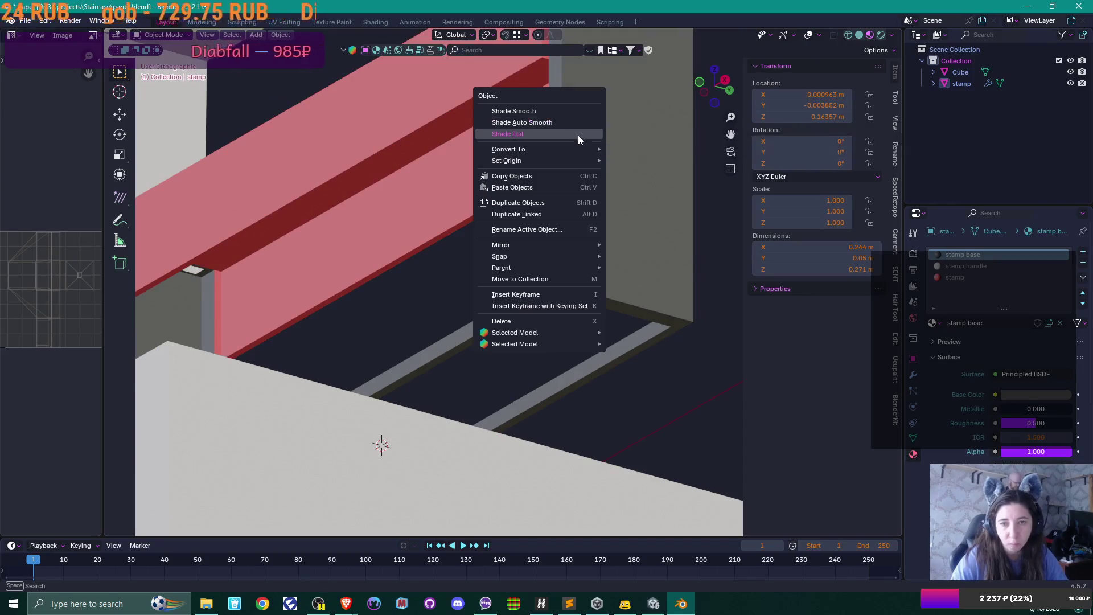
mouse_move(581, 162)
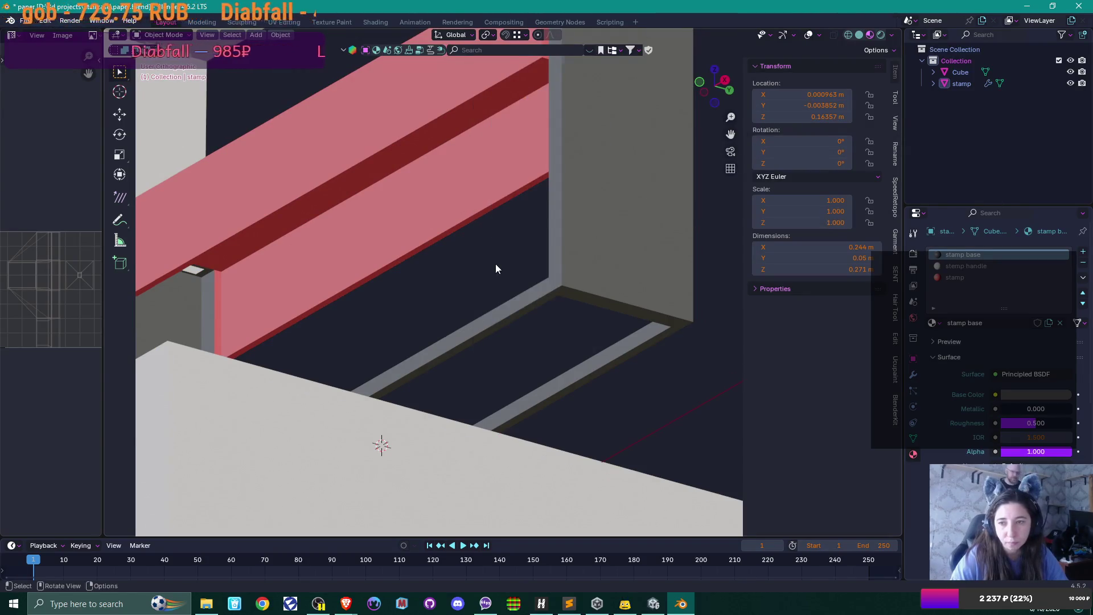
scroll(555, 322, down, 6)
mouse_move(541, 319)
mouse_down()
mouse_move(568, 322)
mouse_move(603, 284)
mouse_move(597, 294)
mouse_up()
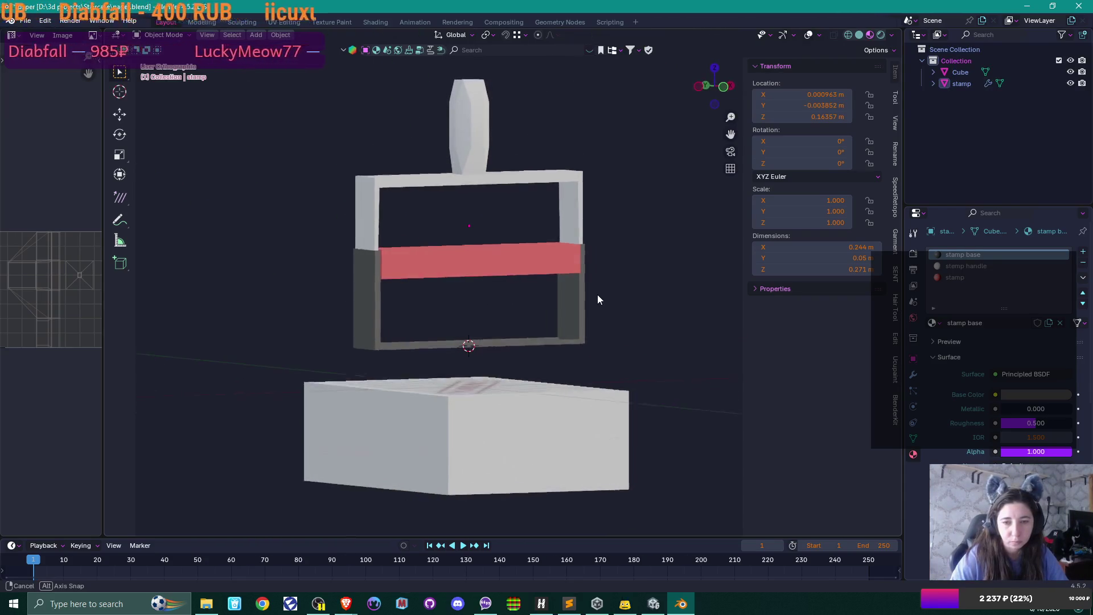
right_click(511, 253)
mouse_move(511, 254)
click(591, 276)
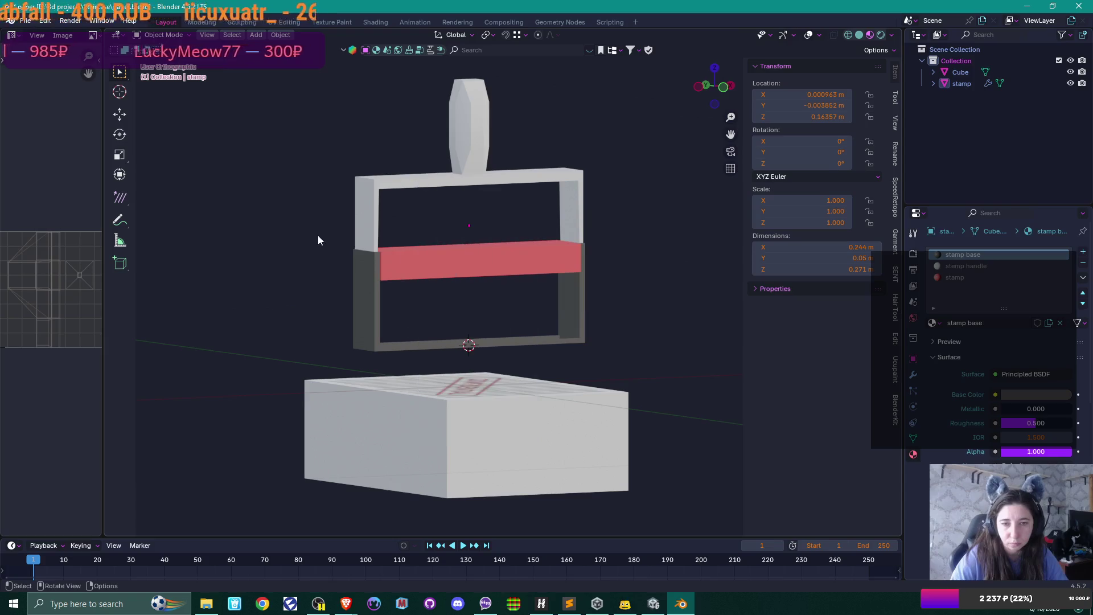
click(409, 264)
right_click(495, 269)
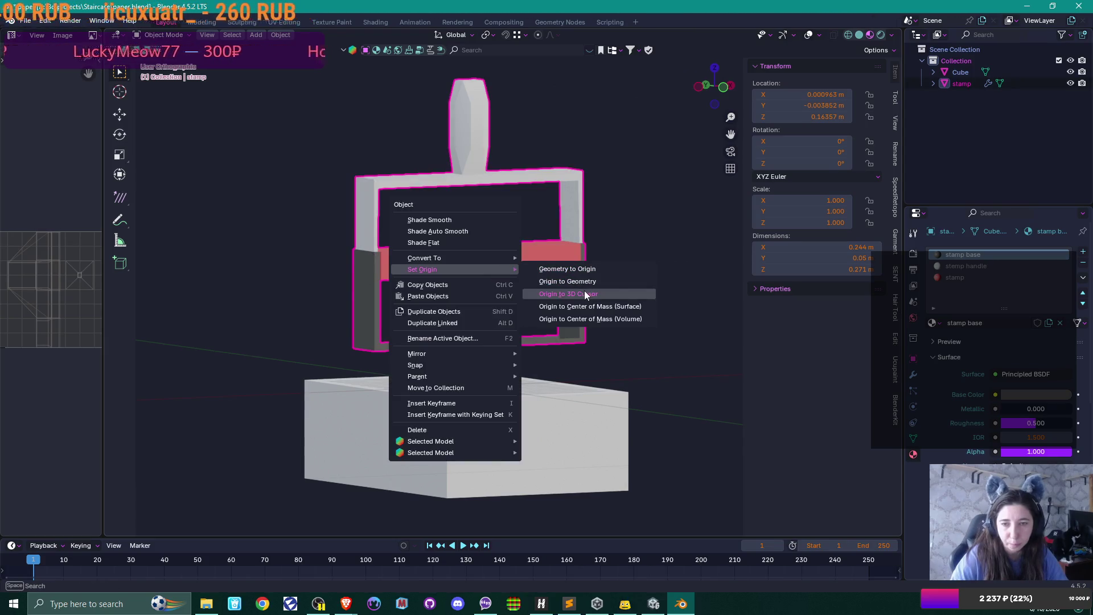
click(563, 294)
Snap the 3D cursor to the world origin and move the stamp onto it.
drag(574, 278, 566, 283)
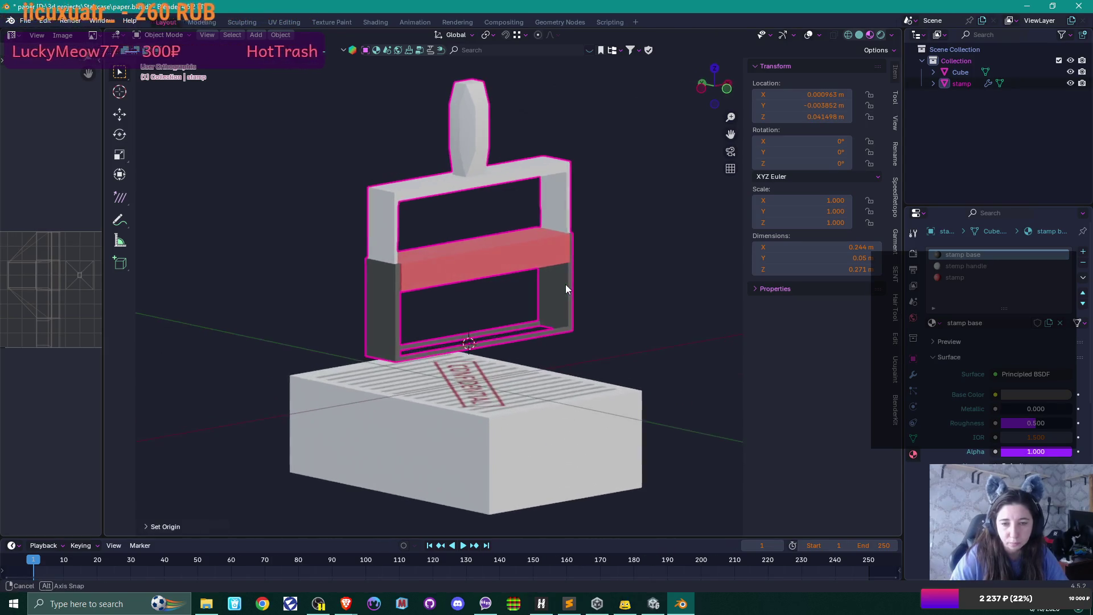
key(shift+s)
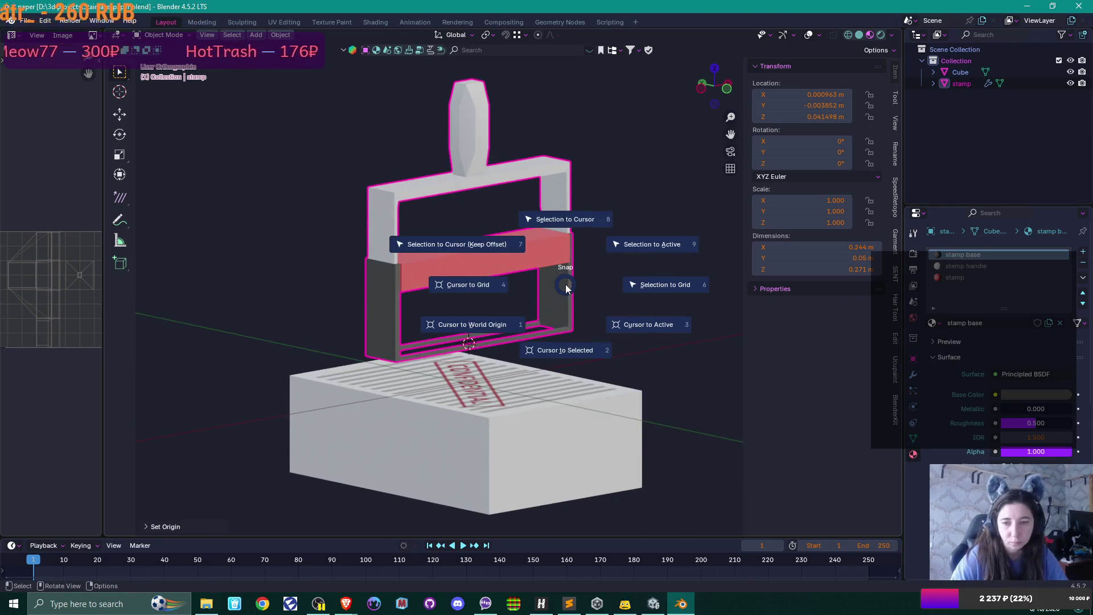
click(504, 323)
key(shift+s)
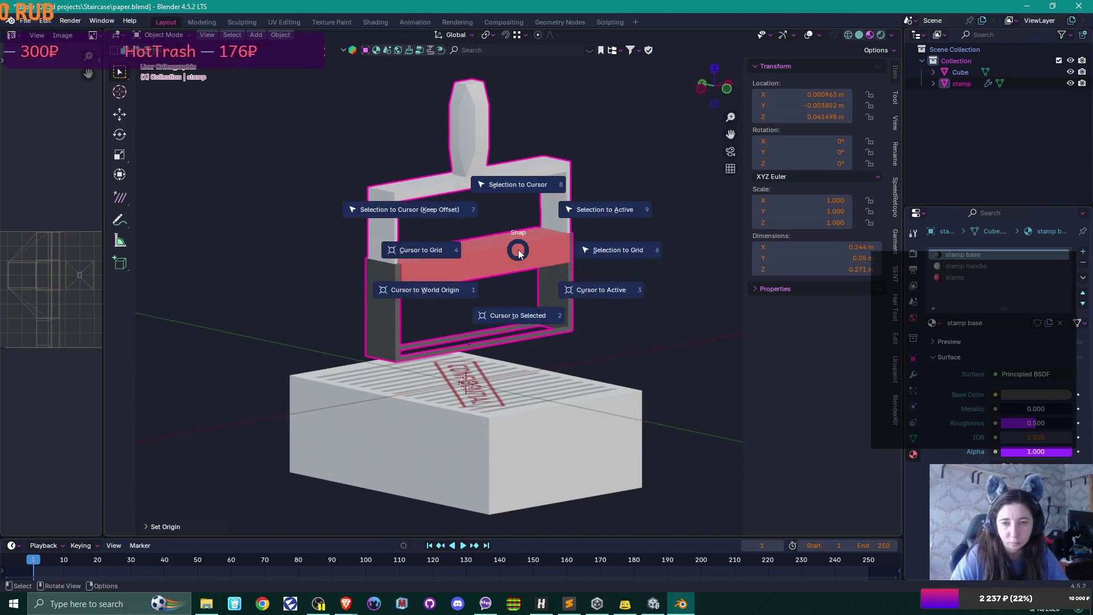
click(529, 190)
drag(588, 233, 589, 321)
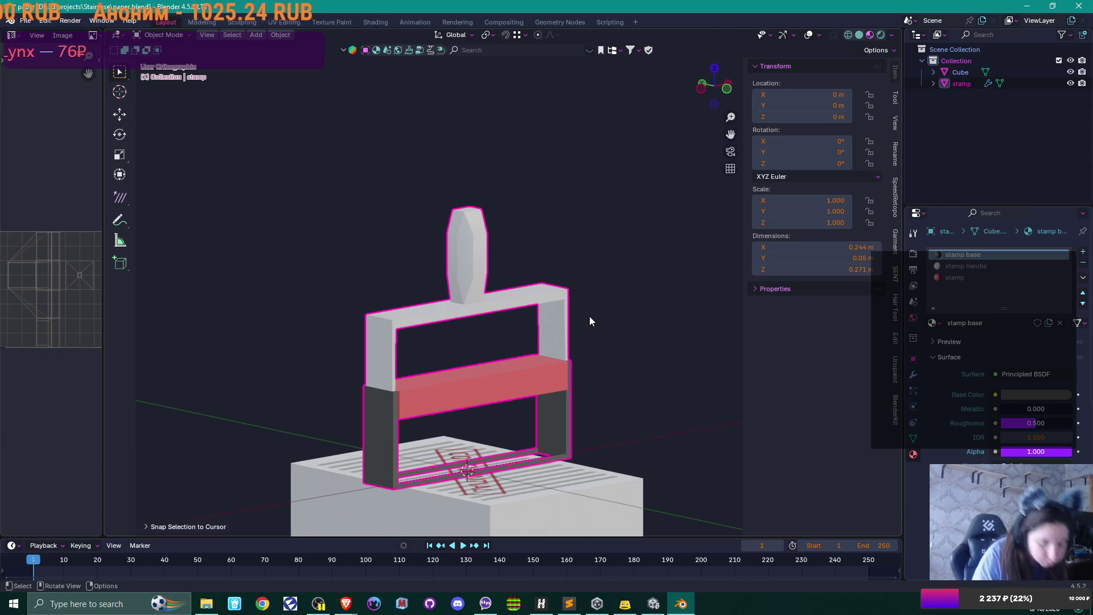
Start an FBX export and name the file stamp.fbx.
click(25, 21)
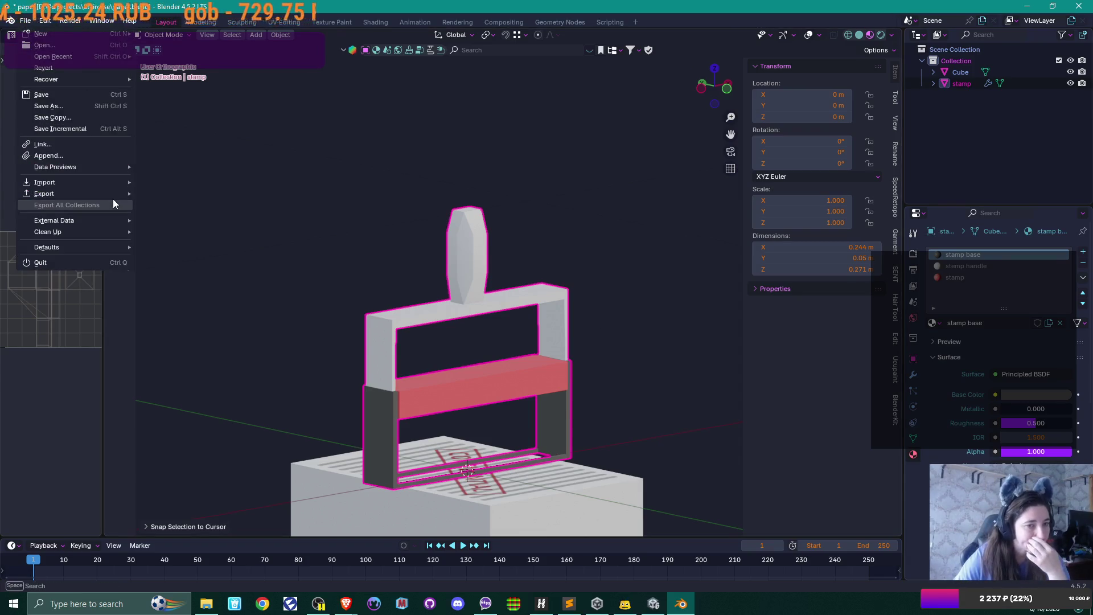
mouse_move(116, 194)
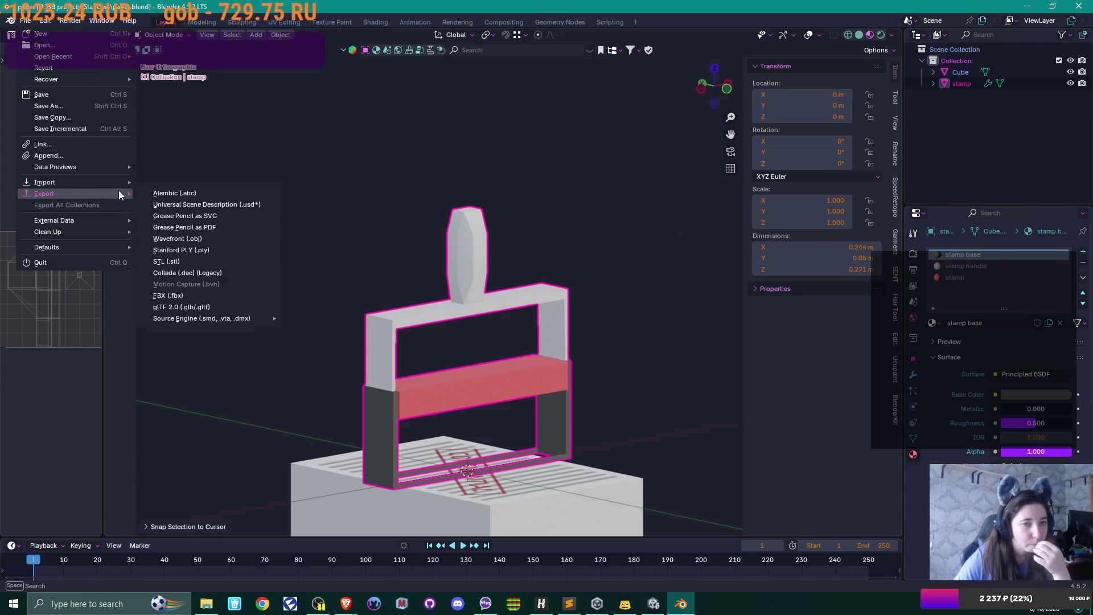
click(201, 295)
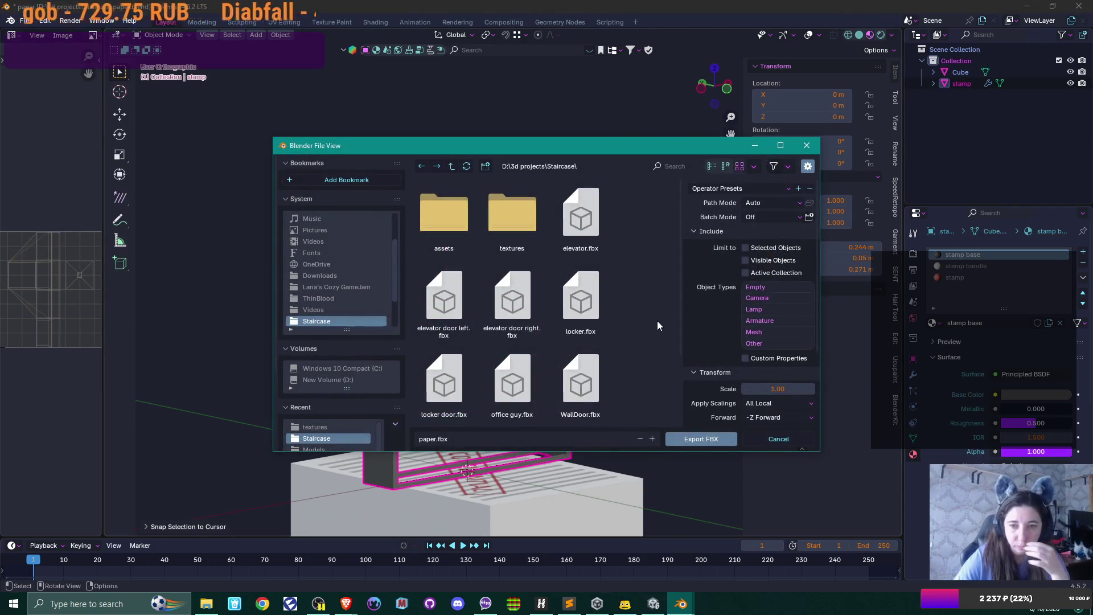
click(438, 438)
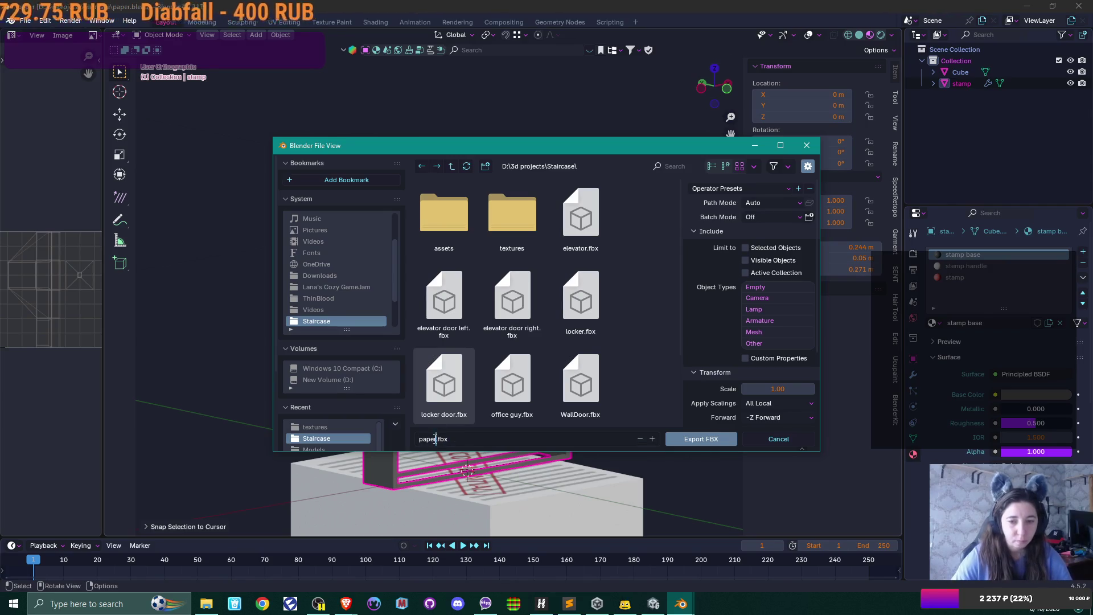
text(stamp)
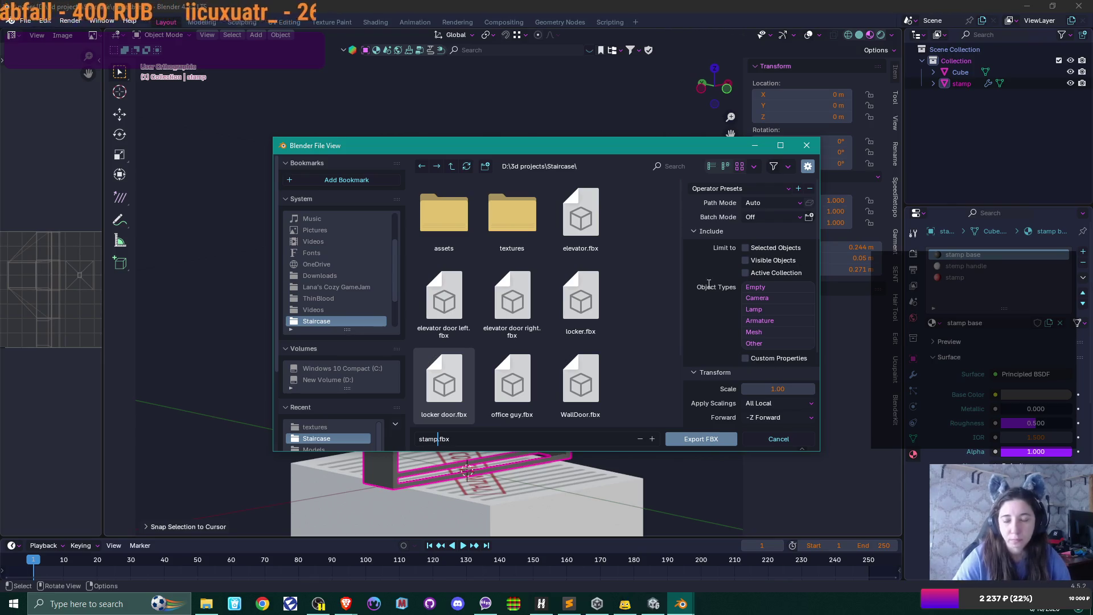
key(Return)
Apply the Unity operator preset, review the Transform options, and export stamp.fbx.
click(784, 190)
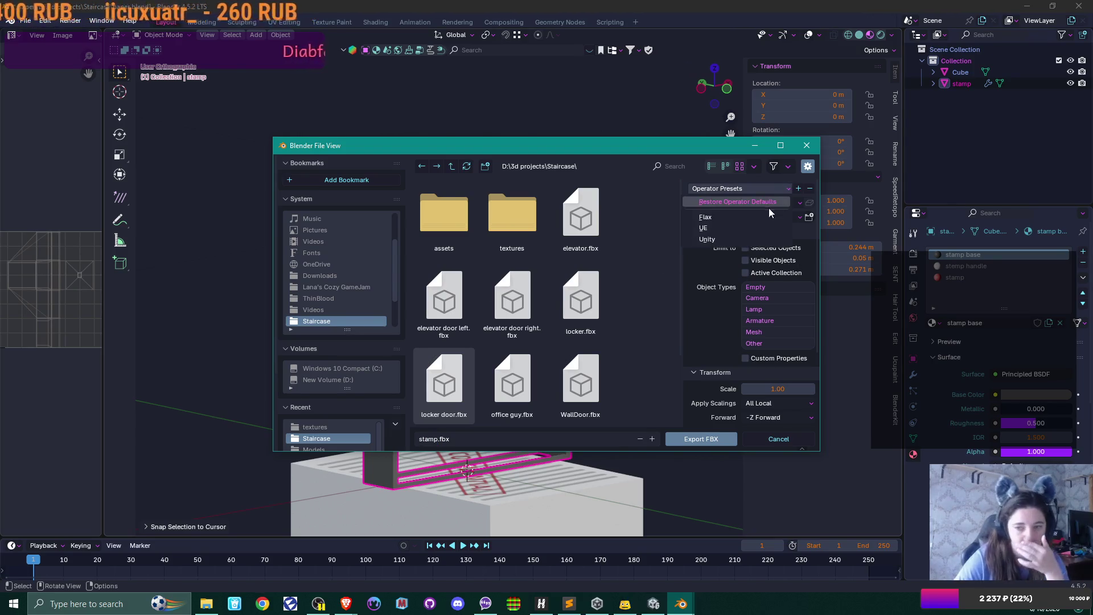
click(746, 238)
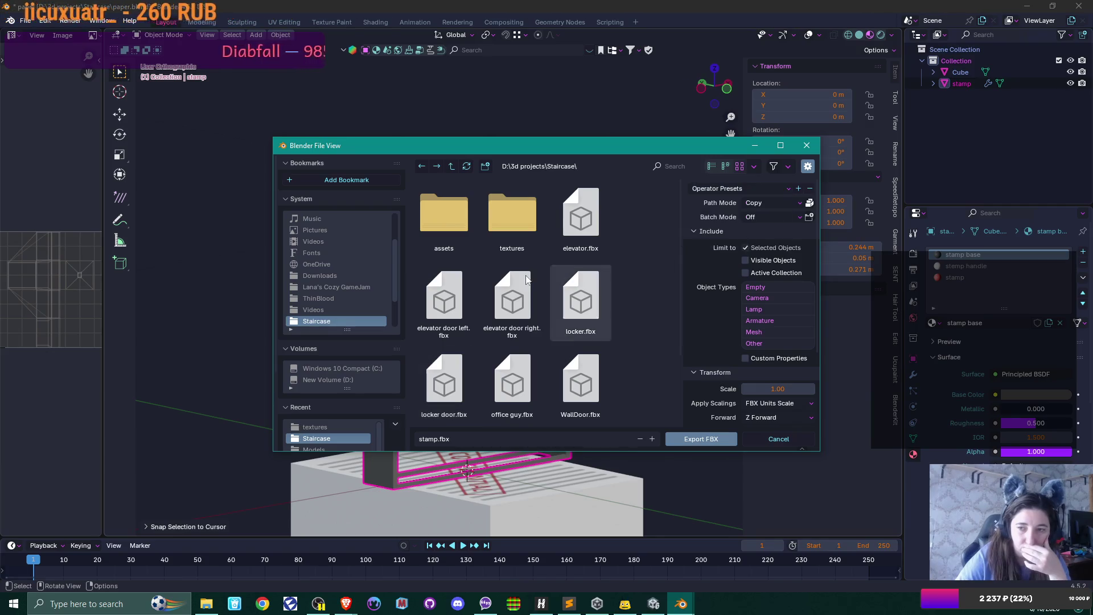
scroll(531, 307, down, 1)
scroll(531, 307, up, 1)
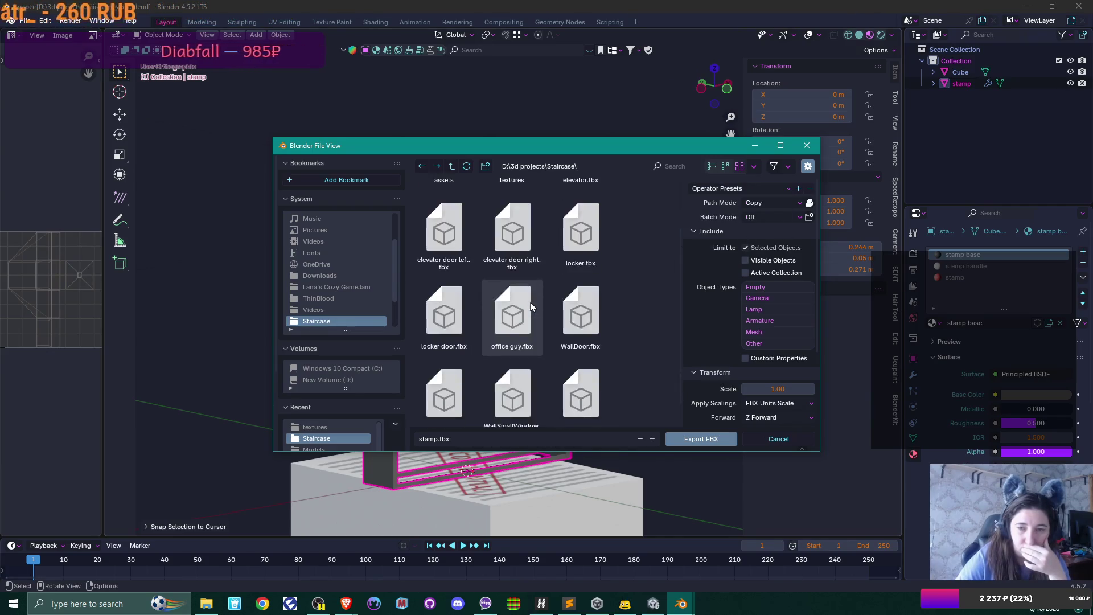
scroll(532, 308, down, 2)
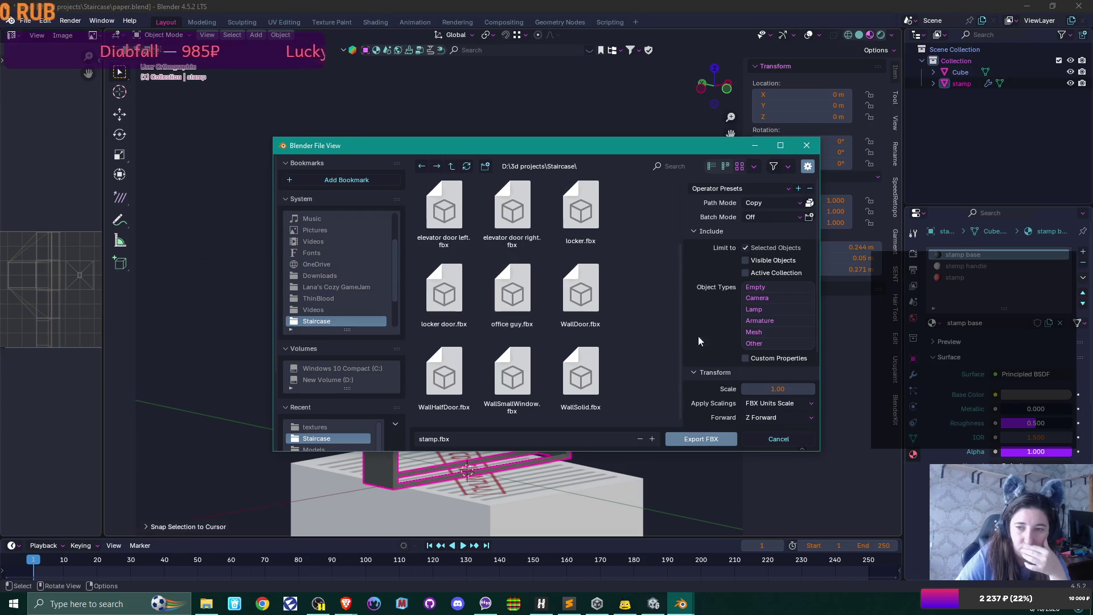
scroll(756, 319, down, 4)
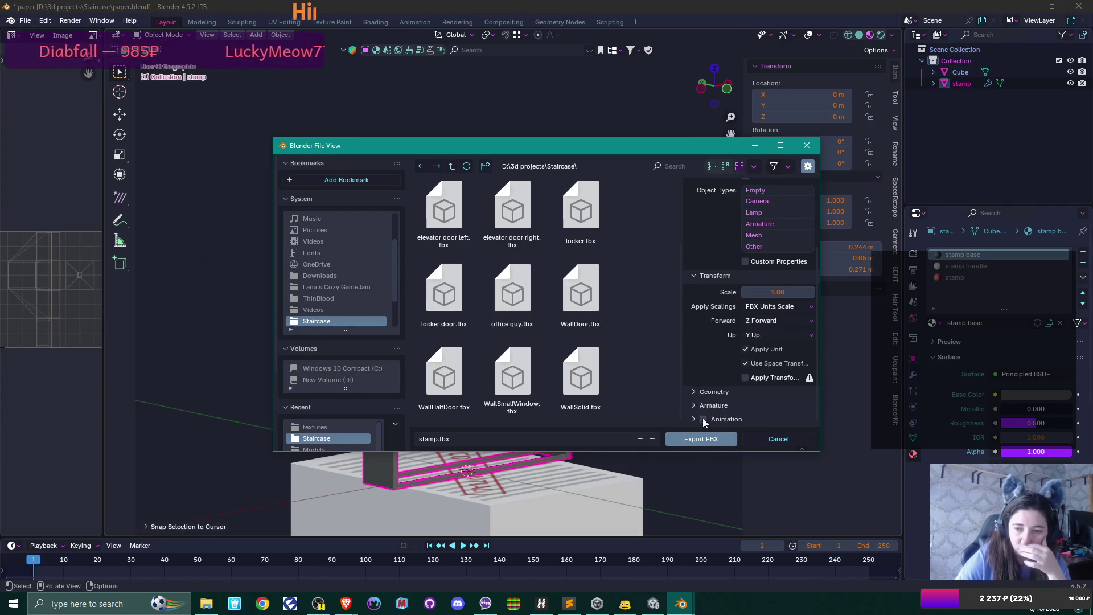
click(709, 439)
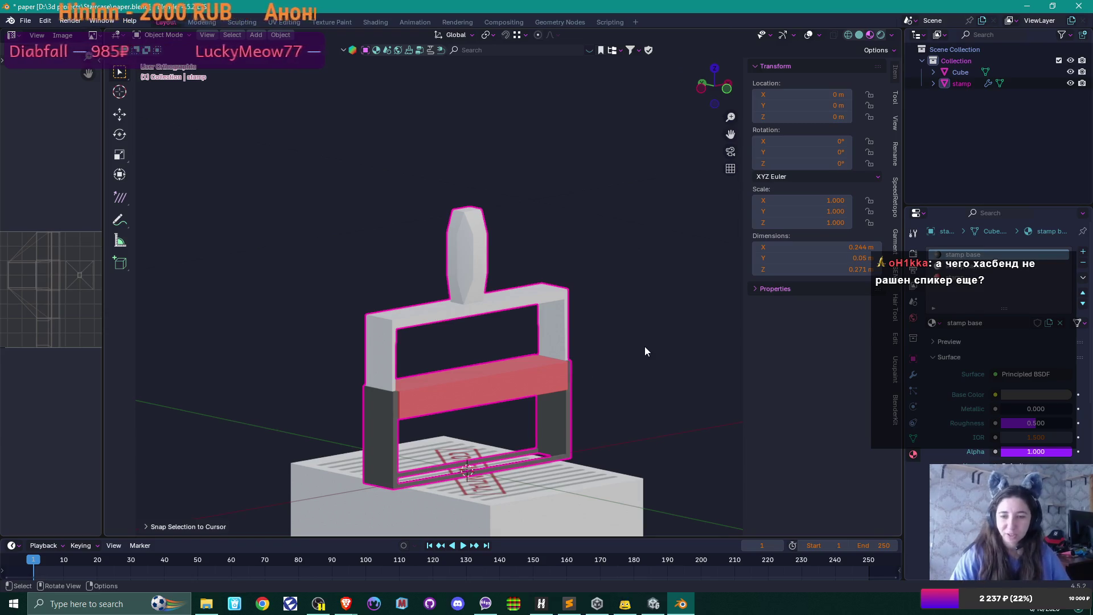
Orbit to face the stamp, save paper.blend, then flip to the image search and back.
mouse_move(565, 282)
mouse_down()
mouse_move(499, 278)
mouse_move(579, 322)
mouse_move(571, 315)
mouse_up()
mouse_move(501, 398)
mouse_down()
mouse_move(514, 307)
mouse_move(481, 298)
mouse_up()
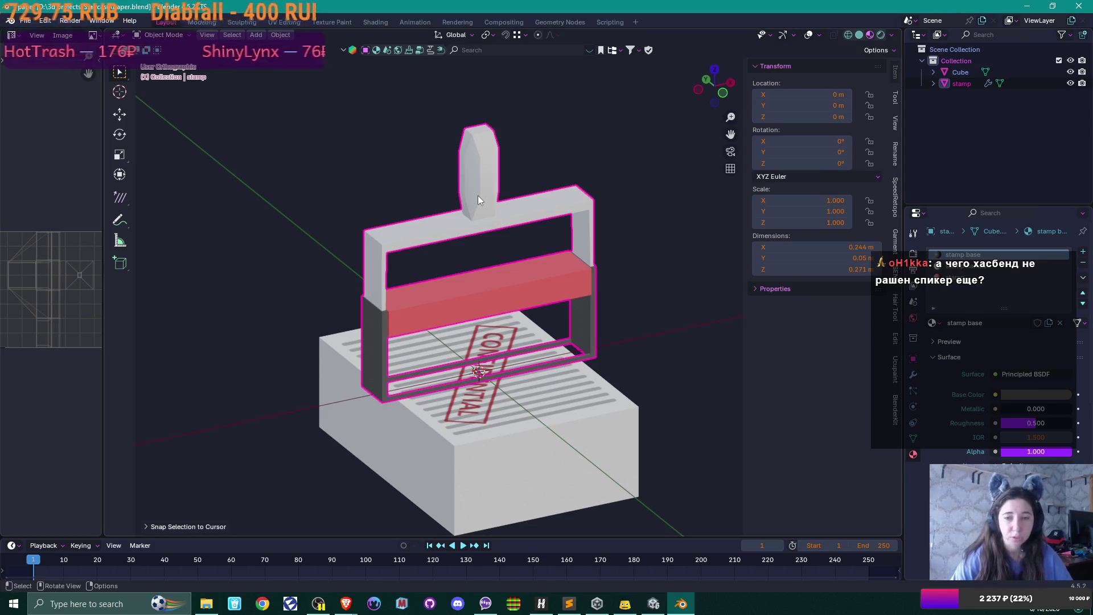
key(ctrl+s)
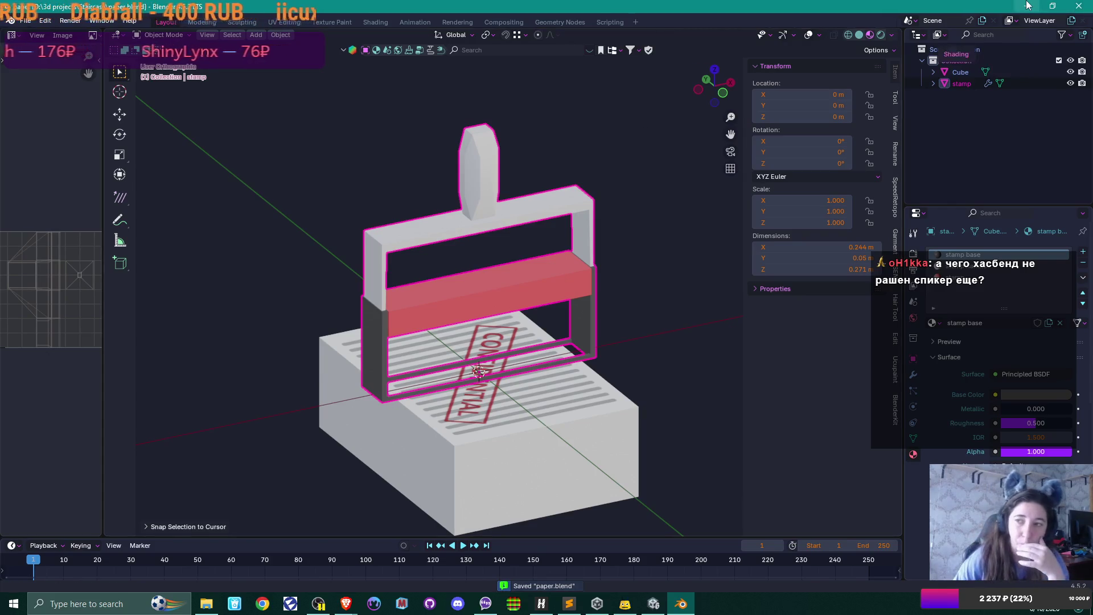
key(alt+Tab)
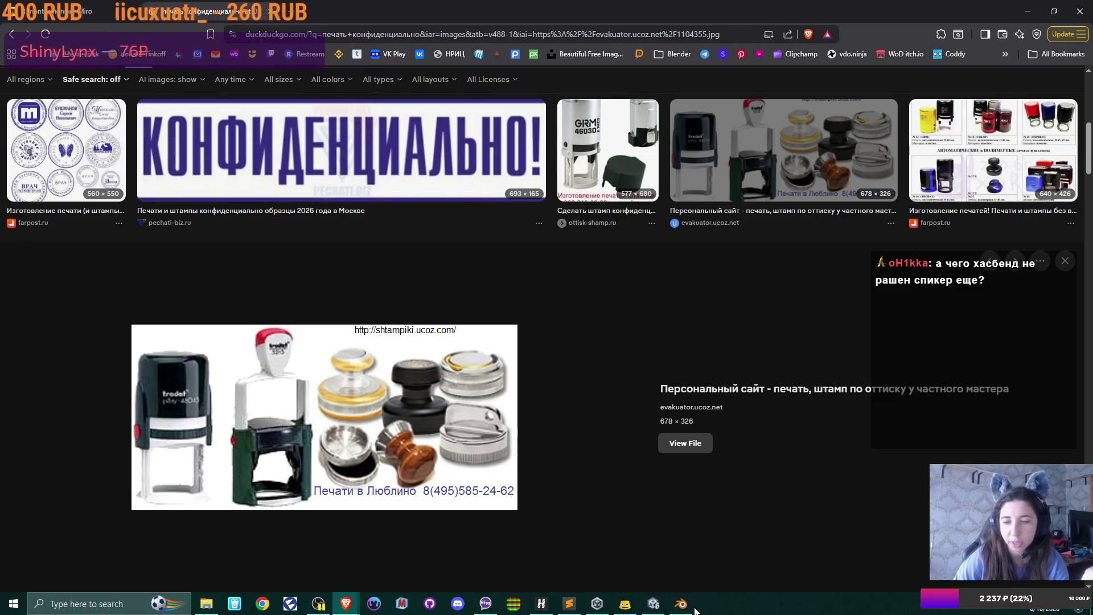
click(682, 604)
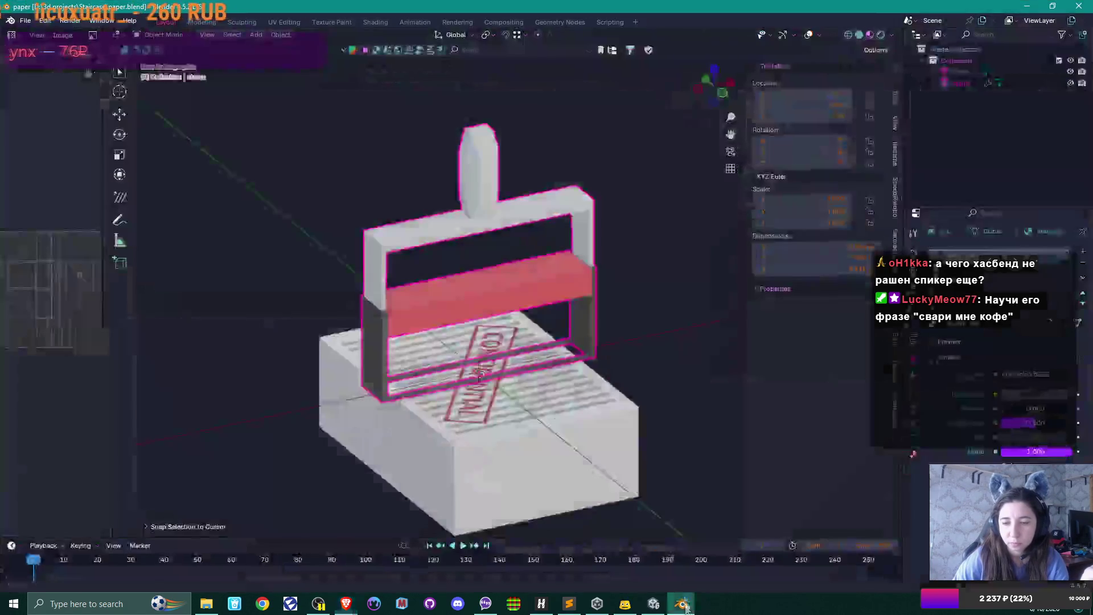
Open FBX export and browse to D:\UnityProjects\4MonthsHorror\Assets\Client\Content\Models.
click(25, 21)
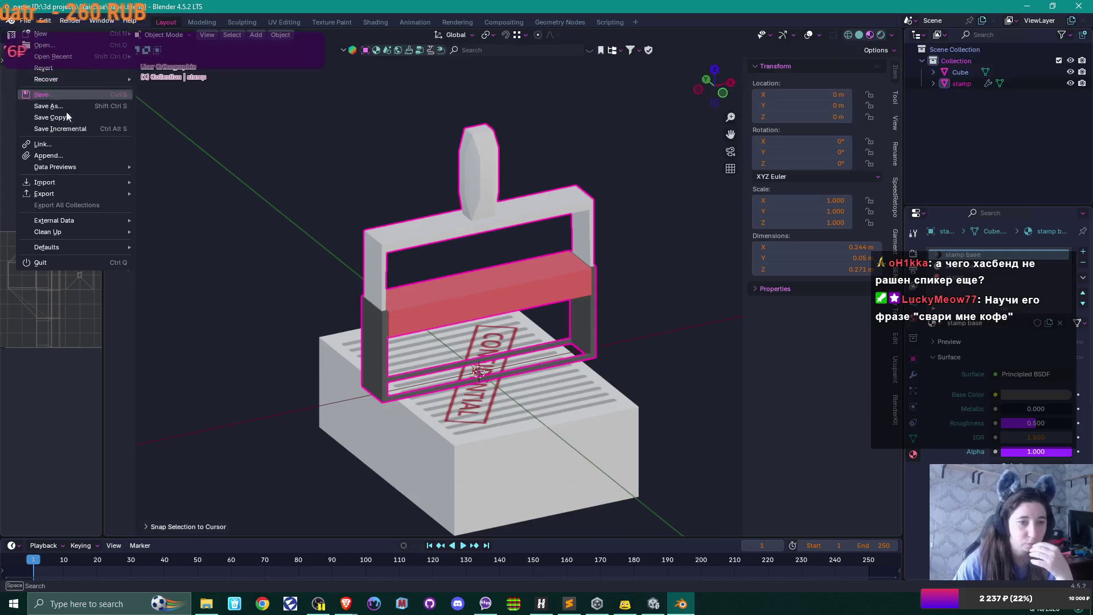
mouse_move(80, 196)
click(206, 296)
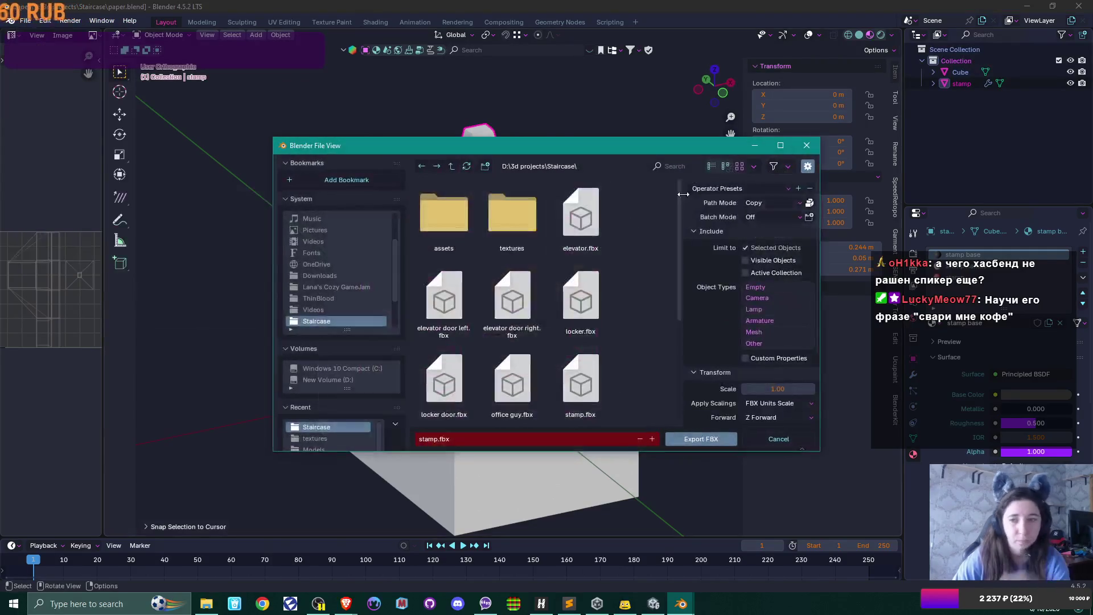
click(452, 167)
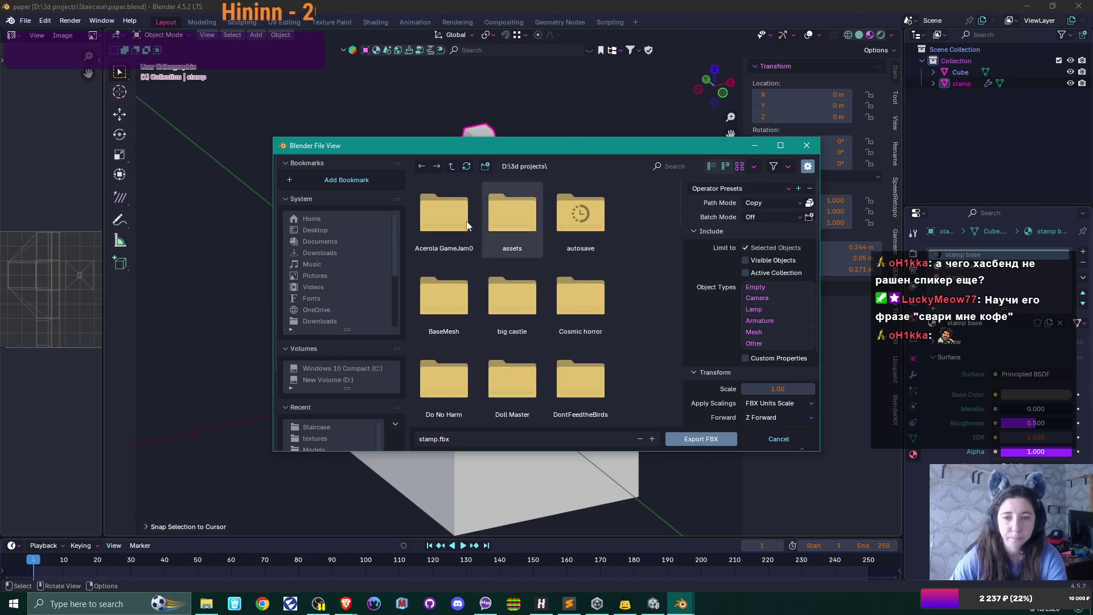
click(452, 165)
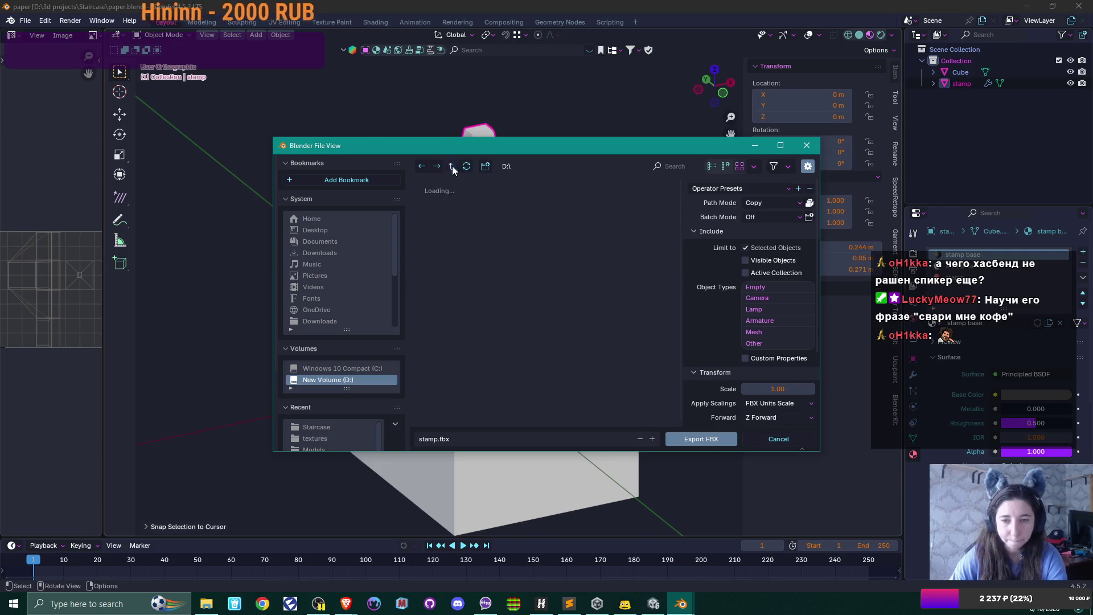
scroll(510, 265, down, 5)
scroll(513, 268, down, 4)
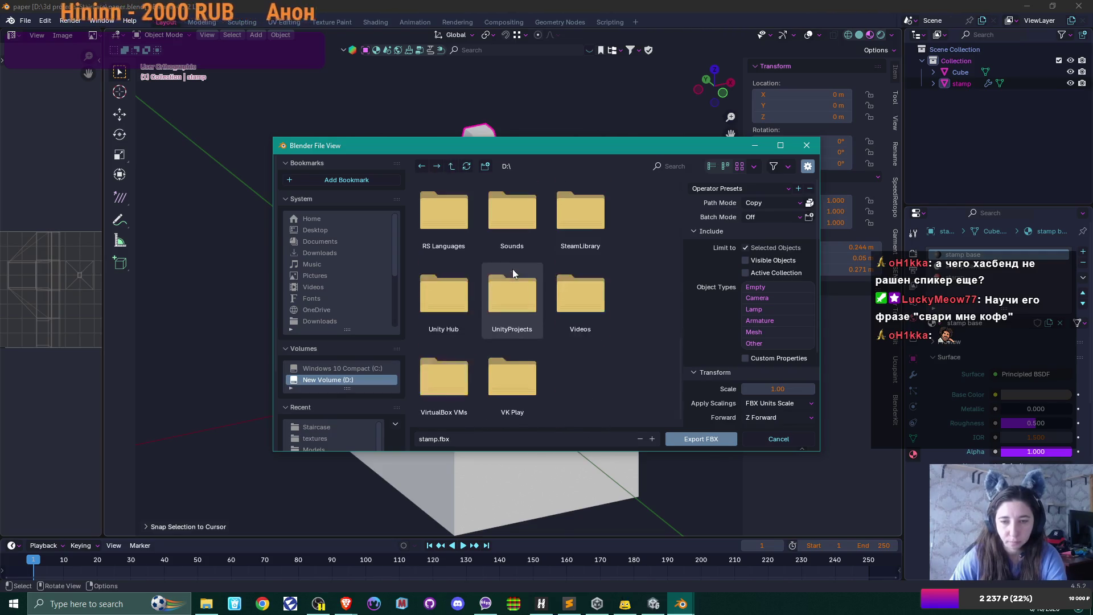
double_click(512, 269)
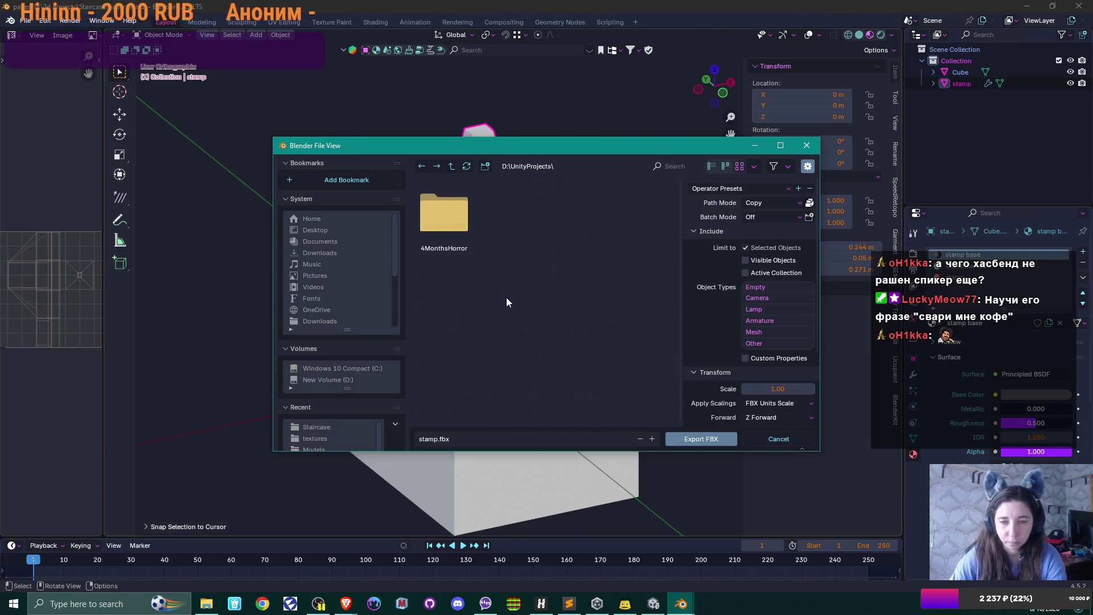
double_click(465, 214)
double_click(513, 228)
double_click(517, 223)
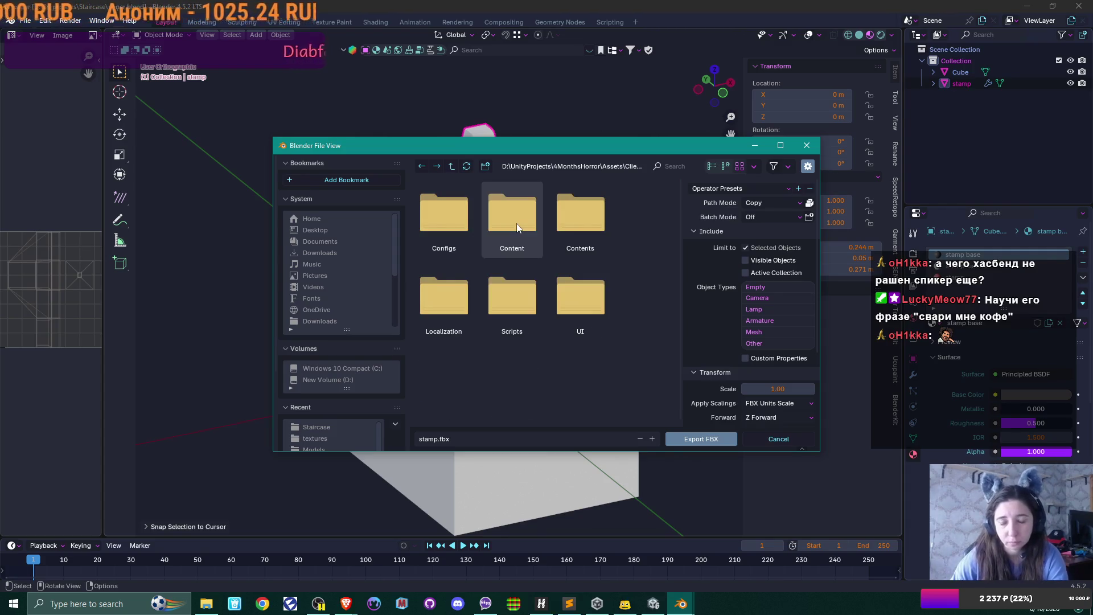
double_click(517, 223)
double_click(607, 218)
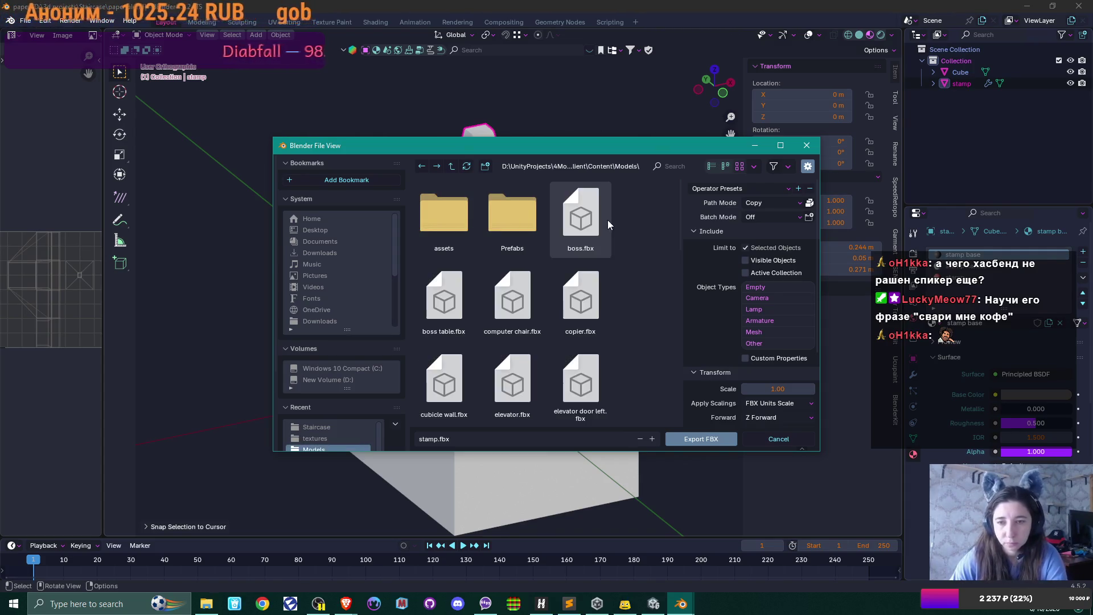
Export stamp.fbx into the Models folder and save paper.blend.
scroll(770, 326, down, 5)
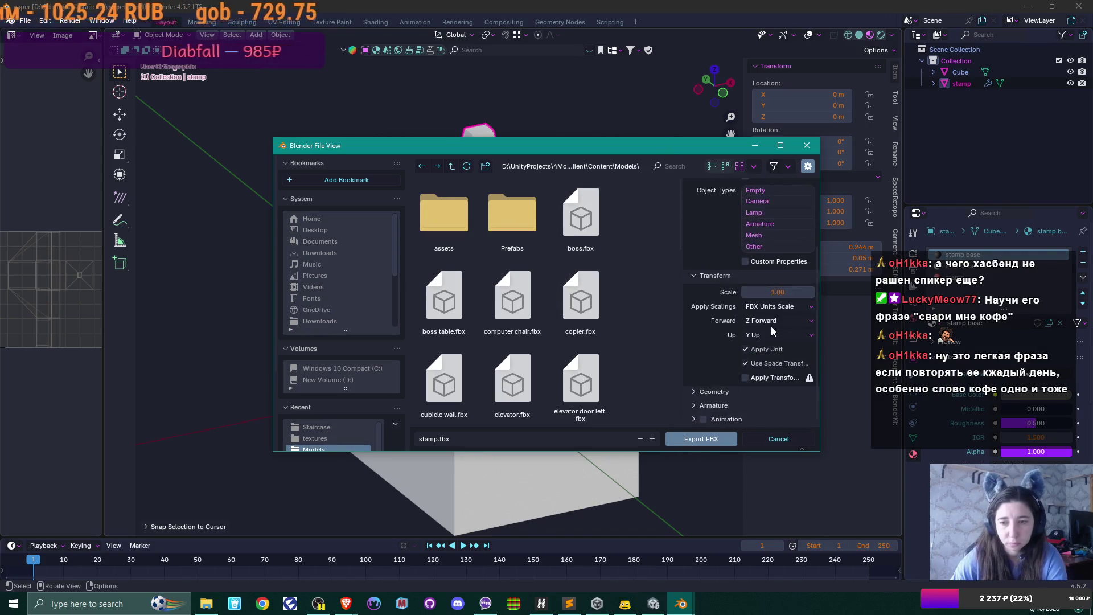
scroll(768, 326, up, 5)
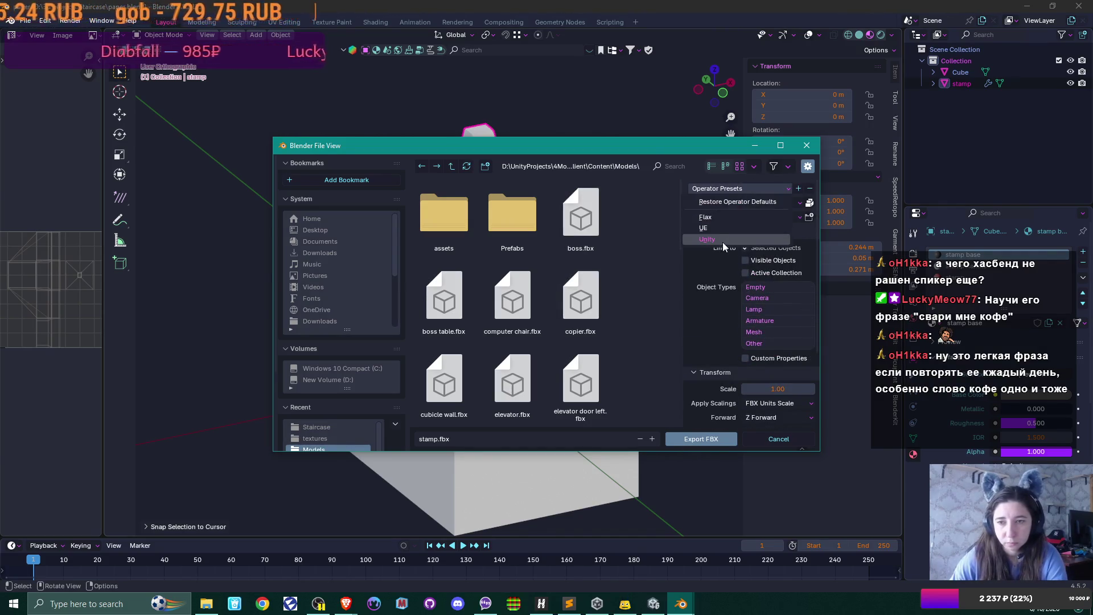
scroll(728, 302, down, 4)
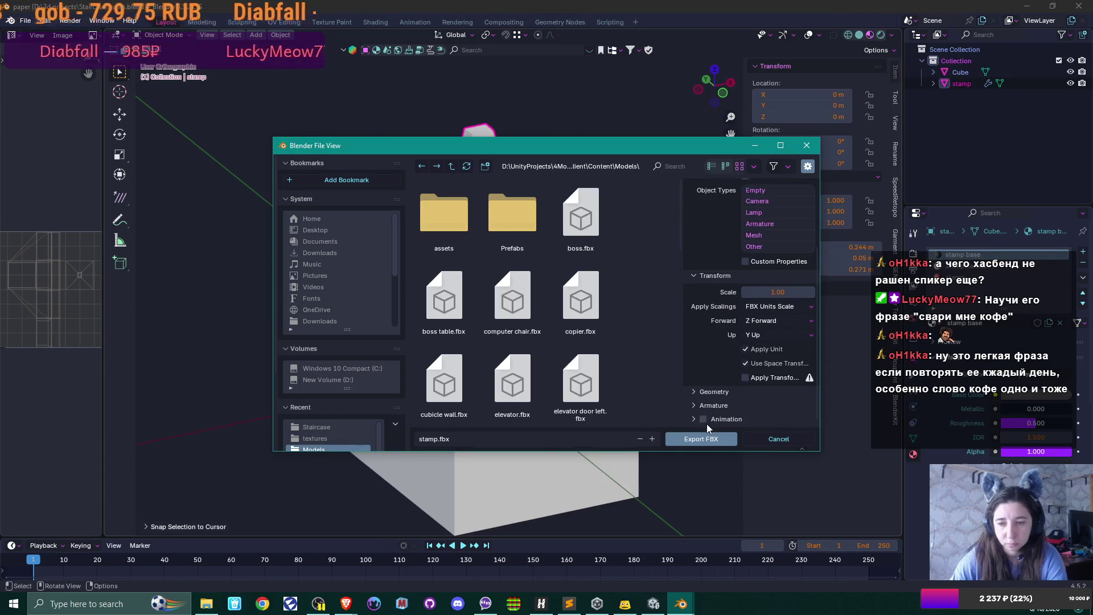
click(701, 439)
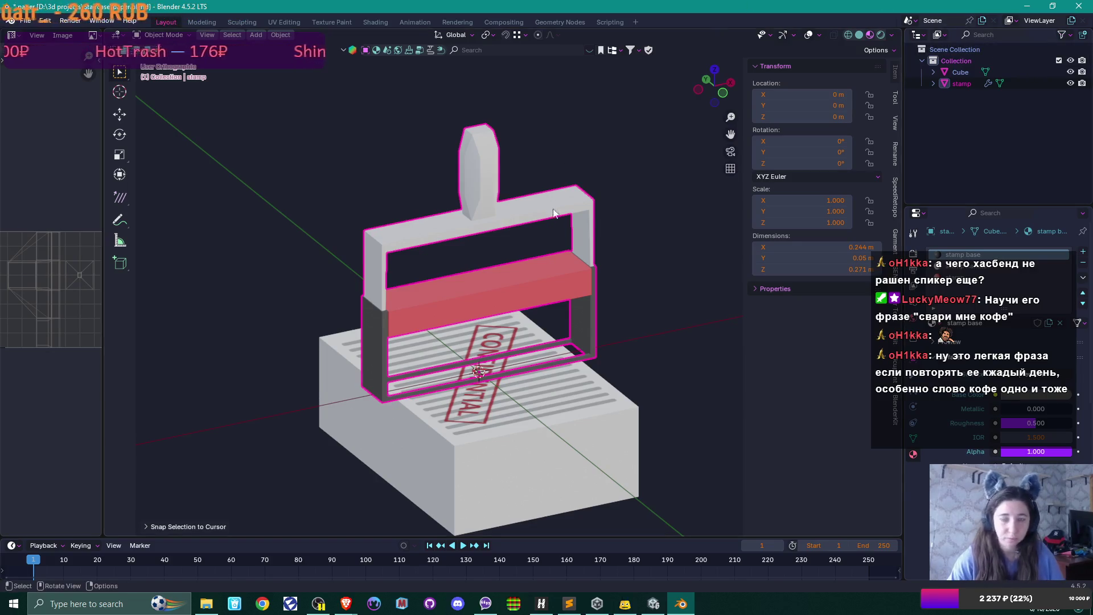
key(ctrl+s)
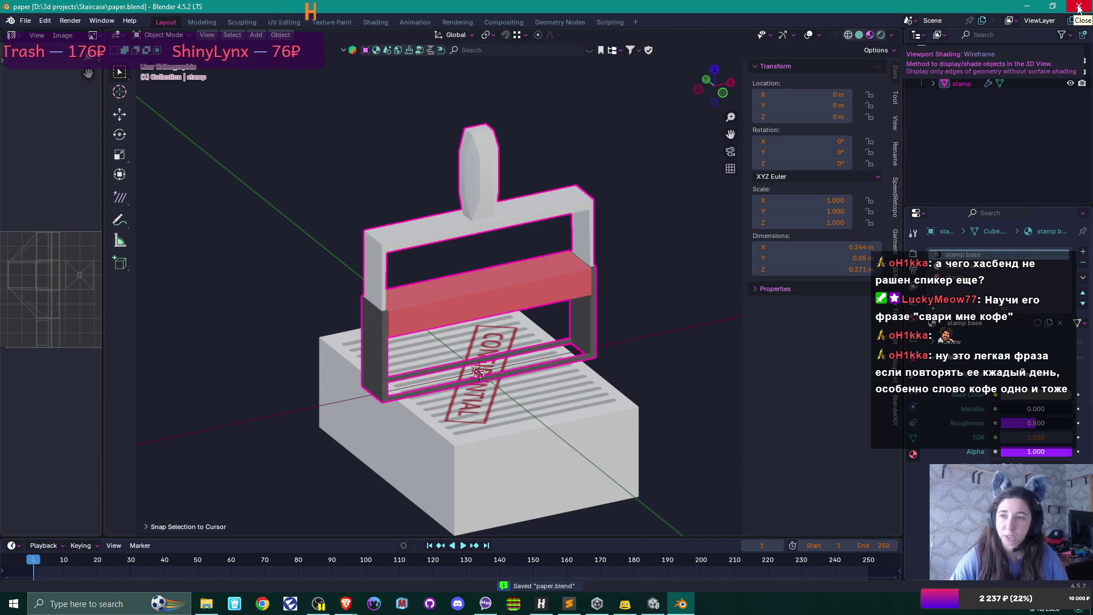
Close Blender and the DuckDuckGo image search tab, then switch to the Unity editor.
click(1079, 7)
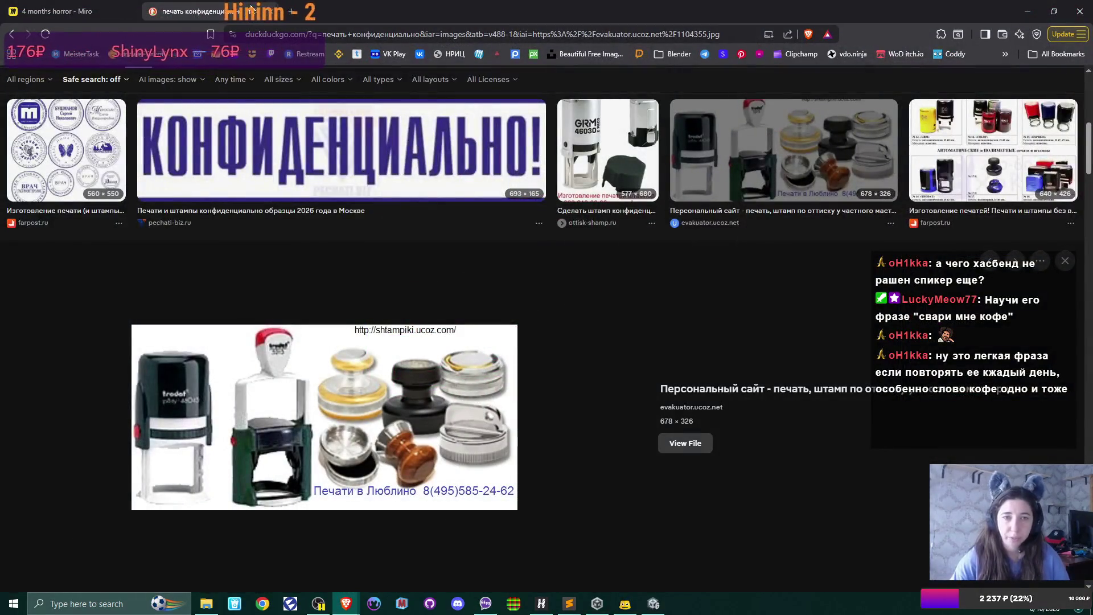
click(271, 12)
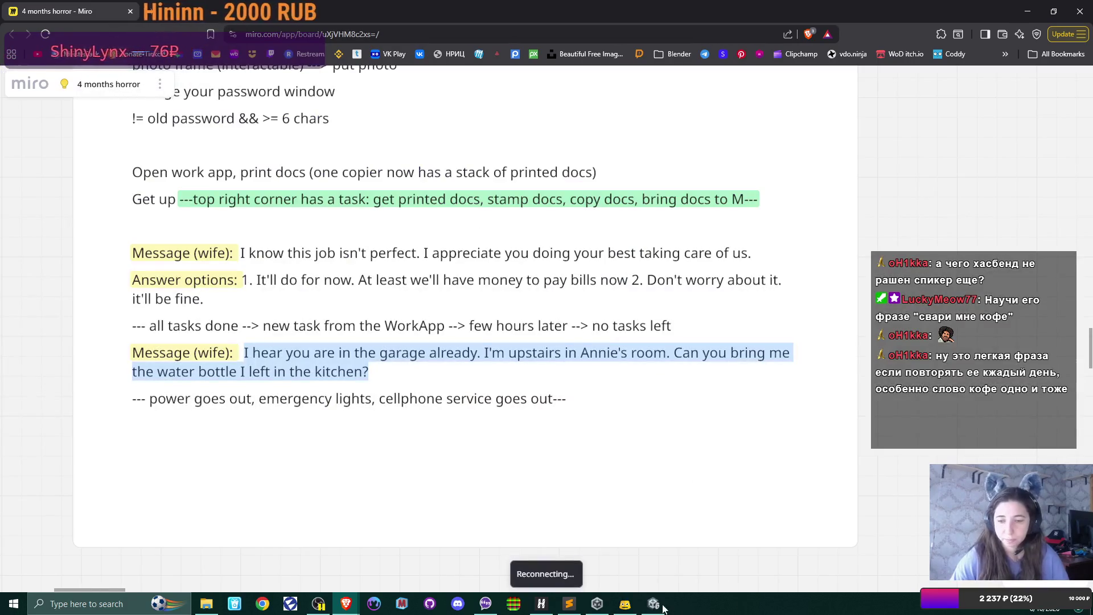
click(662, 607)
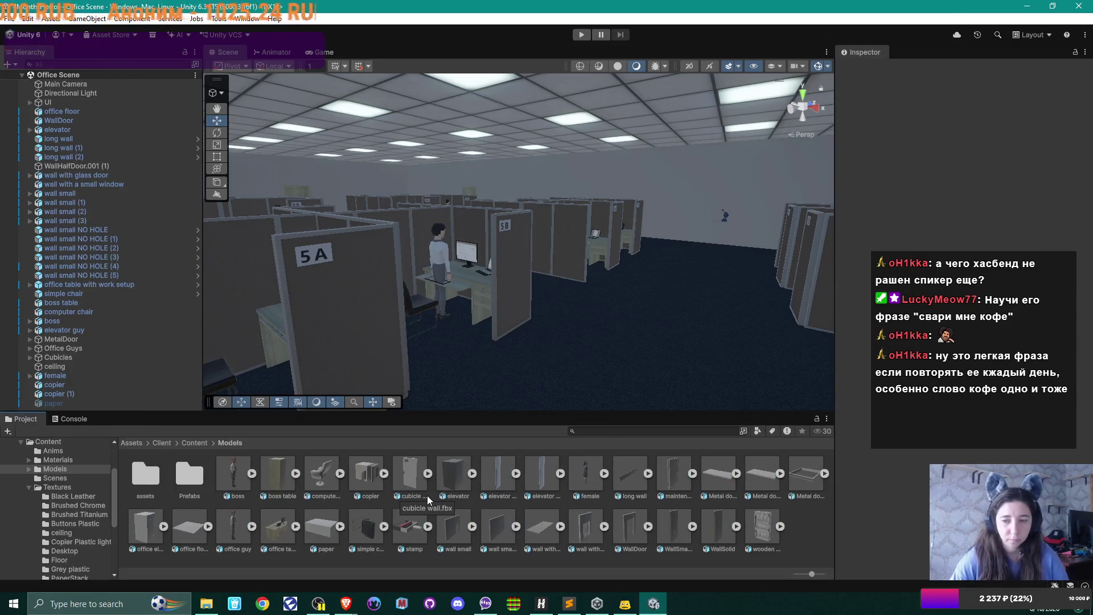
Frame a cubicle in the Scene view and drag stamp.fbx from Models in beside the desk.
click(405, 532)
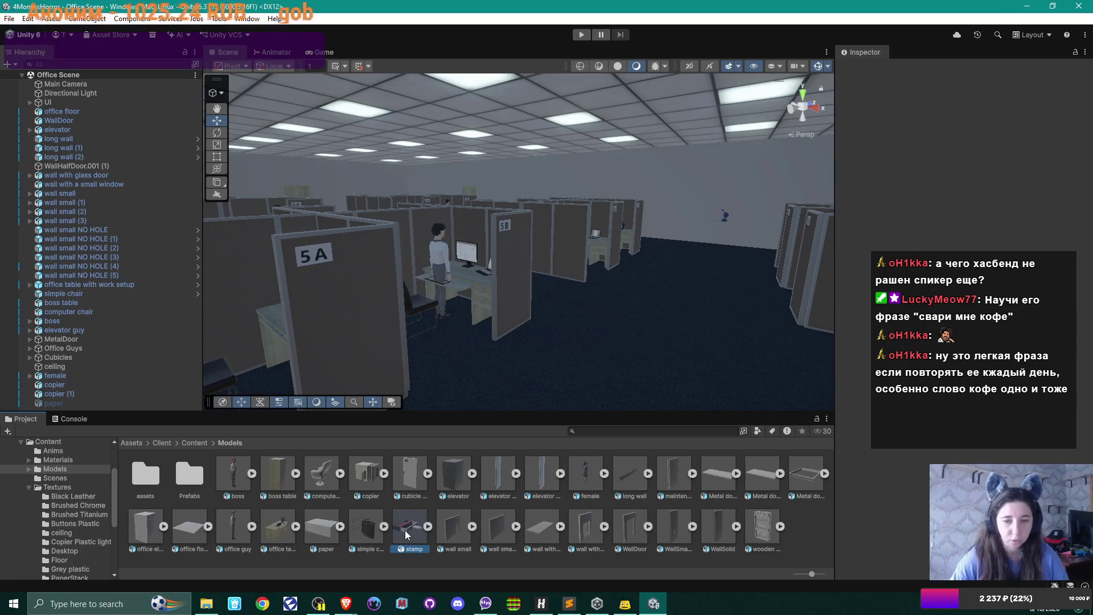
mouse_move(600, 249)
mouse_down()
mouse_move(514, 292)
mouse_move(531, 289)
mouse_up()
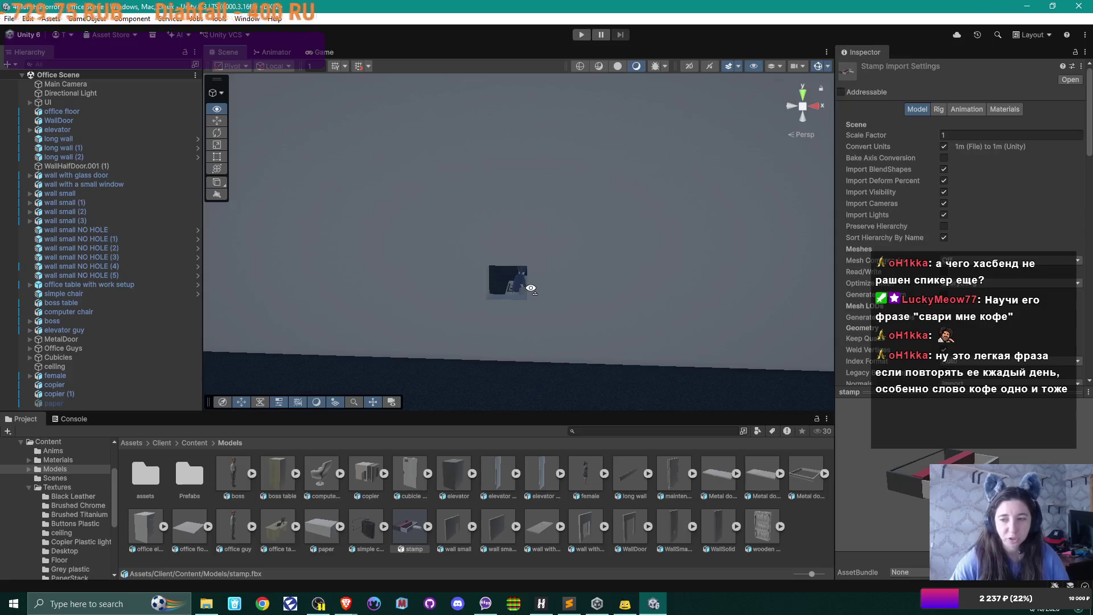
drag(531, 288, 505, 333)
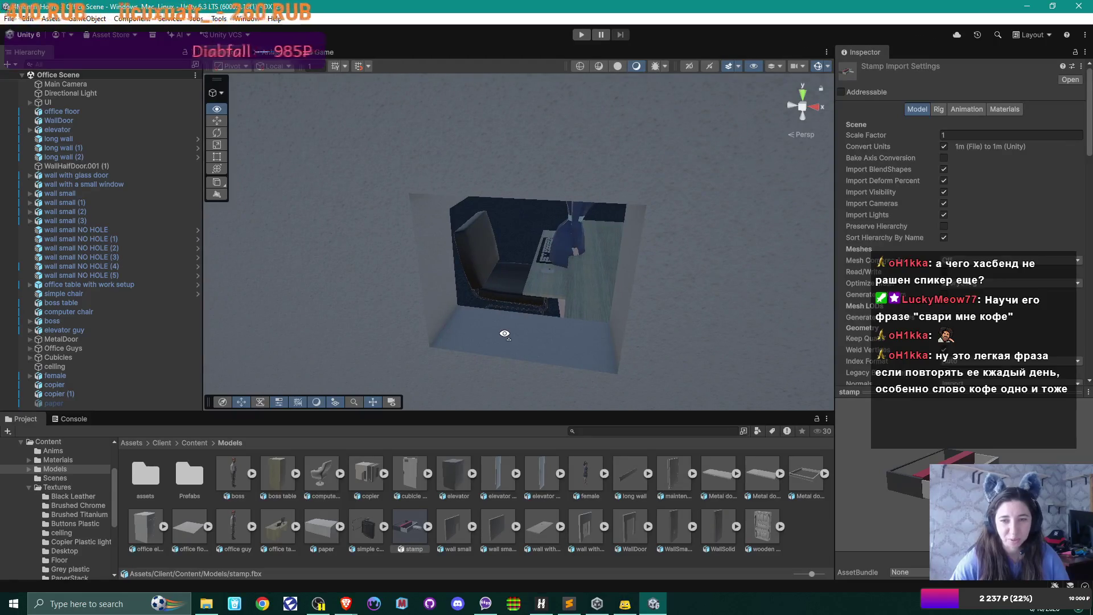
drag(504, 333, 507, 335)
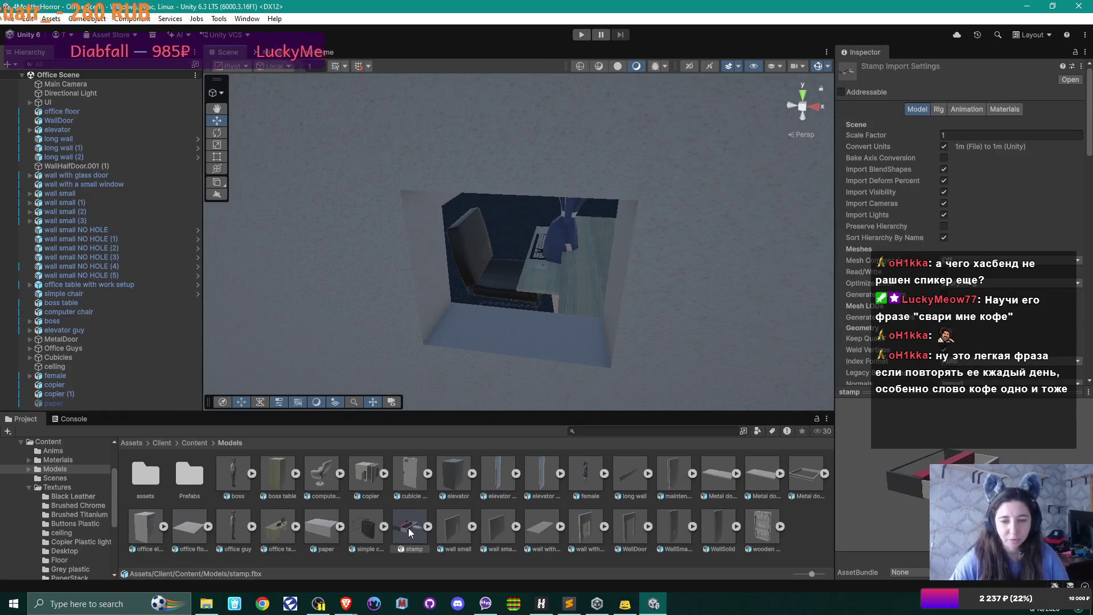
mouse_move(409, 528)
mouse_down()
mouse_move(499, 359)
mouse_move(496, 331)
mouse_move(515, 353)
mouse_move(655, 378)
mouse_move(539, 321)
mouse_up()
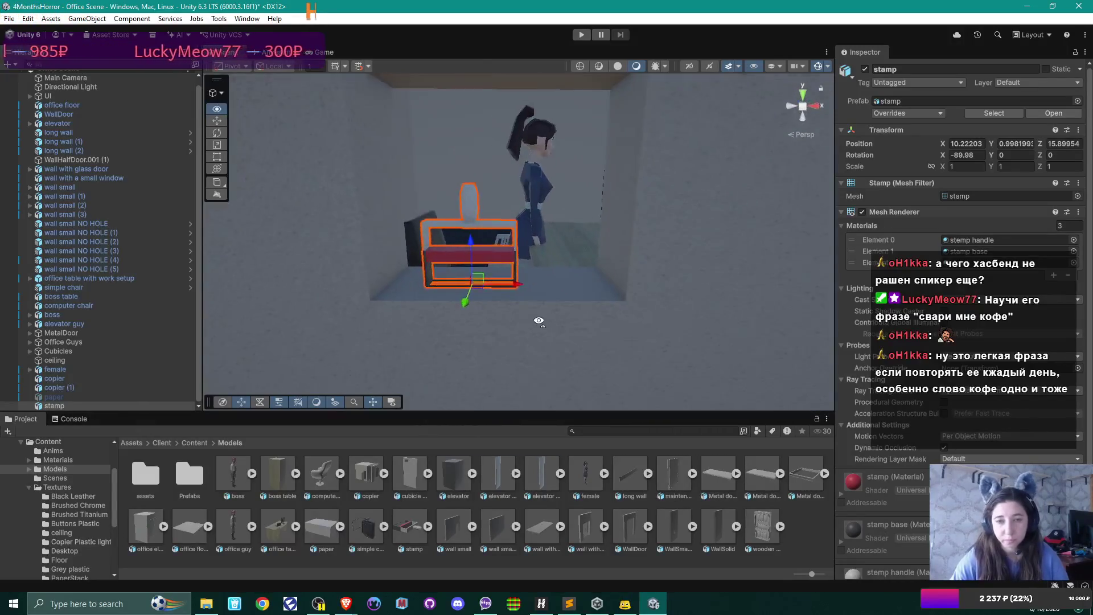
Nudge the stamp along X to 10.348 and dismiss the stamp's context menus.
key(w)
key(s)
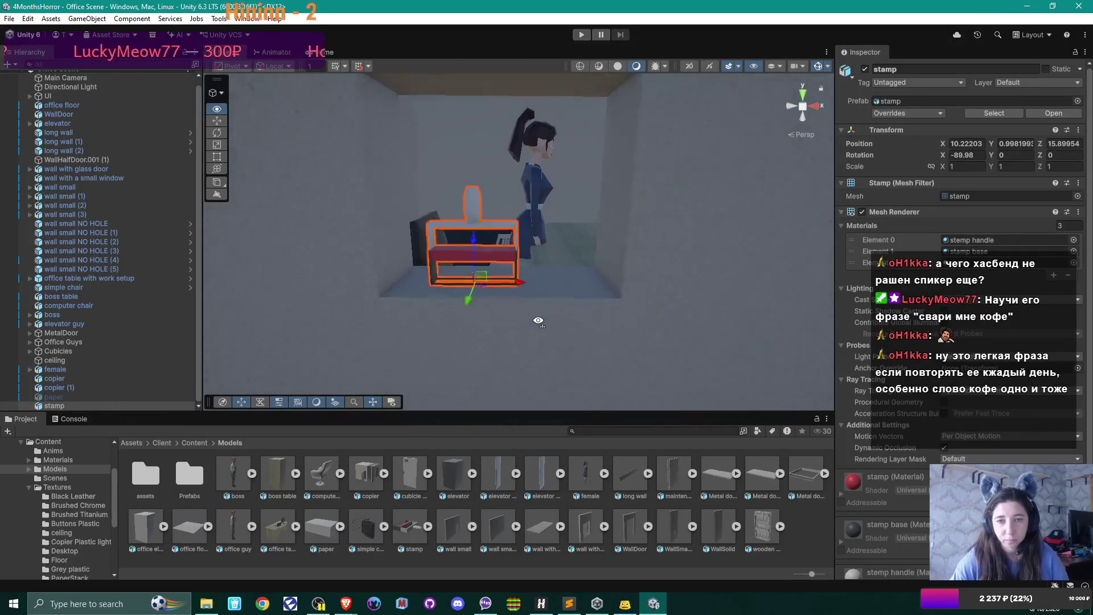
key(w)
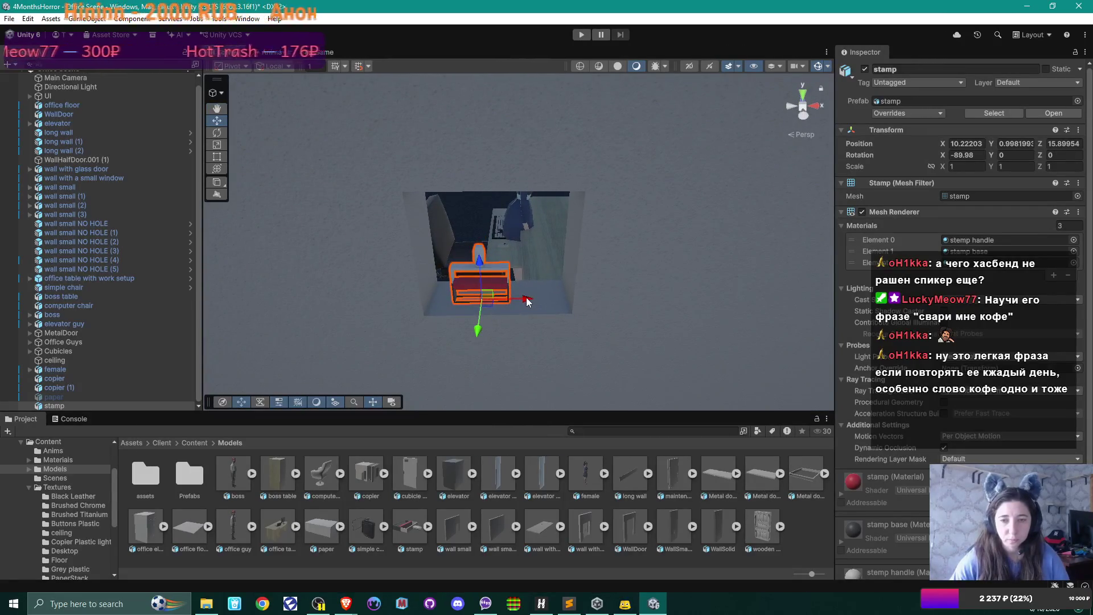
mouse_move(527, 302)
mouse_down()
mouse_move(630, 298)
mouse_move(618, 300)
mouse_up()
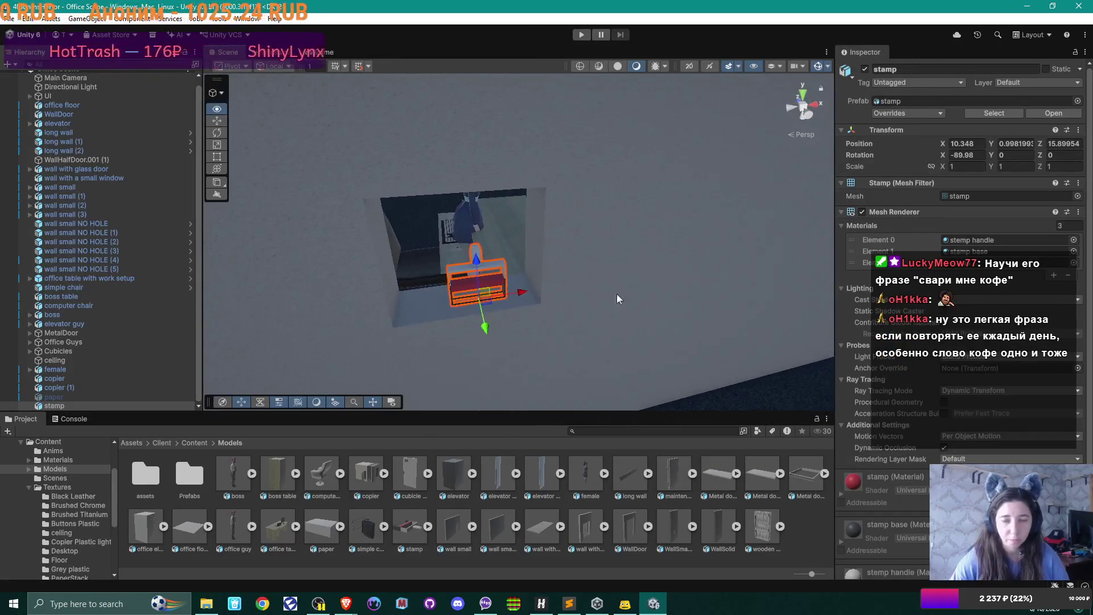
right_click(484, 280)
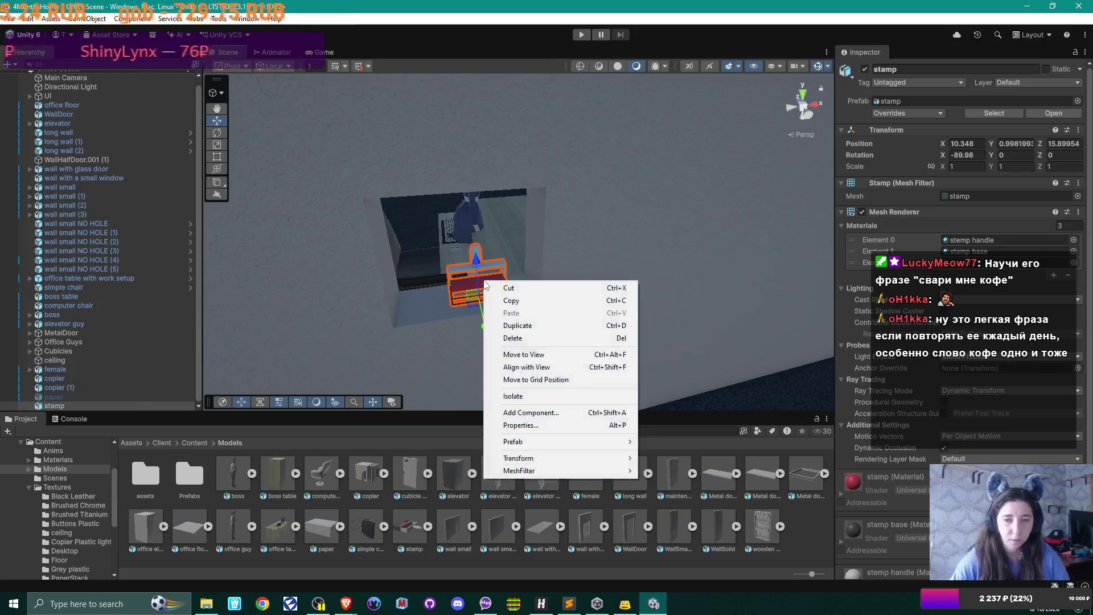
click(59, 403)
right_click(59, 403)
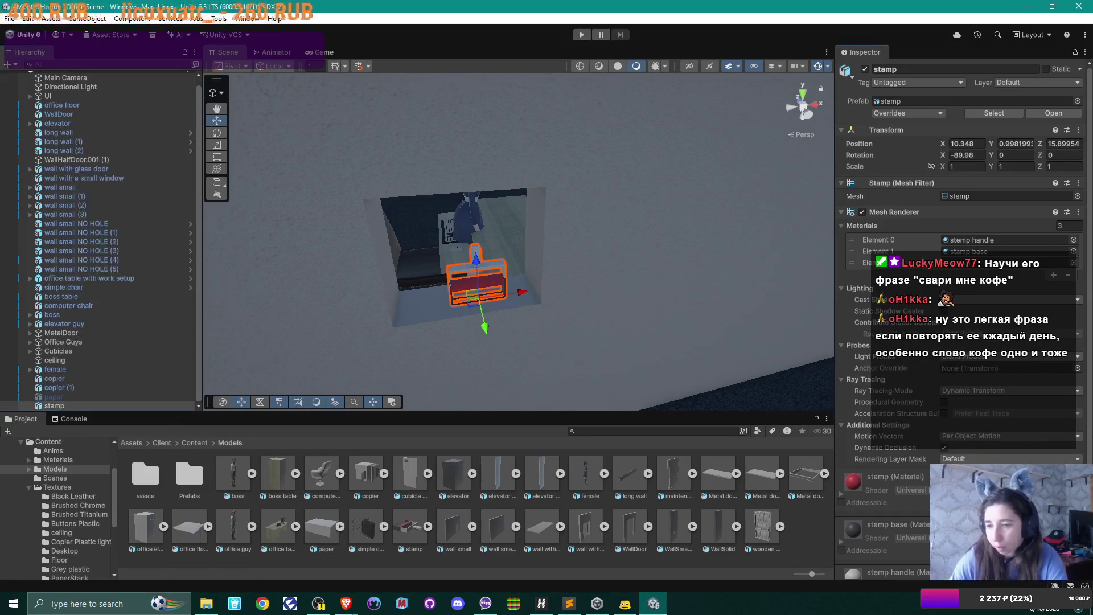
key(Escape)
scroll(962, 227, down, 2)
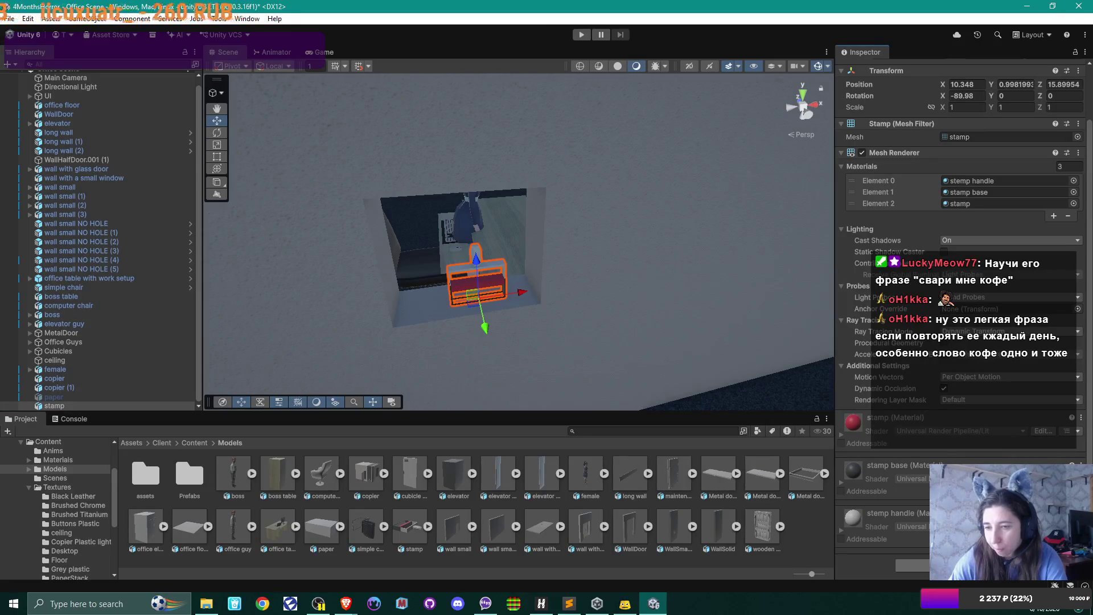
Add a Box Collider to the stamp, then untick its active checkbox to hide it.
click(910, 565)
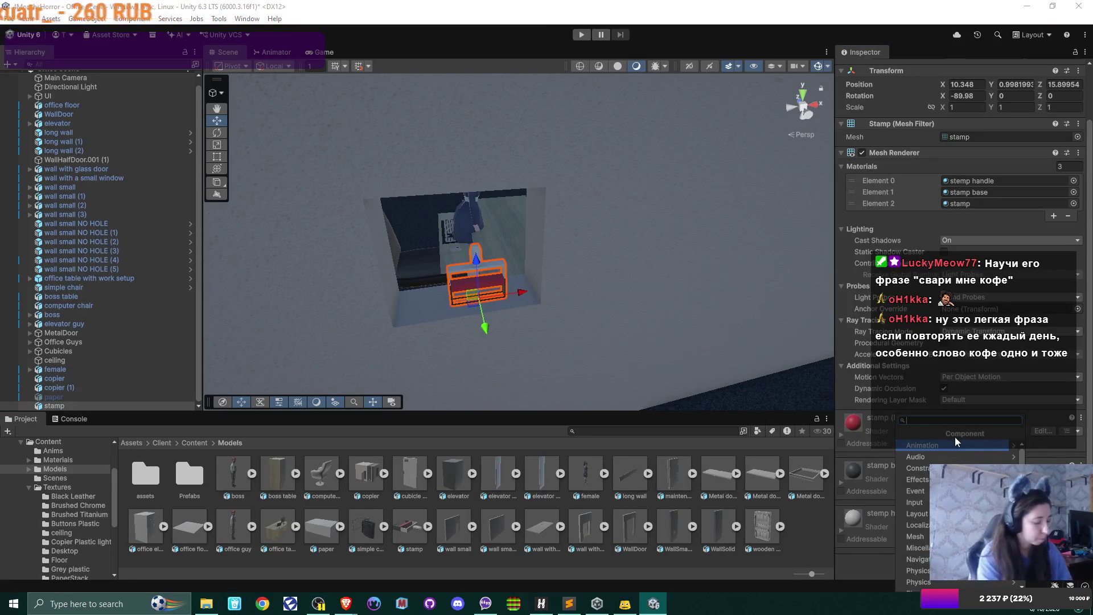
key(Escape)
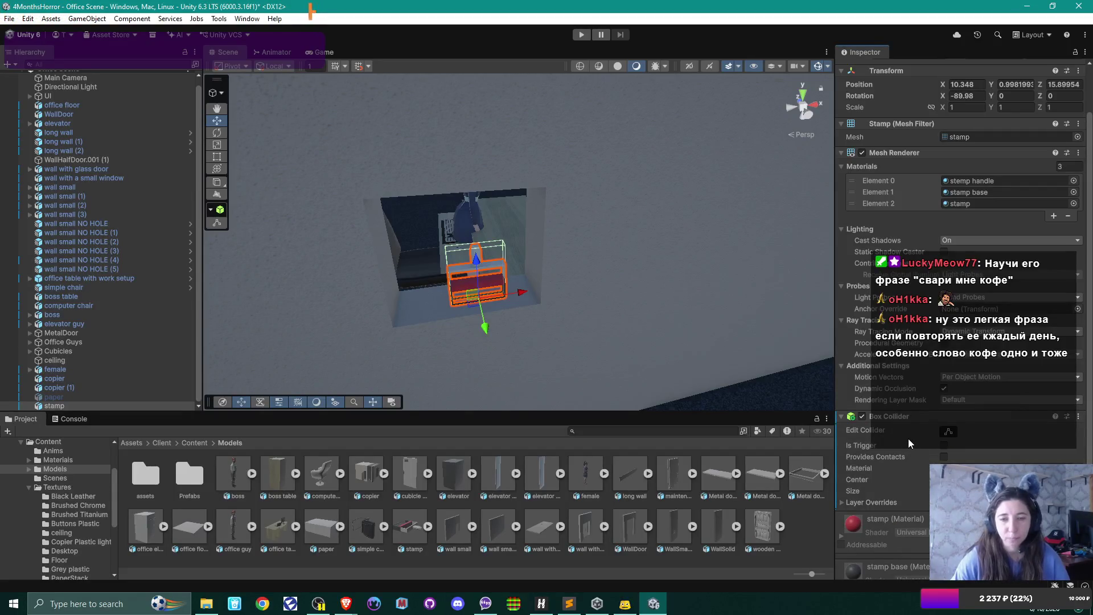
click(60, 406)
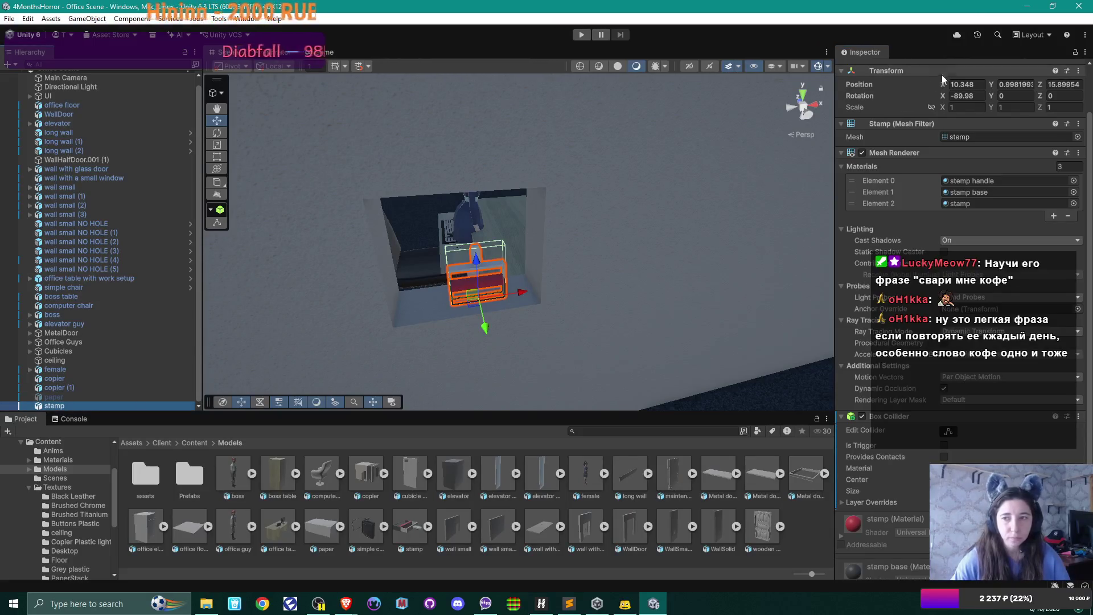
scroll(908, 110, up, 2)
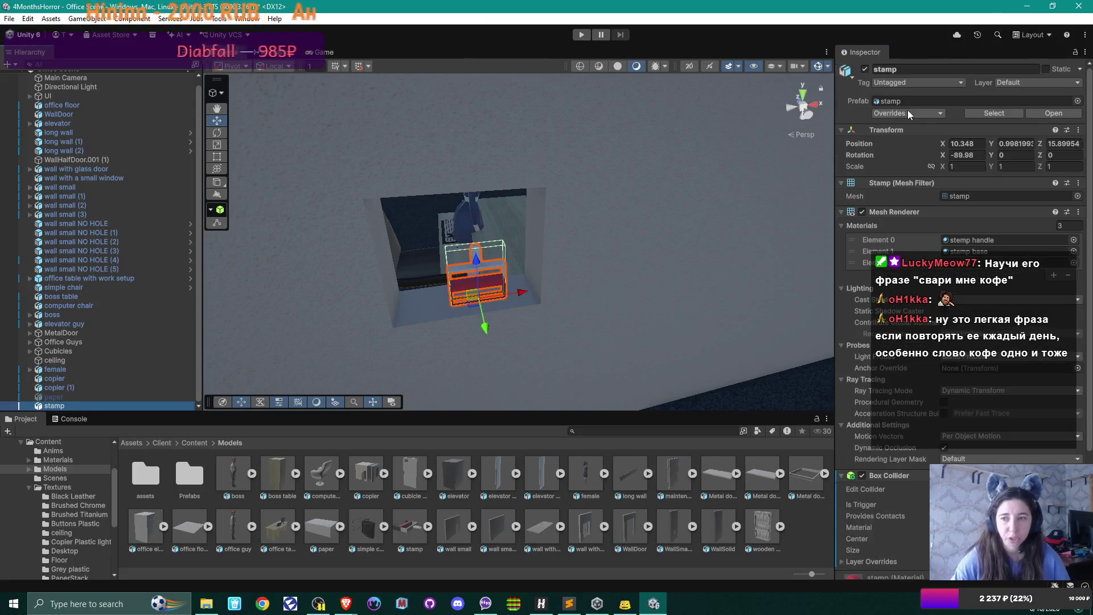
click(865, 69)
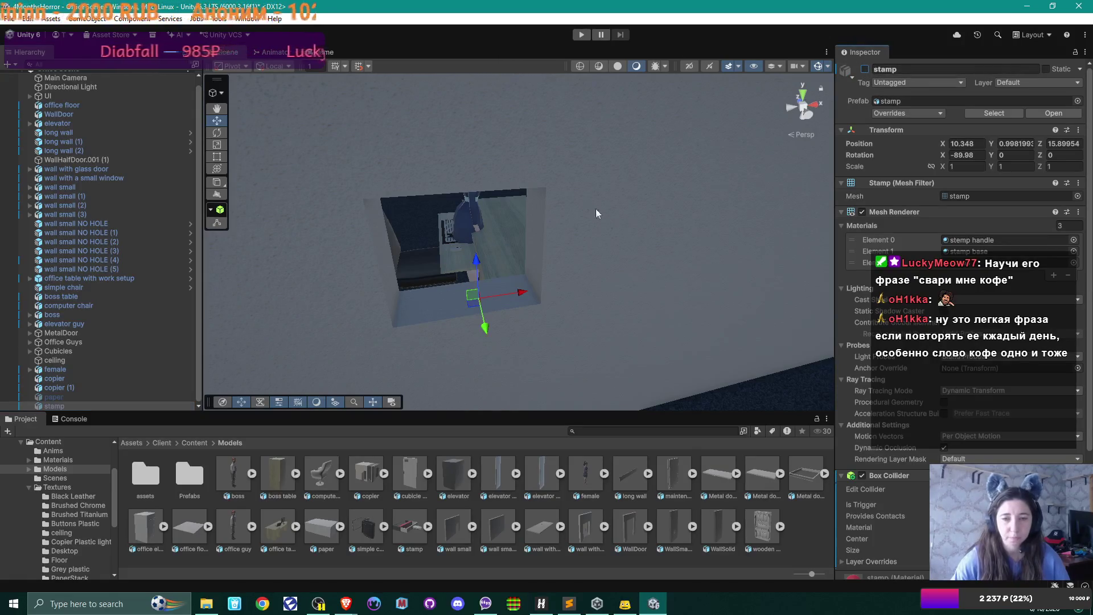
Fly the Scene view into the office among the cubicles, then bring up the to-do list.
mouse_move(603, 233)
mouse_down()
mouse_move(582, 238)
mouse_move(605, 238)
mouse_up()
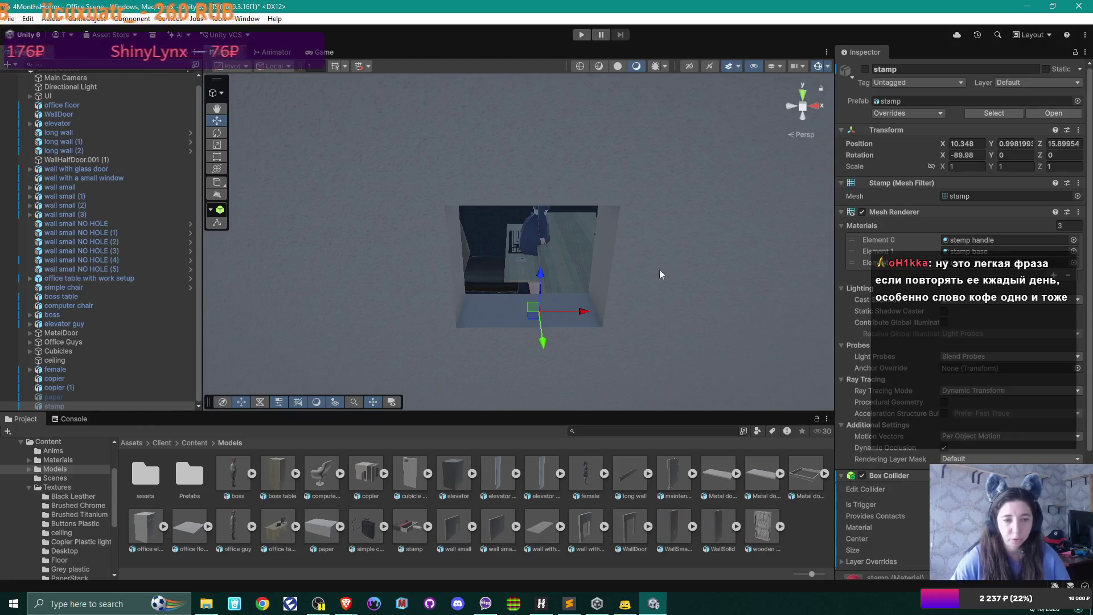
mouse_move(556, 275)
mouse_down()
mouse_move(742, 246)
mouse_move(485, 256)
mouse_move(732, 251)
mouse_move(701, 262)
mouse_move(424, 263)
mouse_move(486, 239)
mouse_move(503, 246)
mouse_up()
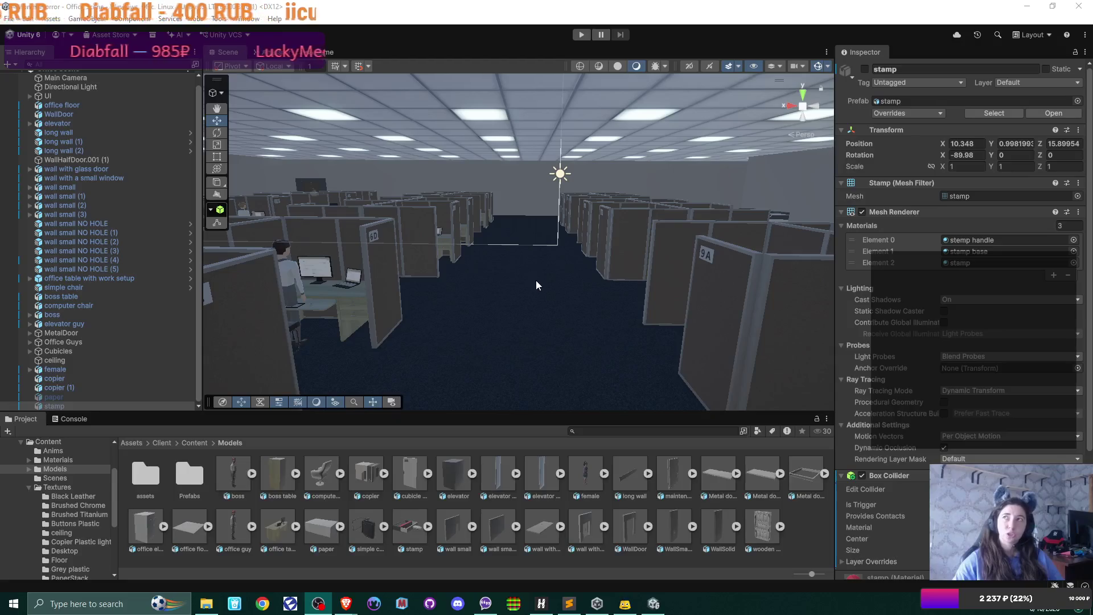
click(569, 603)
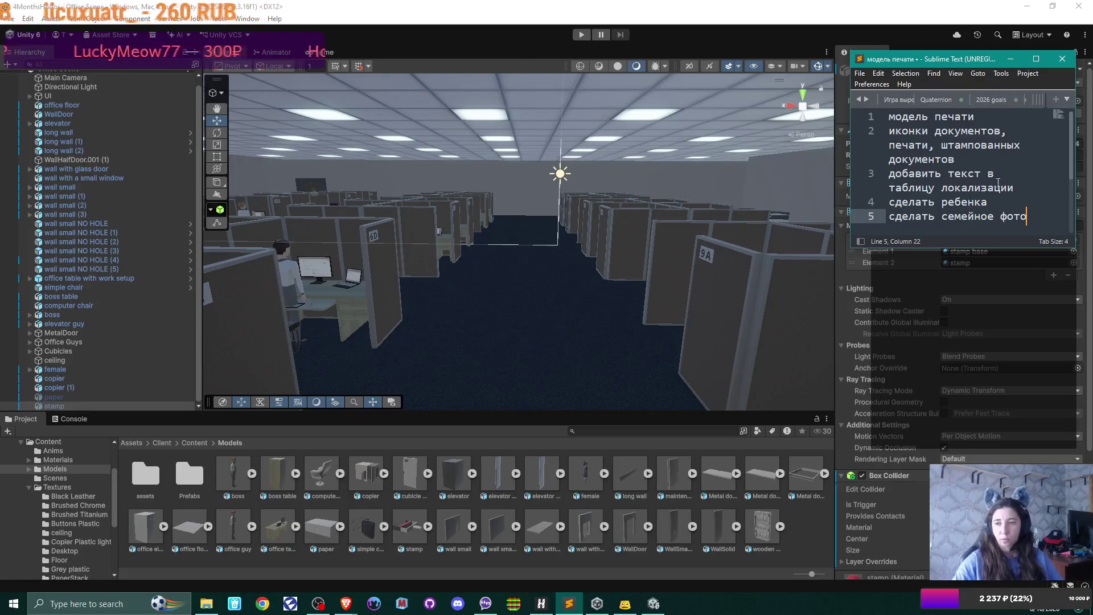
Delete the localization-table task from the to-do list.
drag(1013, 187, 880, 174)
right_click(930, 177)
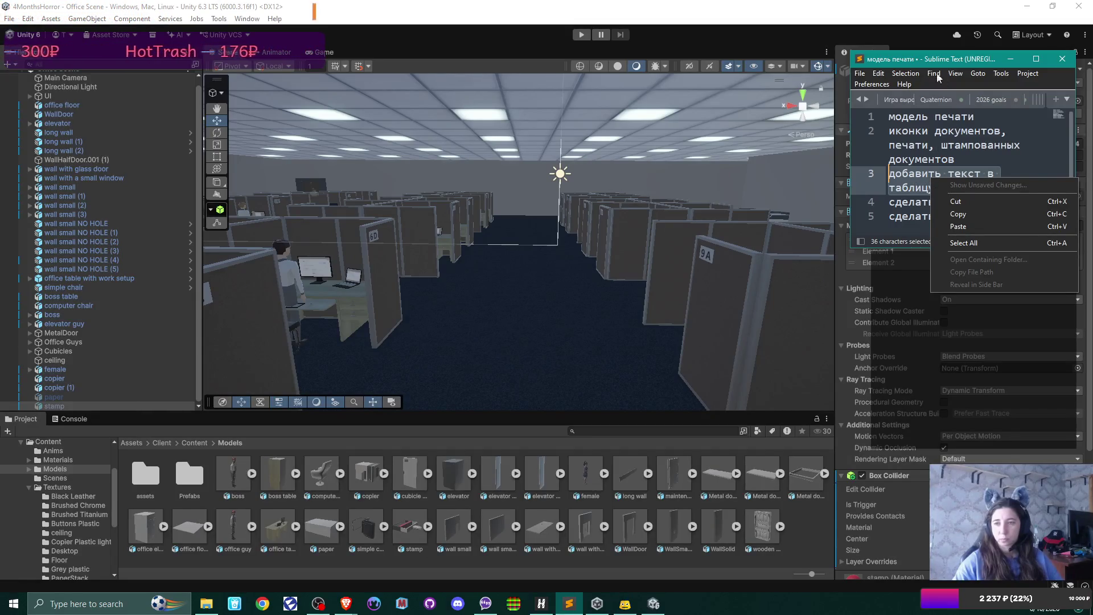
click(910, 75)
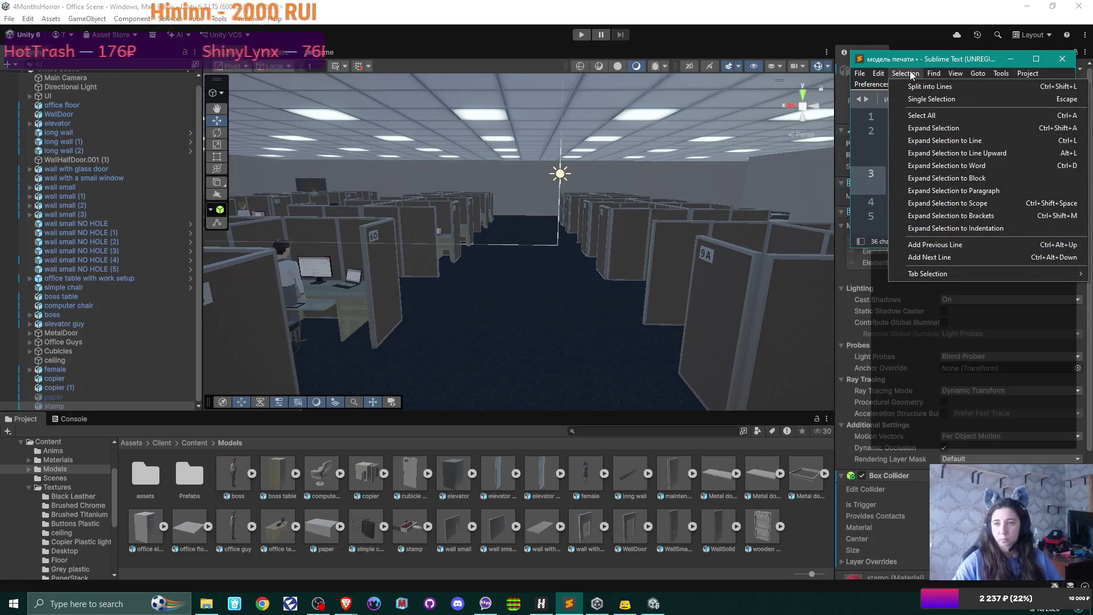
click(985, 55)
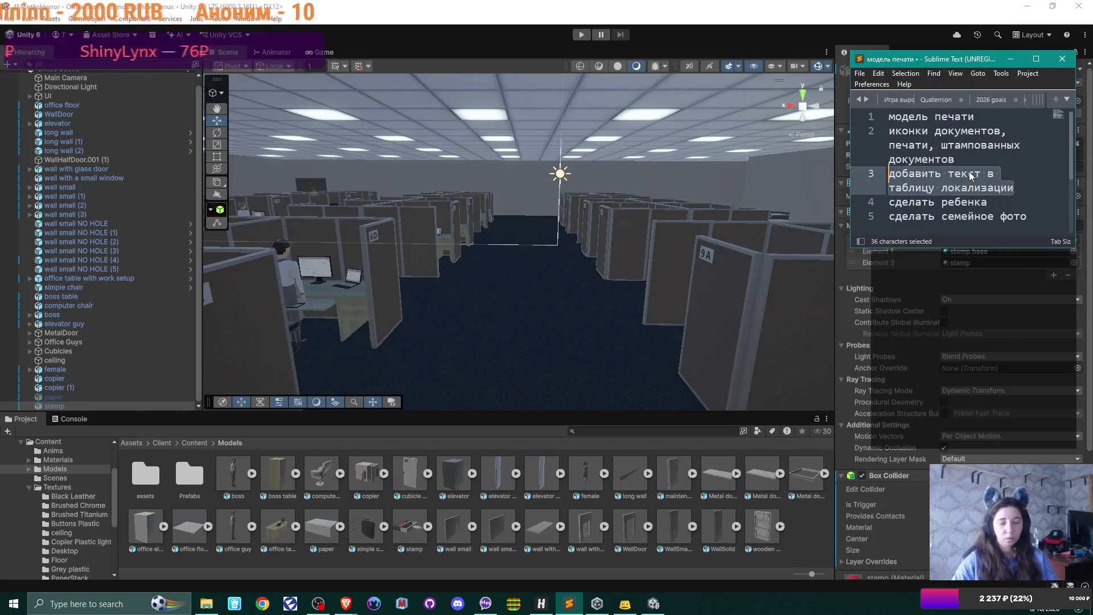
key(BackSpace)
key(BackSpace)
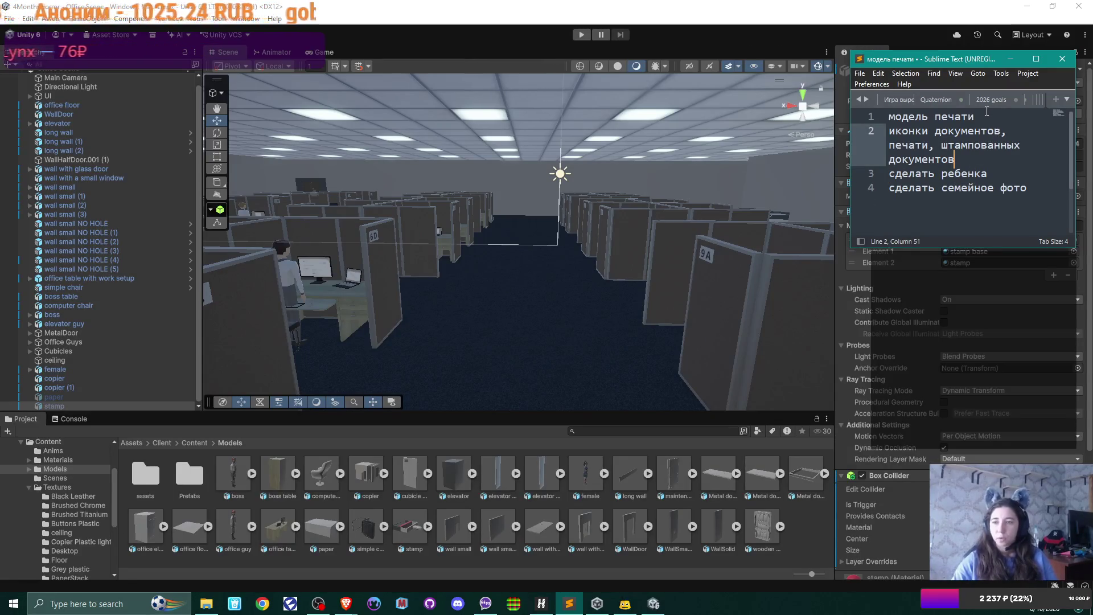
Delete the finished 'модель печати' item and its leftover empty first line.
drag(975, 117, 840, 110)
key(BackSpace)
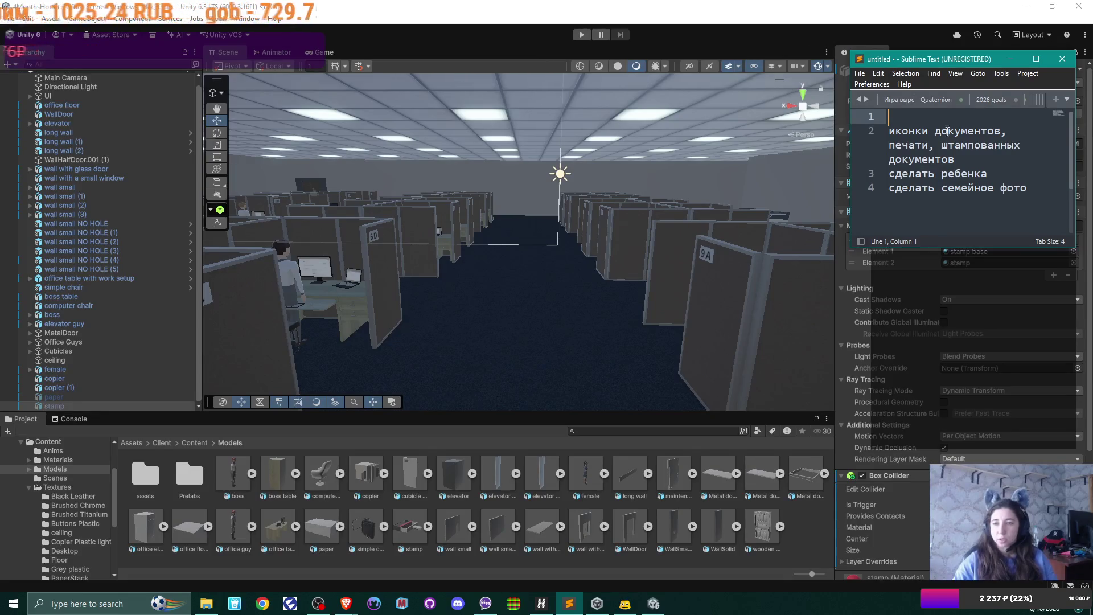
key(Delete)
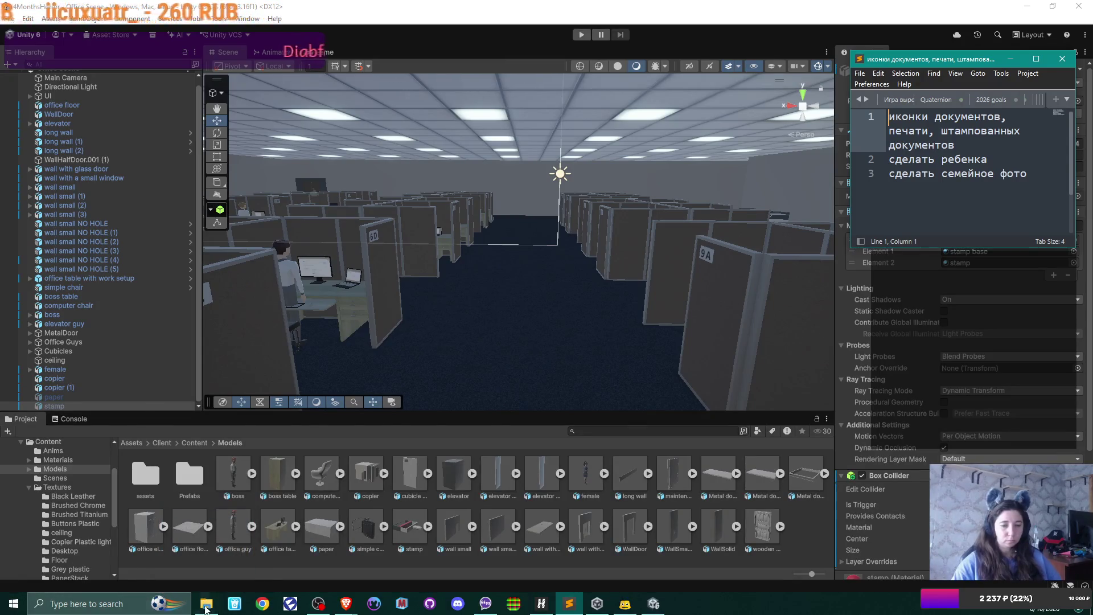
Open paper.blend from the Staircase project folder in File Explorer.
click(206, 607)
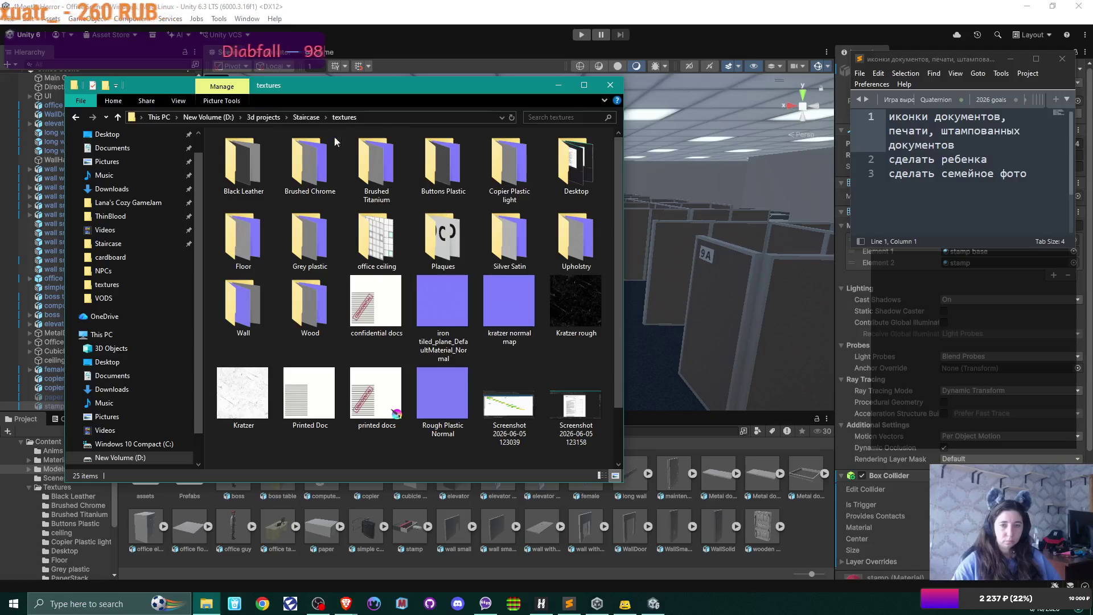
click(306, 116)
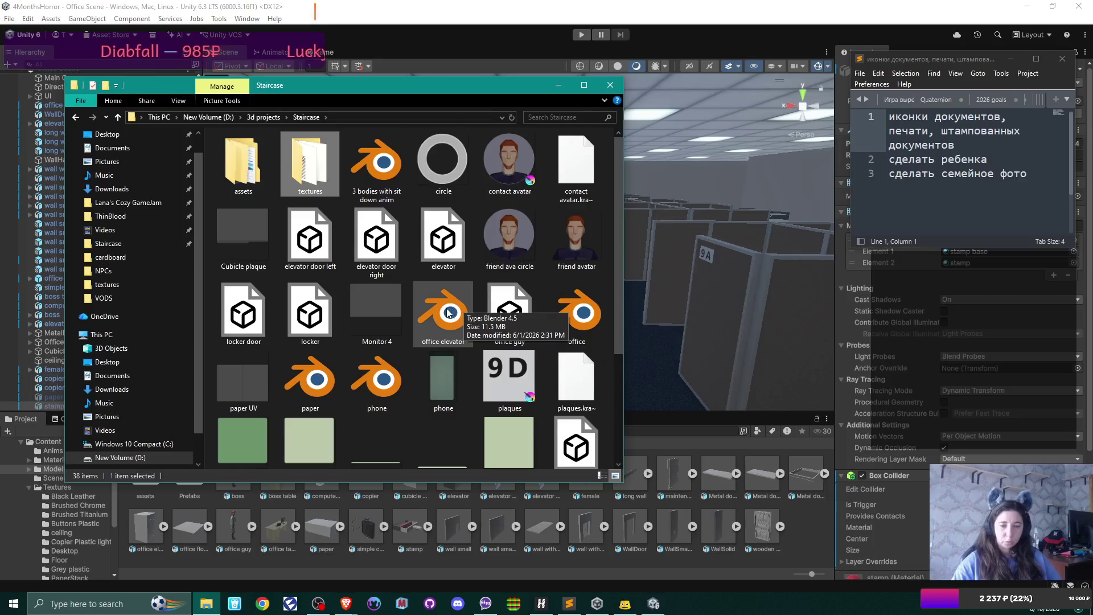
scroll(450, 312, down, 3)
double_click(310, 216)
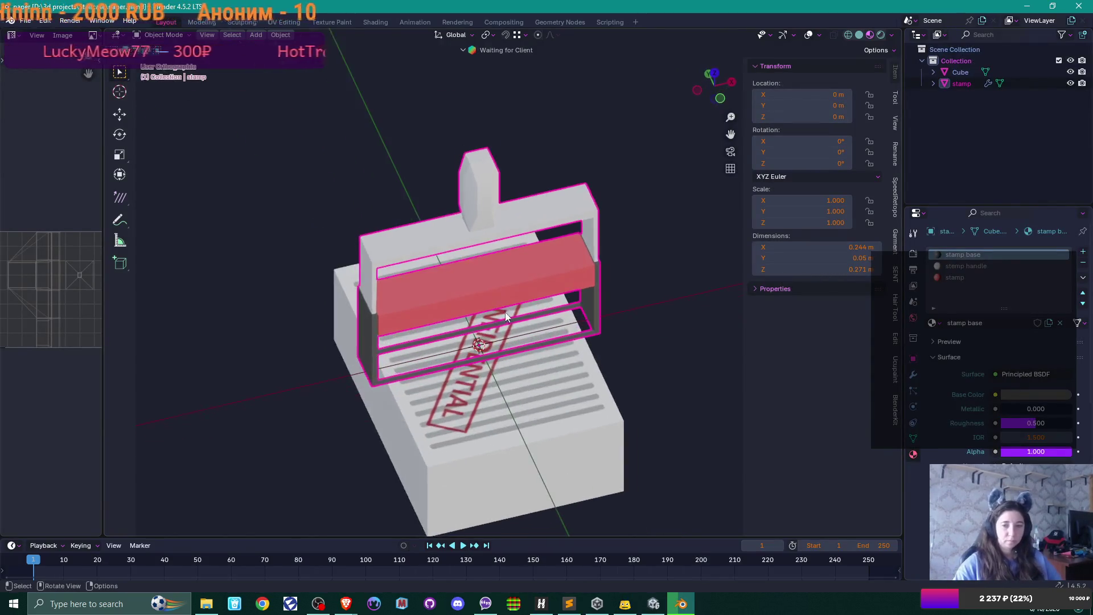
Turn off the stamp's viewport visibility and render toggles in the Outliner.
click(1071, 83)
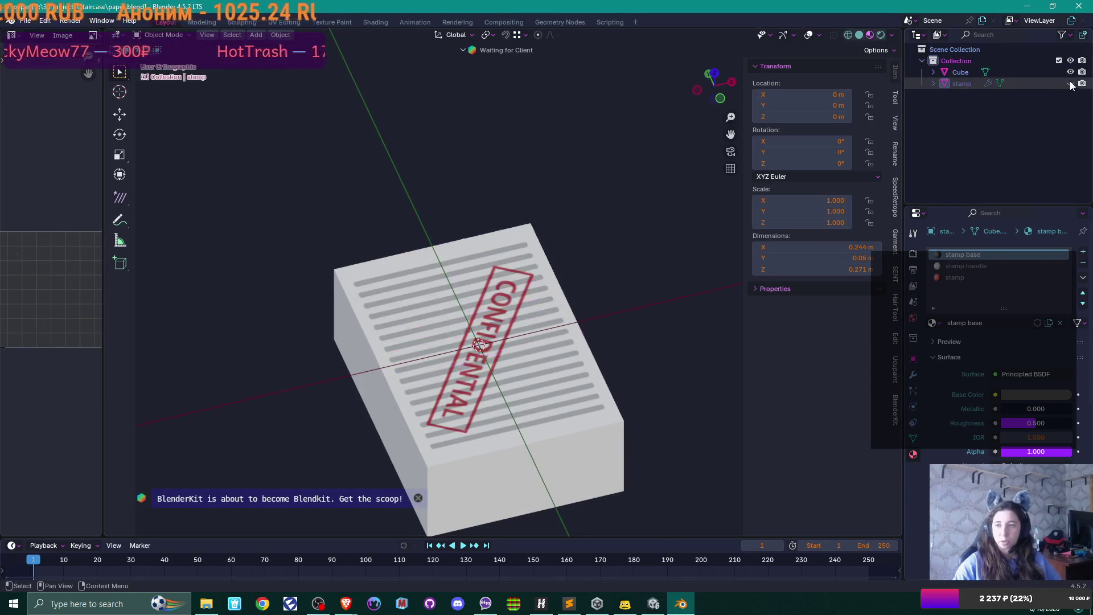
click(1082, 83)
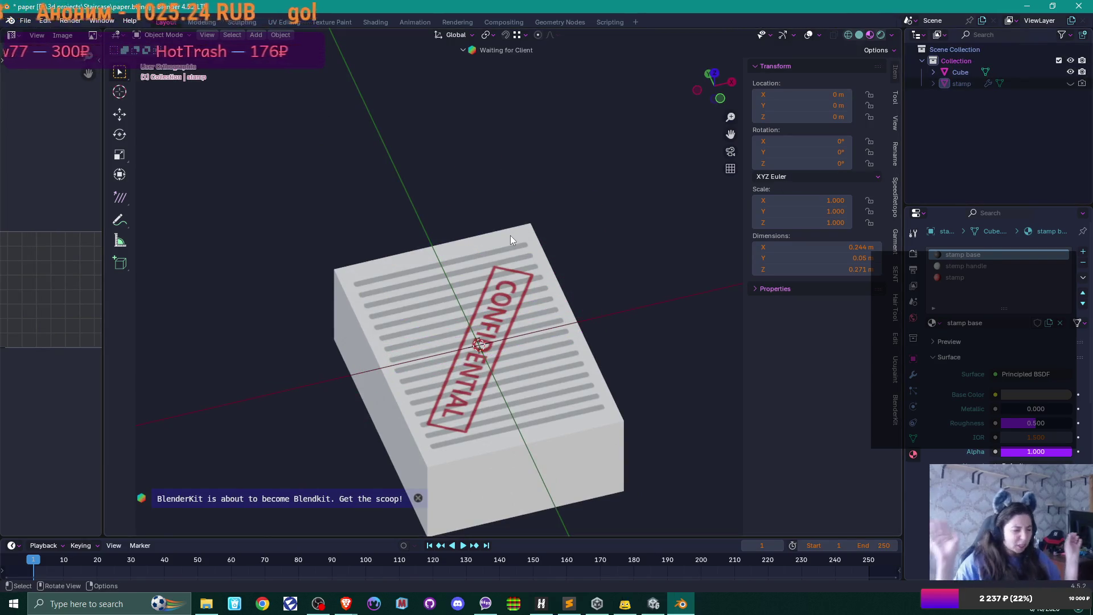
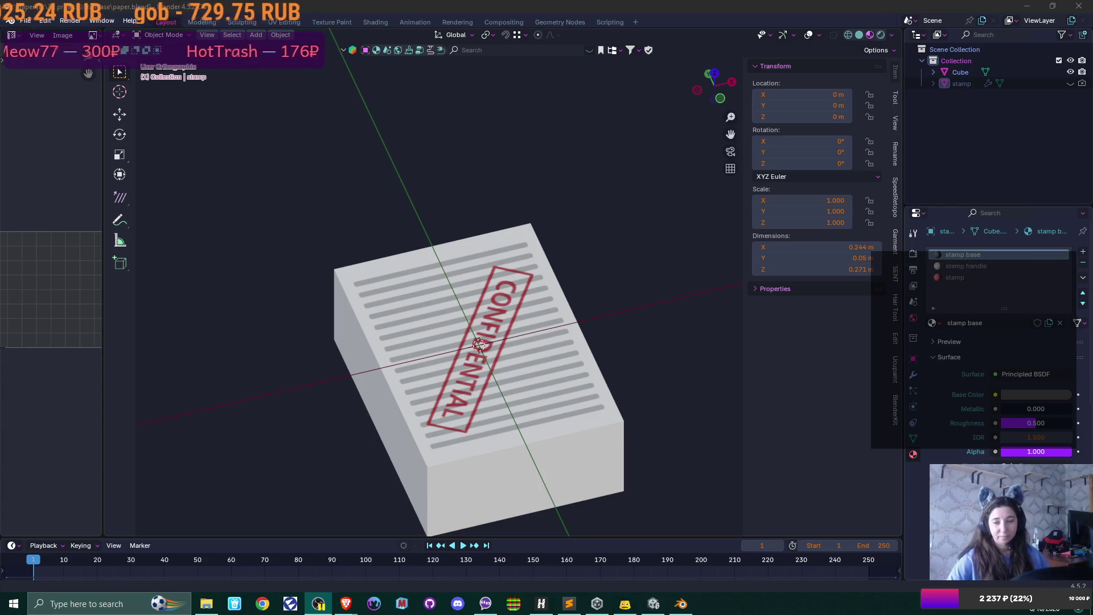
Set the paper cube's X rotation to 0°.
click(491, 327)
mouse_move(603, 284)
mouse_down()
mouse_move(575, 322)
mouse_move(597, 319)
mouse_move(572, 332)
mouse_move(575, 321)
mouse_up()
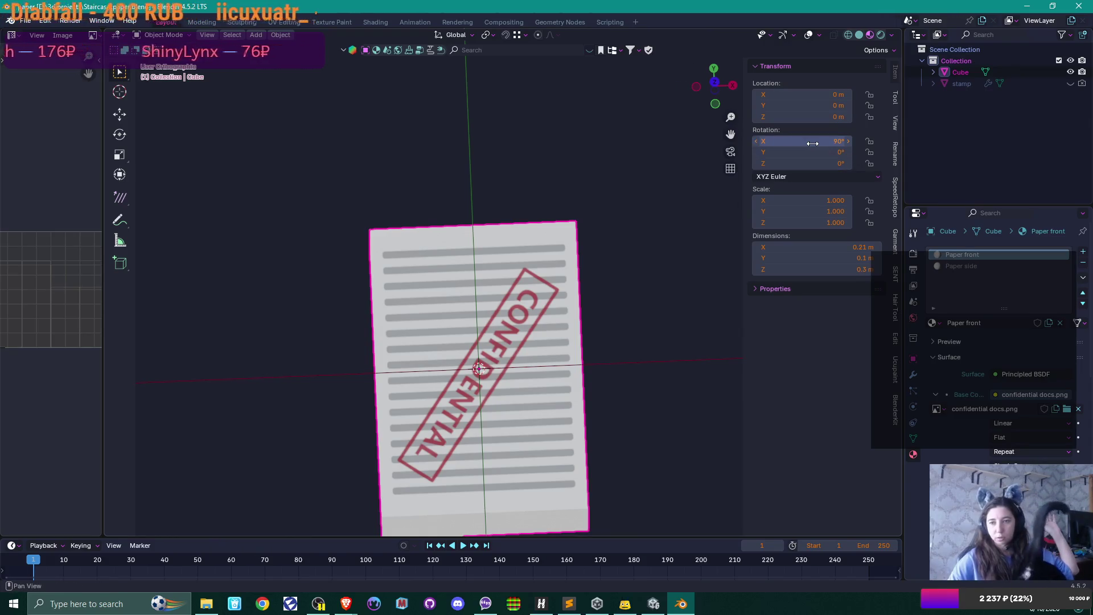
drag(808, 142, 813, 144)
key(BackSpace)
key(BackSpace)
key(BackSpace)
text(0)
key(Return)
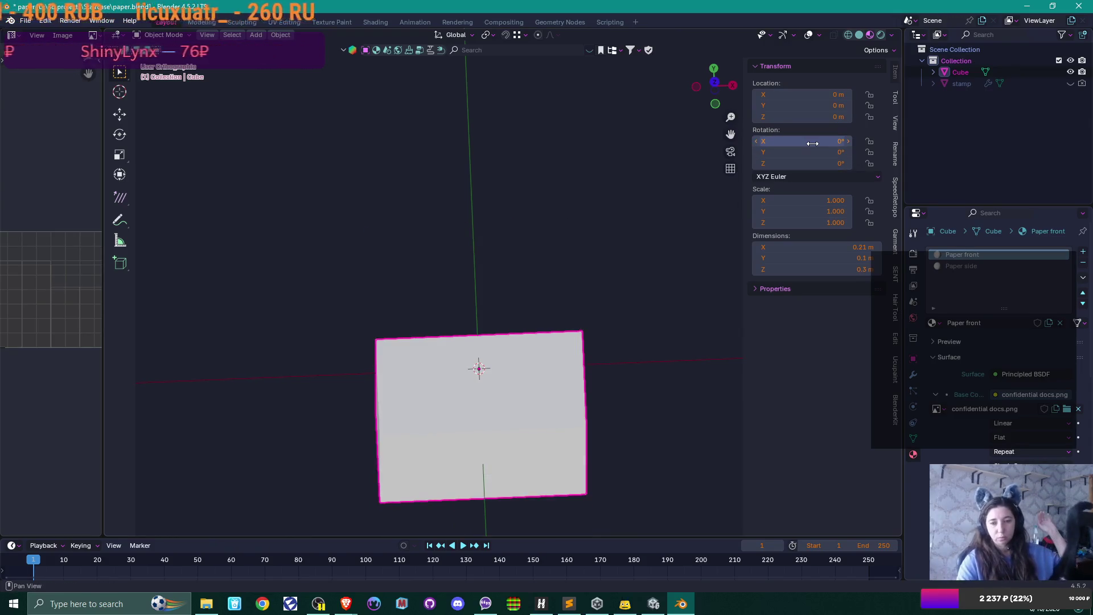
Check the flattened paper in front view, then deselect it.
mouse_move(546, 259)
mouse_down()
mouse_move(569, 323)
mouse_move(503, 293)
mouse_up()
key(KP_1)
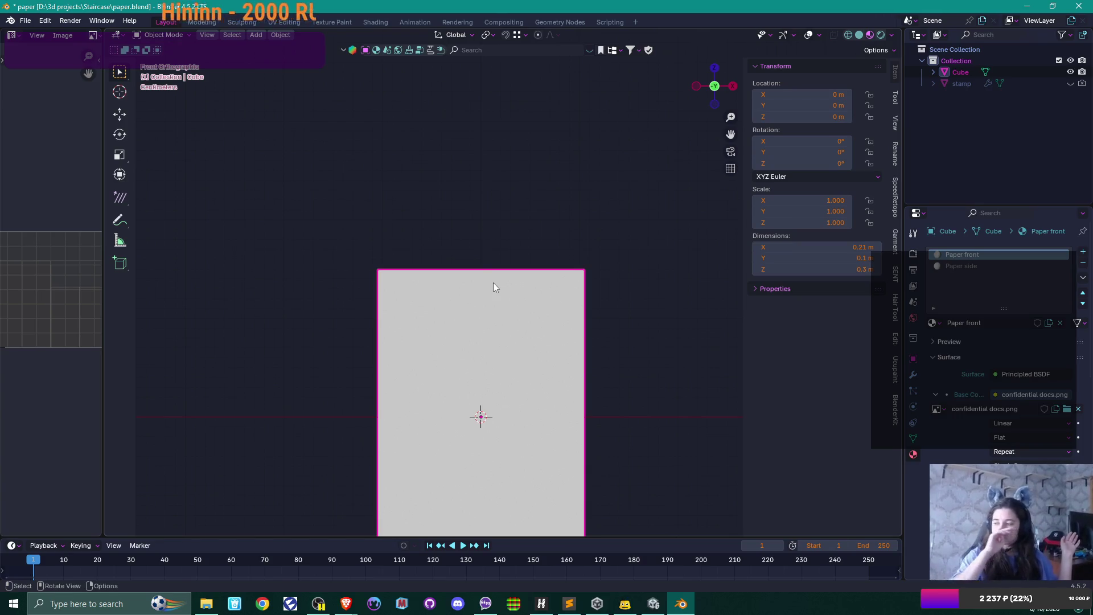
mouse_move(531, 251)
mouse_down()
mouse_move(469, 337)
mouse_move(378, 332)
mouse_move(443, 331)
mouse_up()
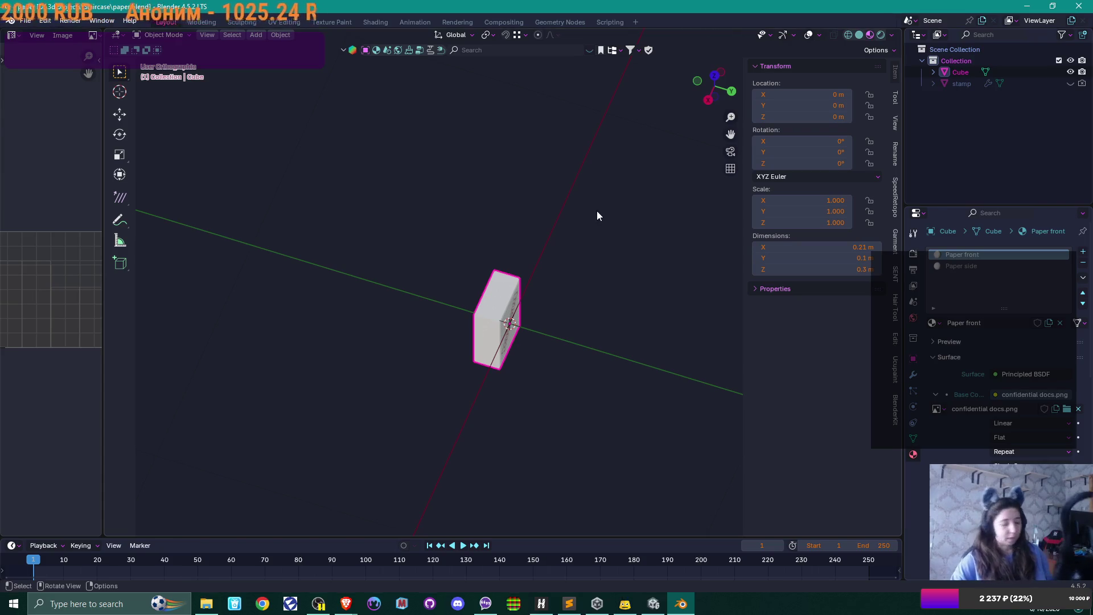
key(shift)
click(574, 351)
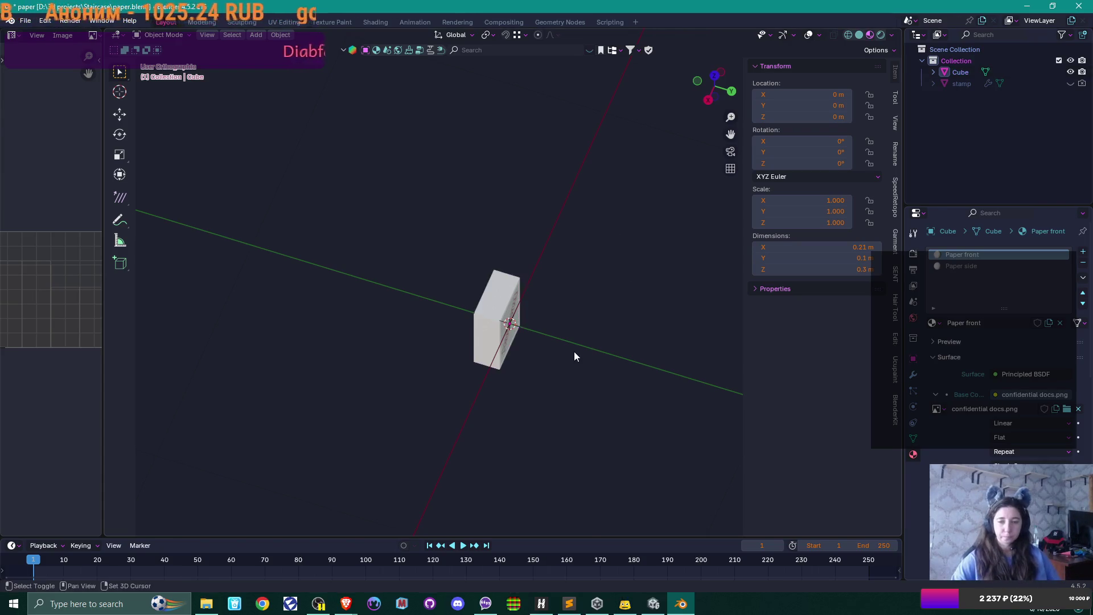
key(shift+a)
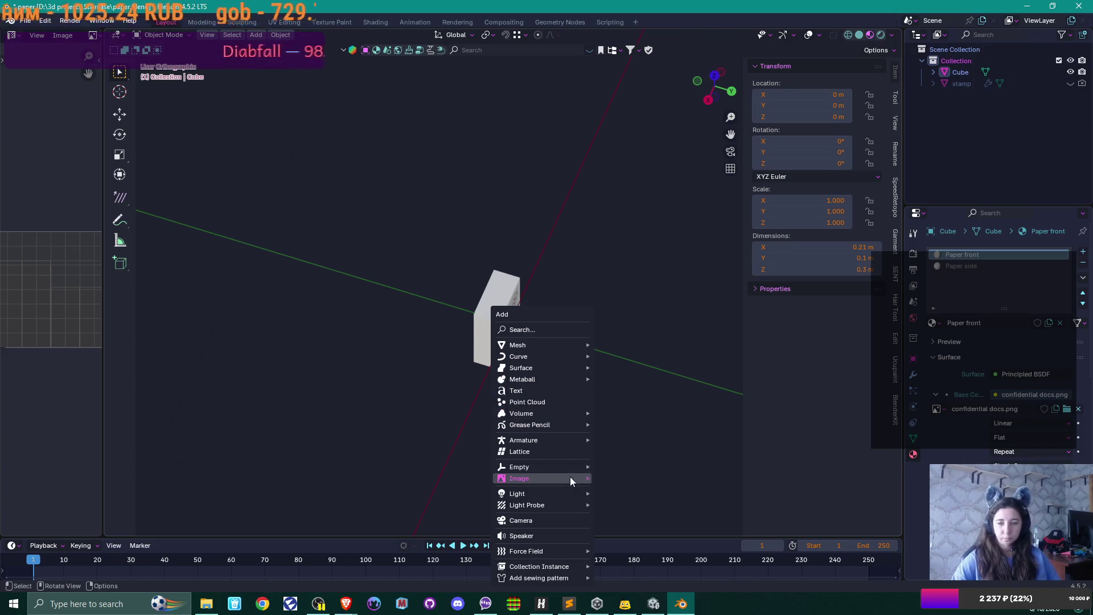
Add a Camera object to the scene from the Add menu.
click(566, 521)
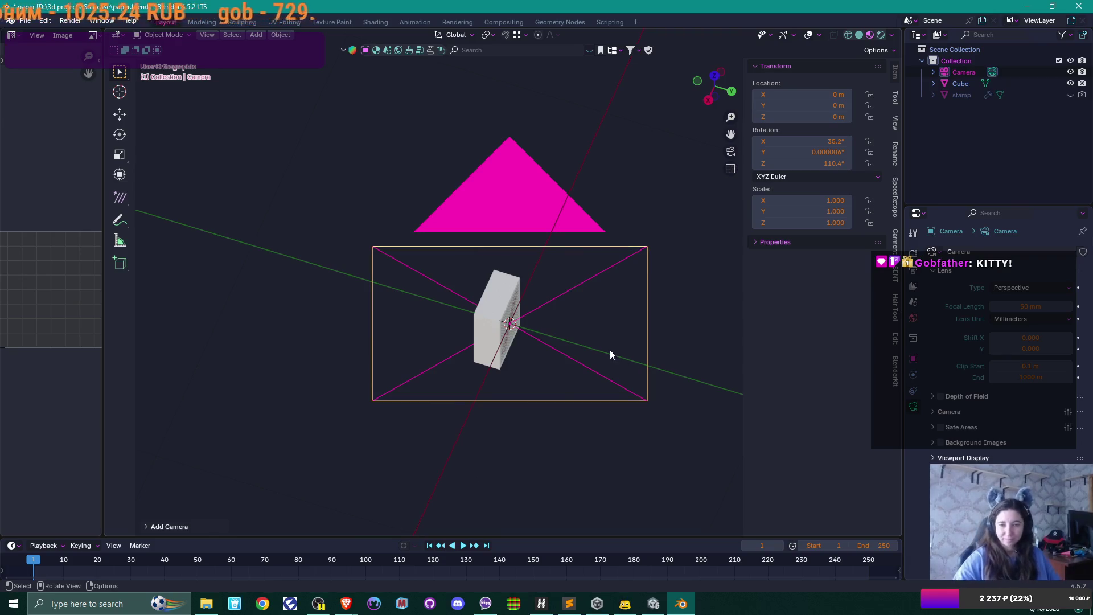
Zero the camera's X, Y and Z rotation values.
mouse_move(610, 350)
mouse_down()
mouse_move(555, 350)
mouse_move(568, 284)
mouse_move(558, 337)
mouse_up()
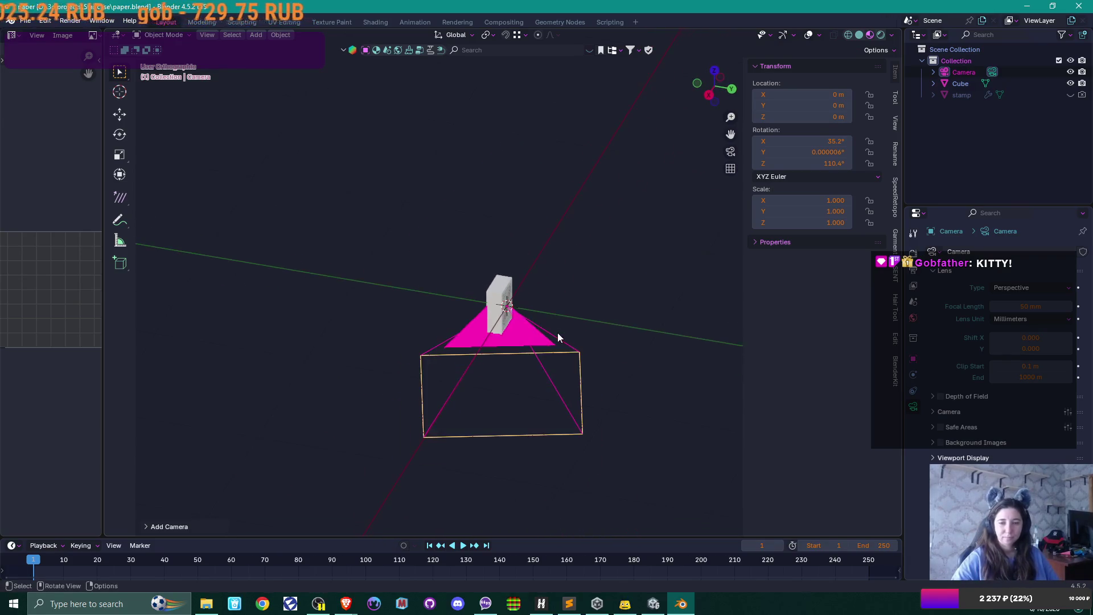
click(555, 356)
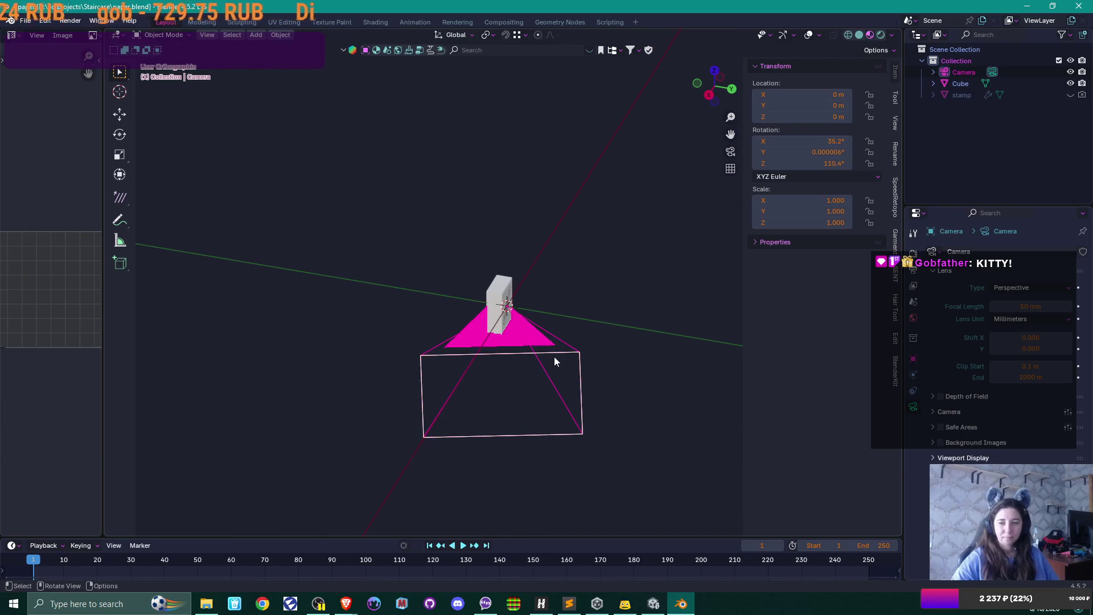
click(811, 138)
text(0)
key(Return)
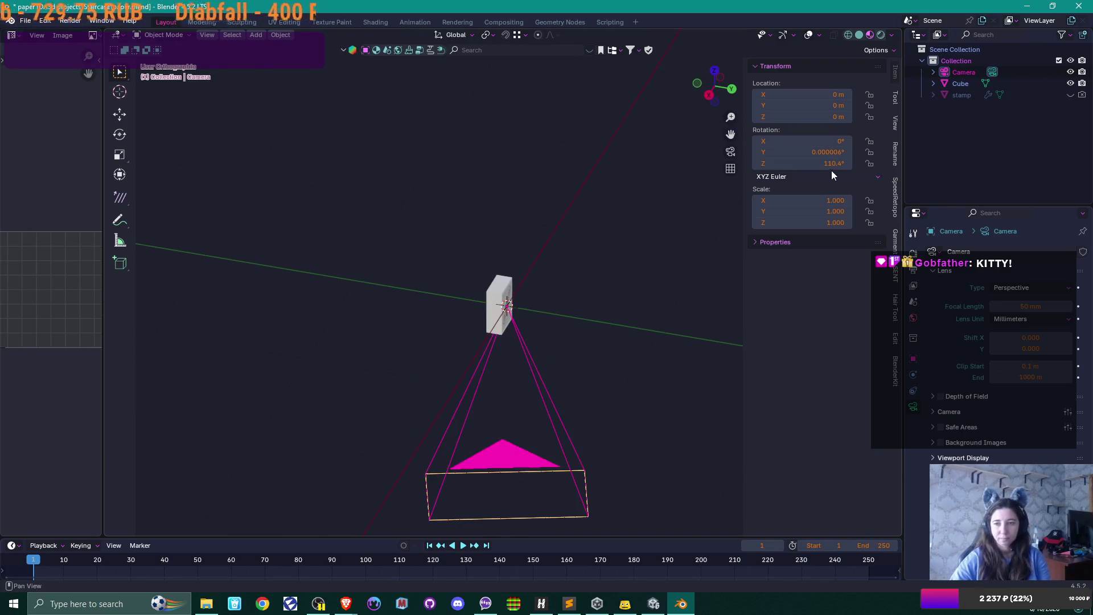
click(826, 162)
text(0)
key(Return)
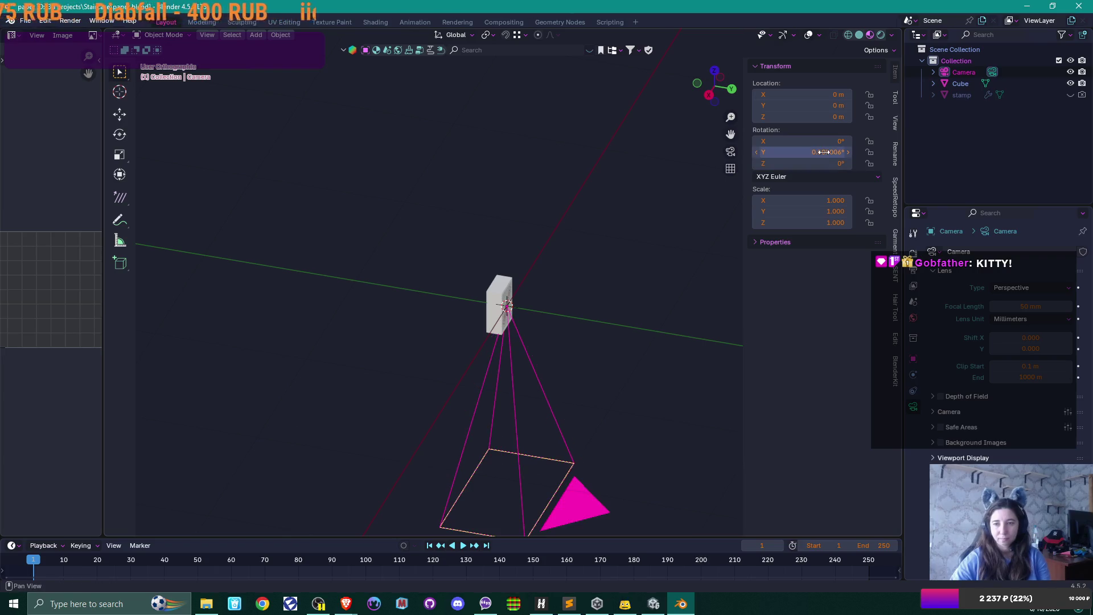
click(825, 153)
text(0)
key(Return)
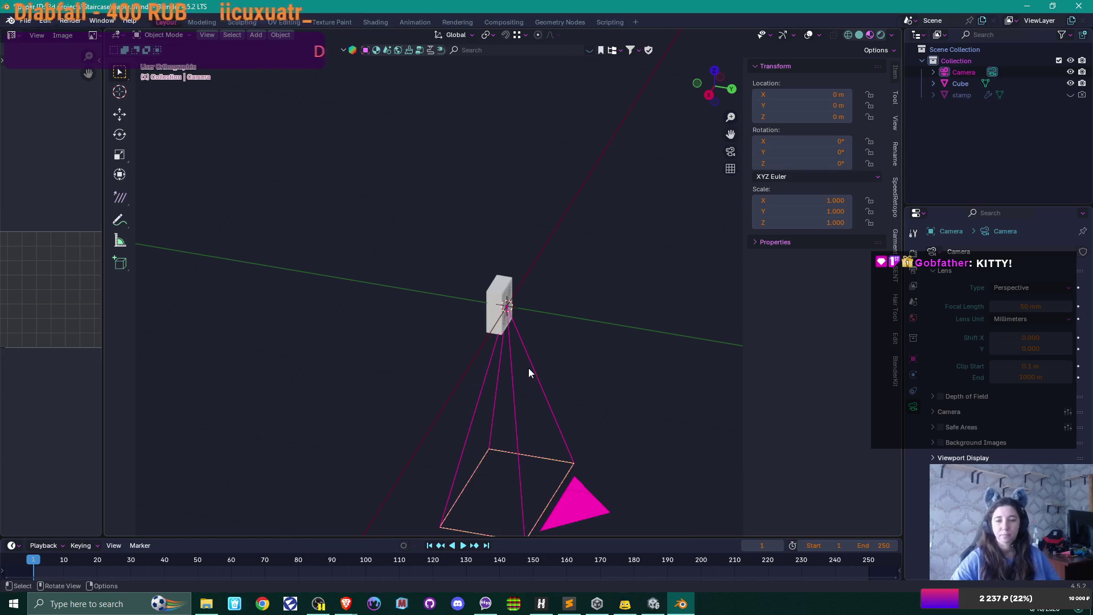
Rotate the camera about X to exactly 90°.
key(KP_3)
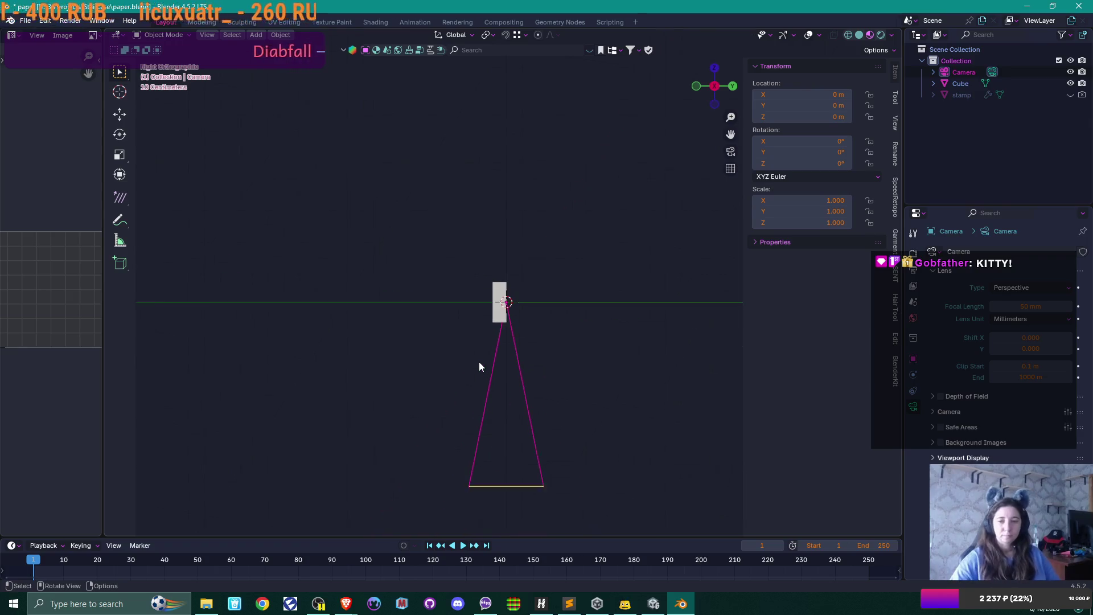
key(r)
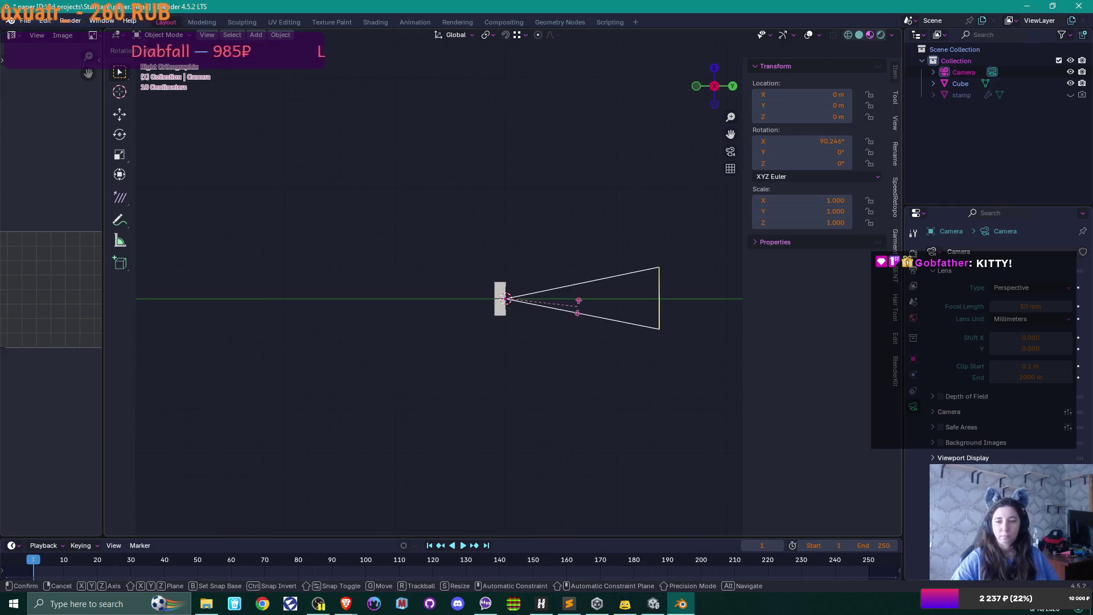
click(748, 210)
click(817, 146)
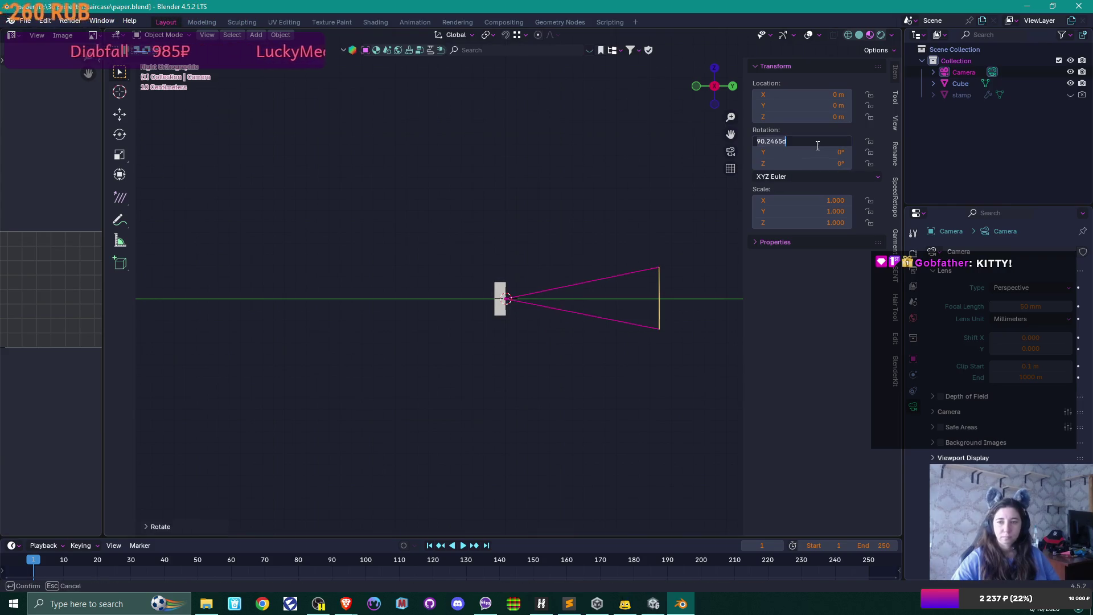
key(ctrl+a)
text(90)
key(Return)
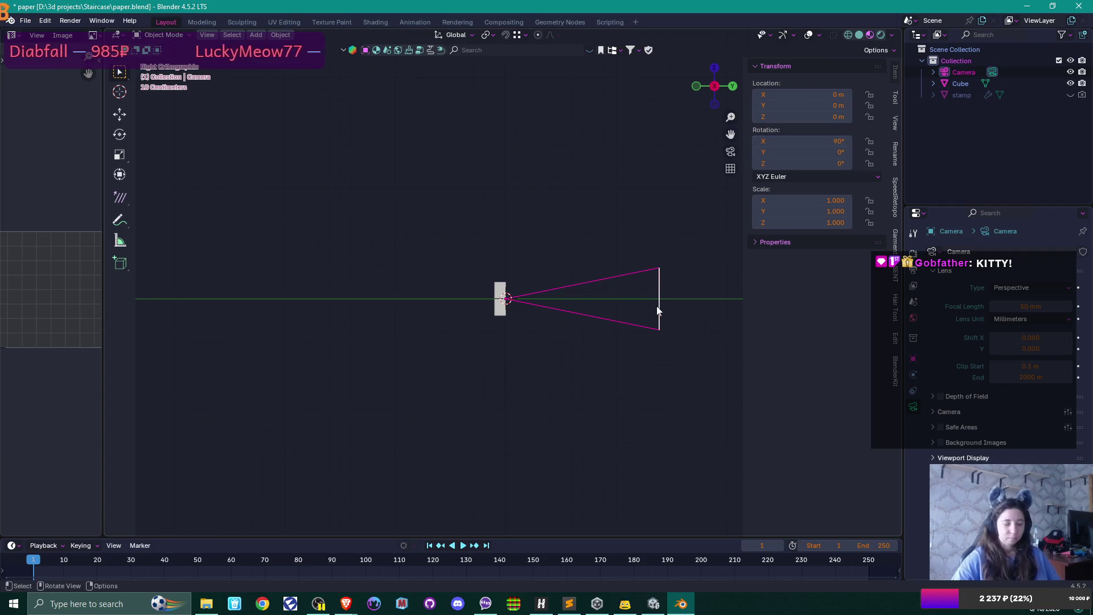
Move the camera back along Y to about −2.24 m and look through it.
key(g)
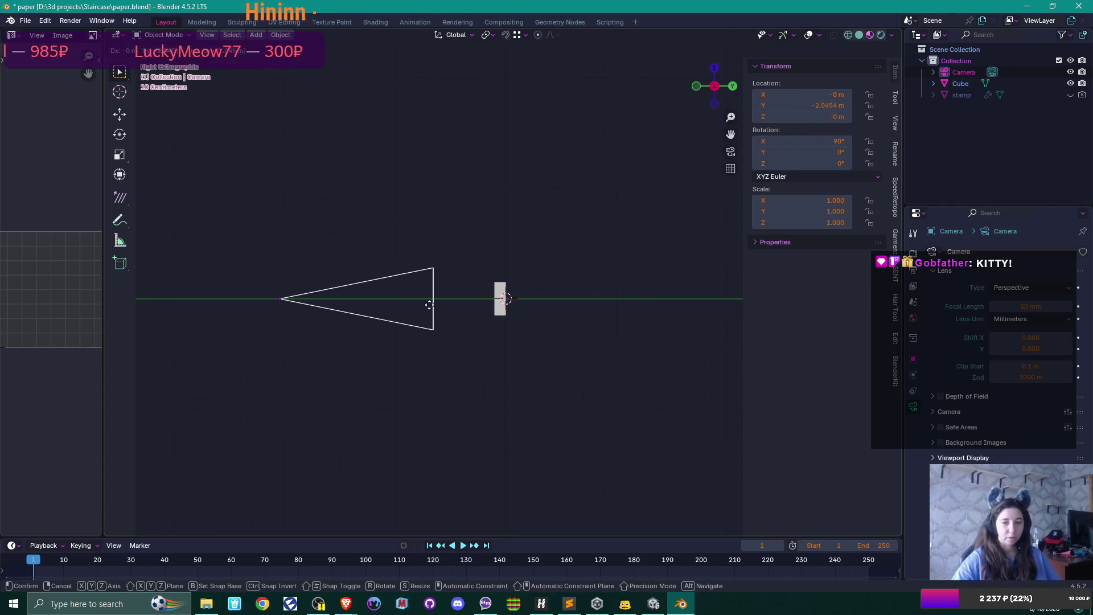
key(x)
key(y)
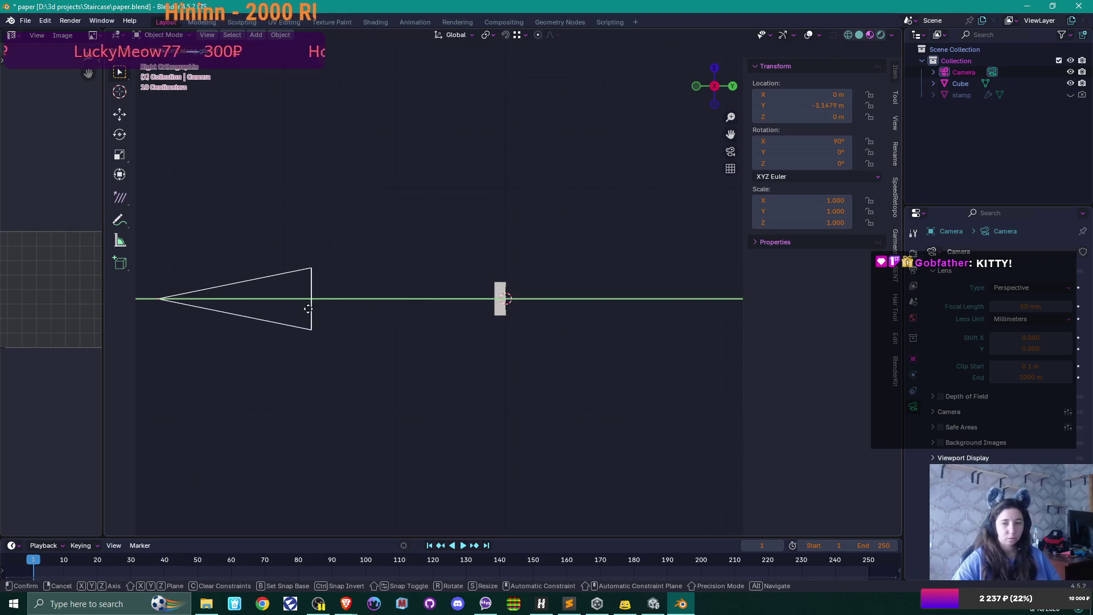
click(419, 307)
mouse_move(503, 321)
mouse_down()
mouse_move(408, 334)
mouse_move(505, 321)
mouse_up()
key(KP_0)
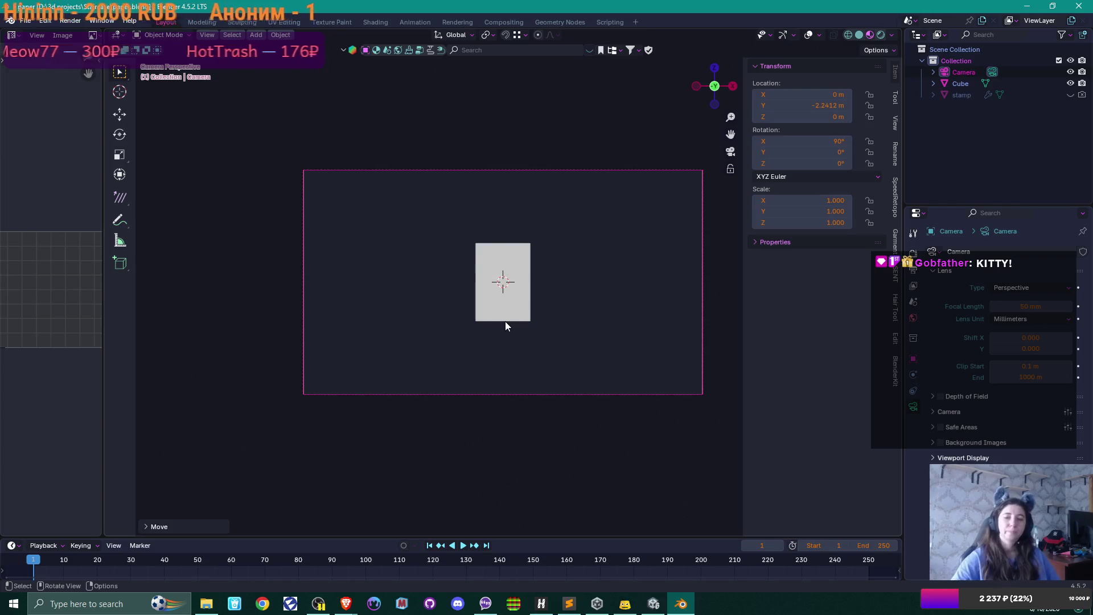
Leave the camera view, recentre on the paper and select the paper cube.
drag(595, 213, 571, 279)
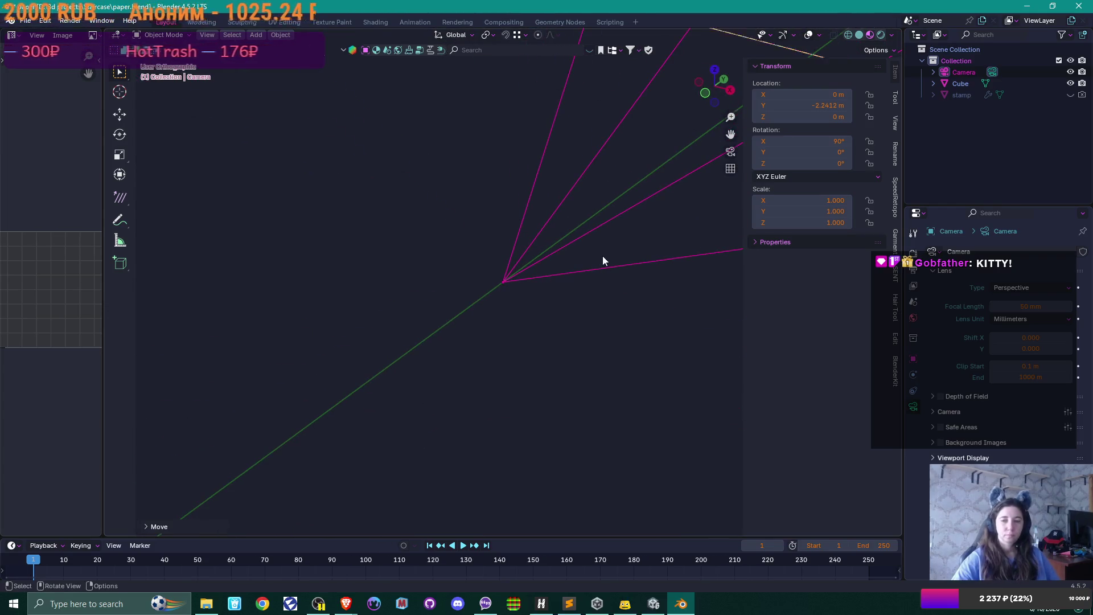
scroll(613, 242, down, 5)
drag(465, 326, 539, 324)
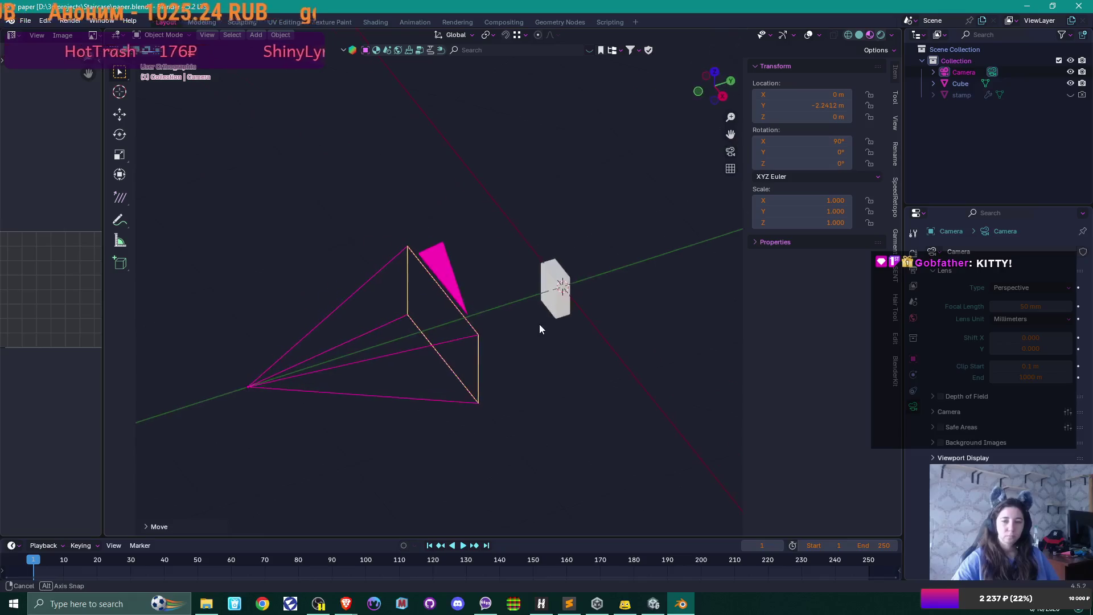
click(561, 316)
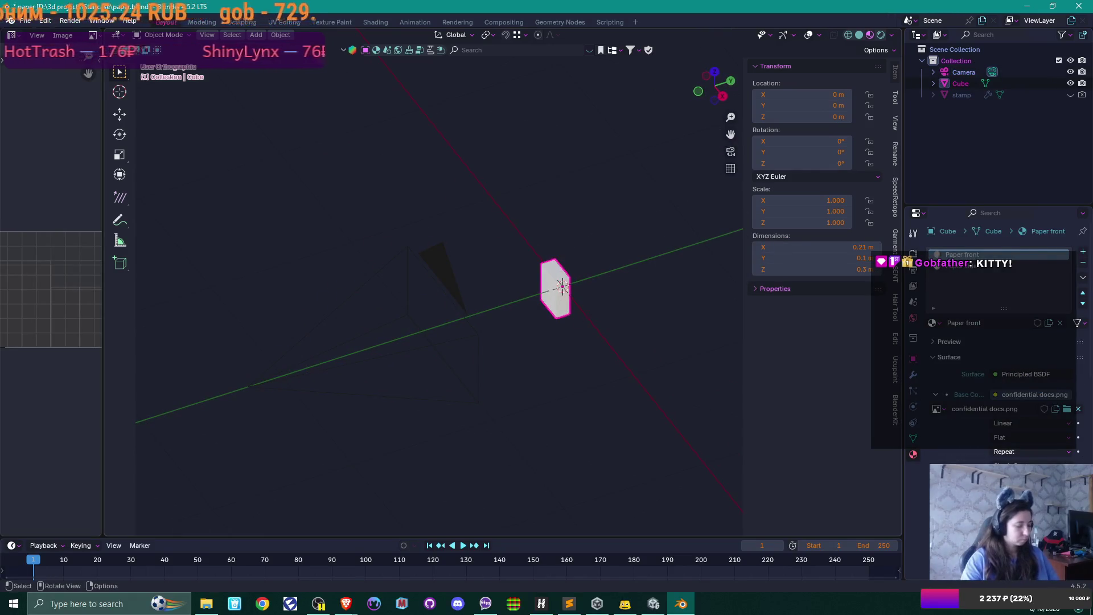
Turn the paper 180° around Z and frame it through the camera.
text(rz180)
key(Return)
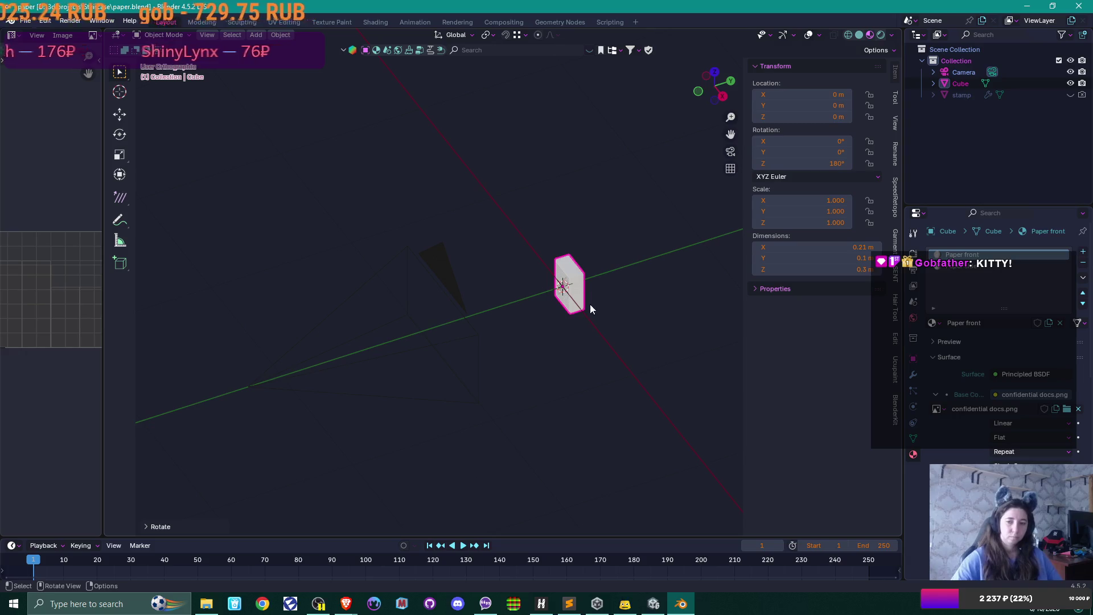
drag(590, 304, 656, 258)
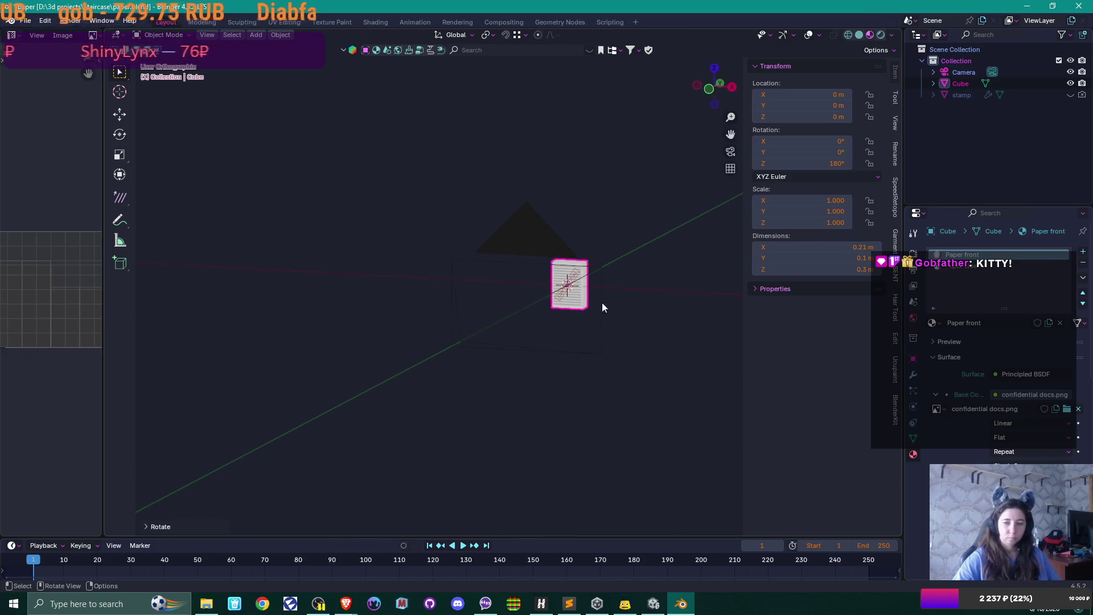
key(KP_0)
scroll(592, 308, up, 1)
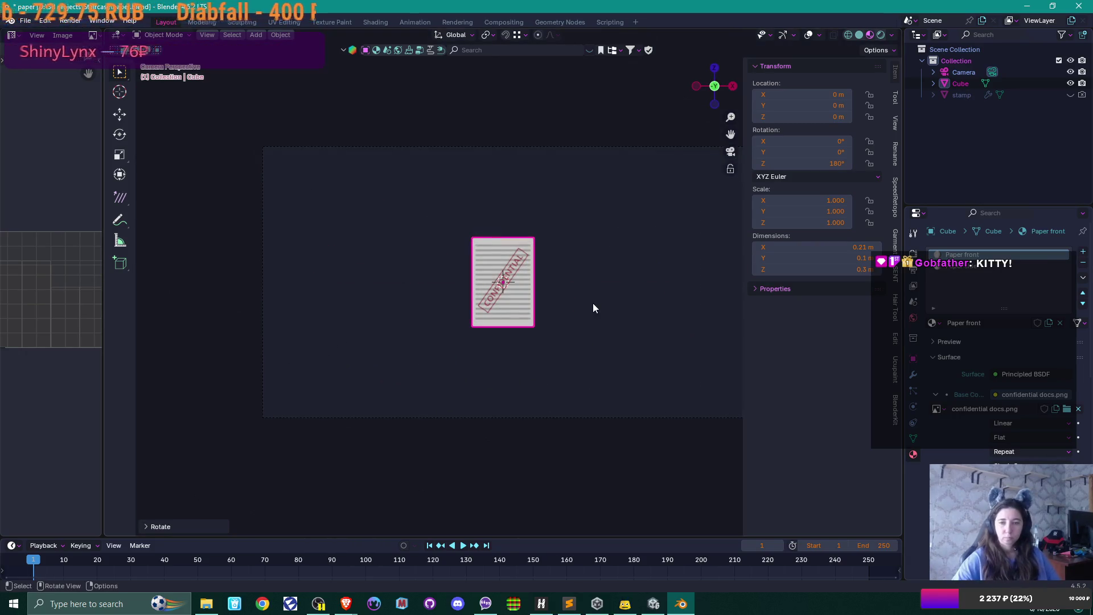
drag(593, 307, 536, 318)
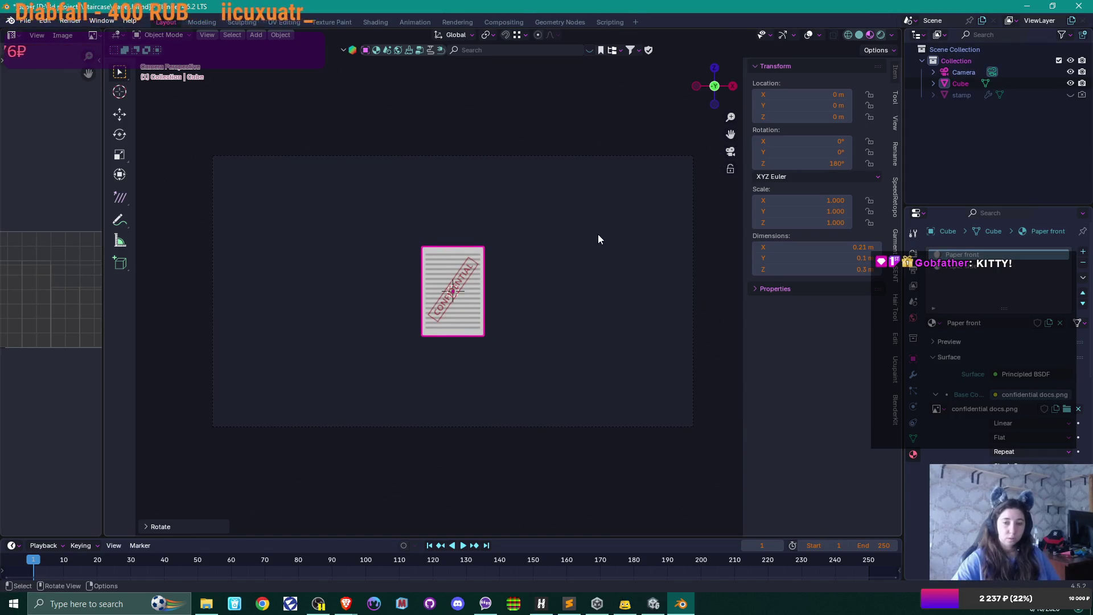
Angle the paper to about 155.98° Z with a slight X tilt, then select the camera.
key(r)
key(z)
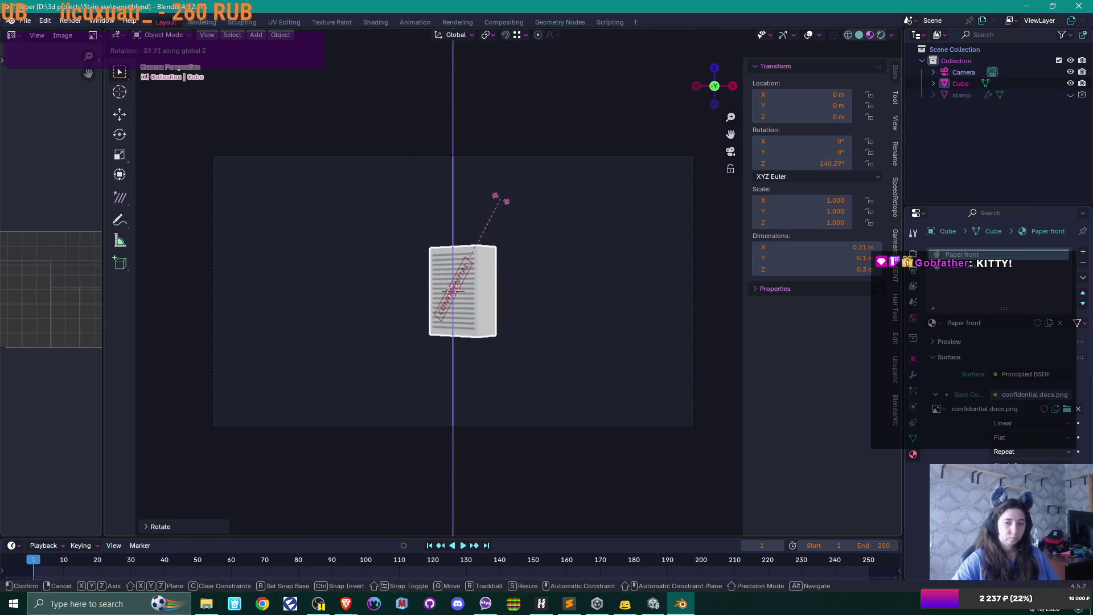
click(513, 230)
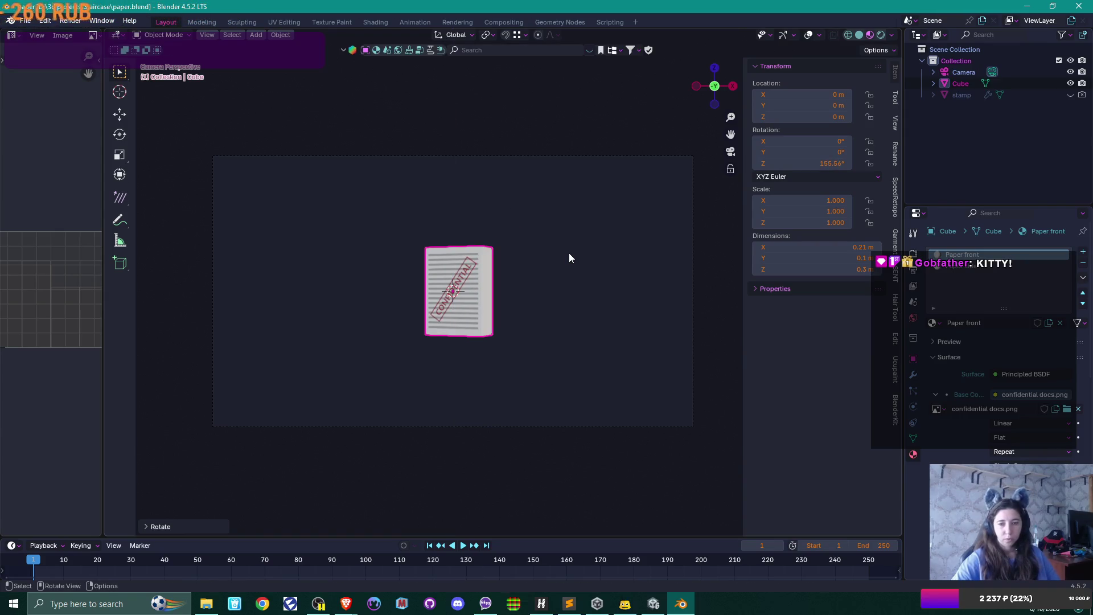
key(Home)
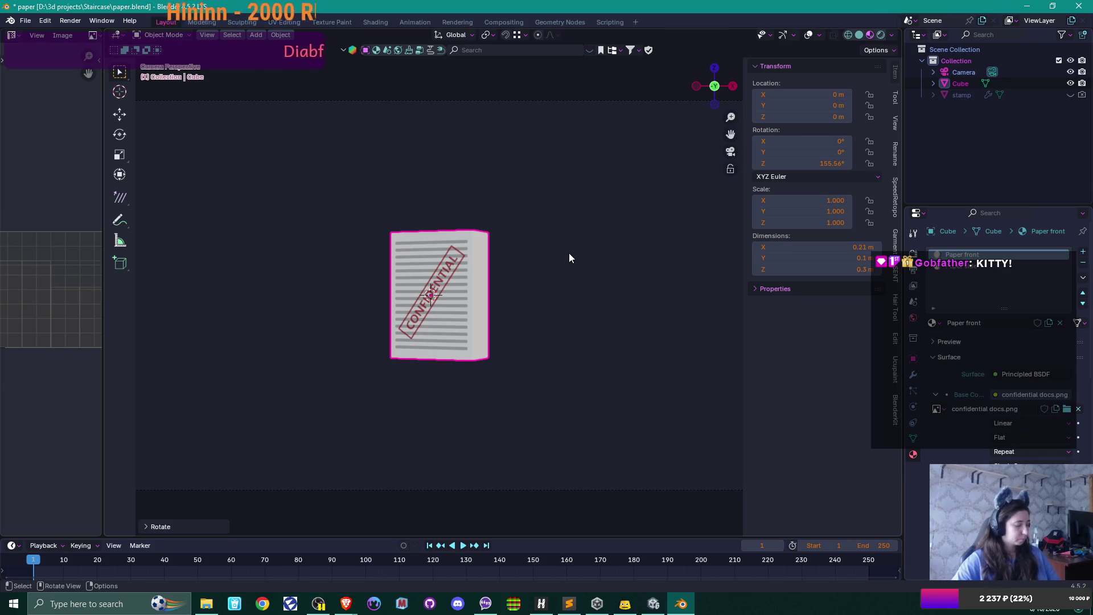
key(r)
key(x)
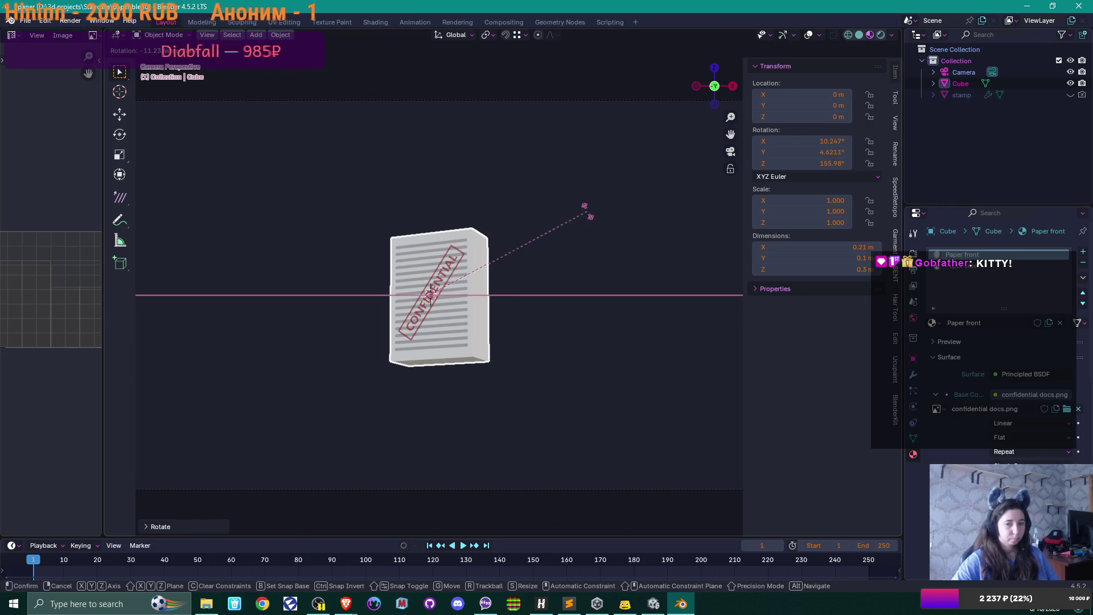
click(586, 210)
scroll(590, 241, down, 3)
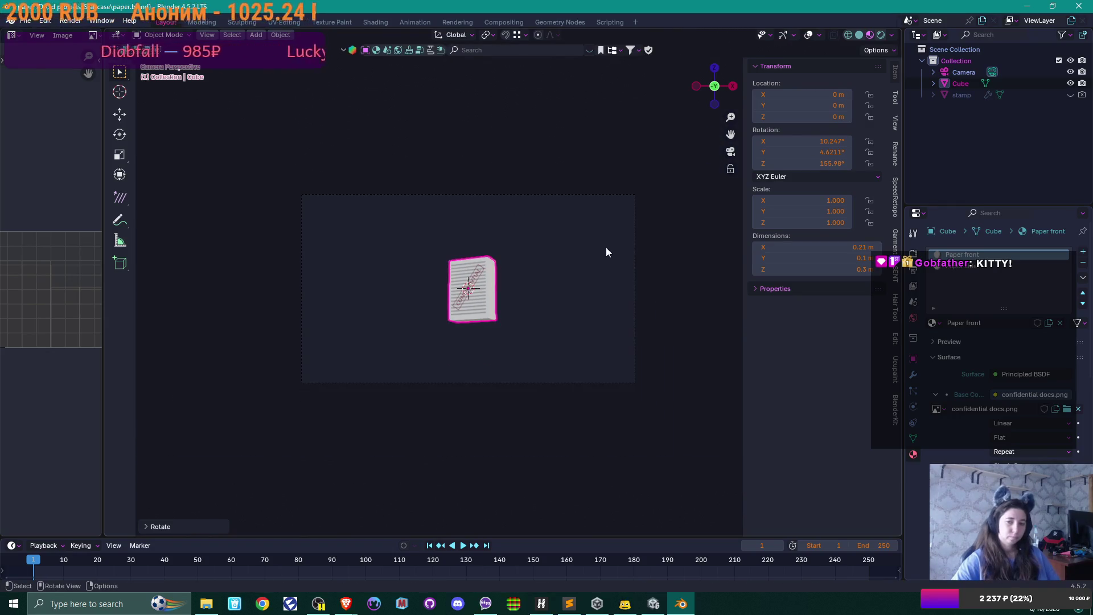
click(638, 248)
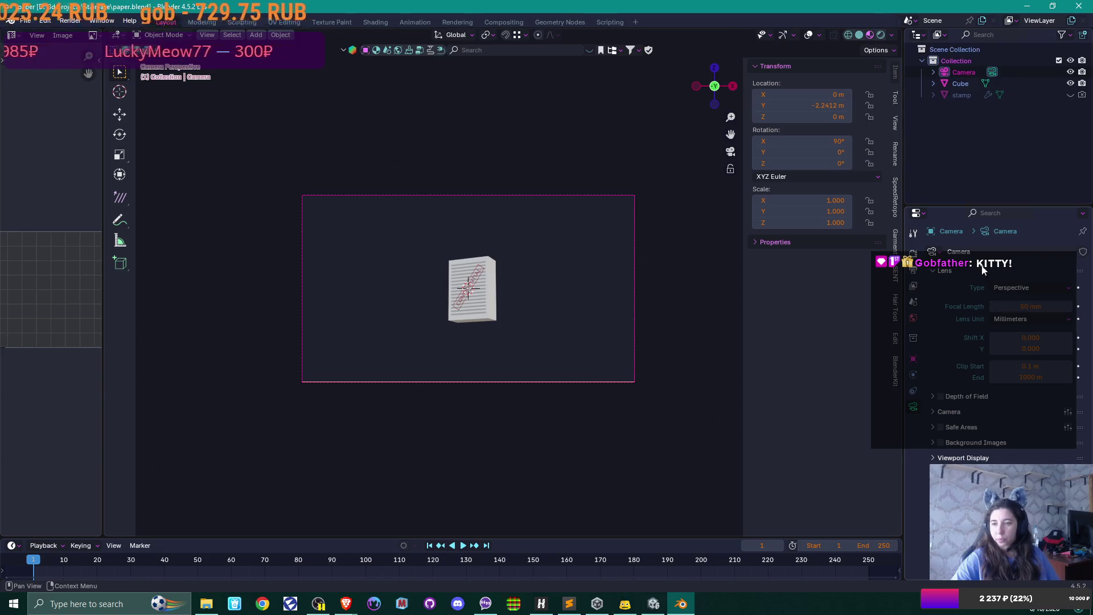
Set the render resolution to 512 × 512 px in Output Properties.
click(914, 270)
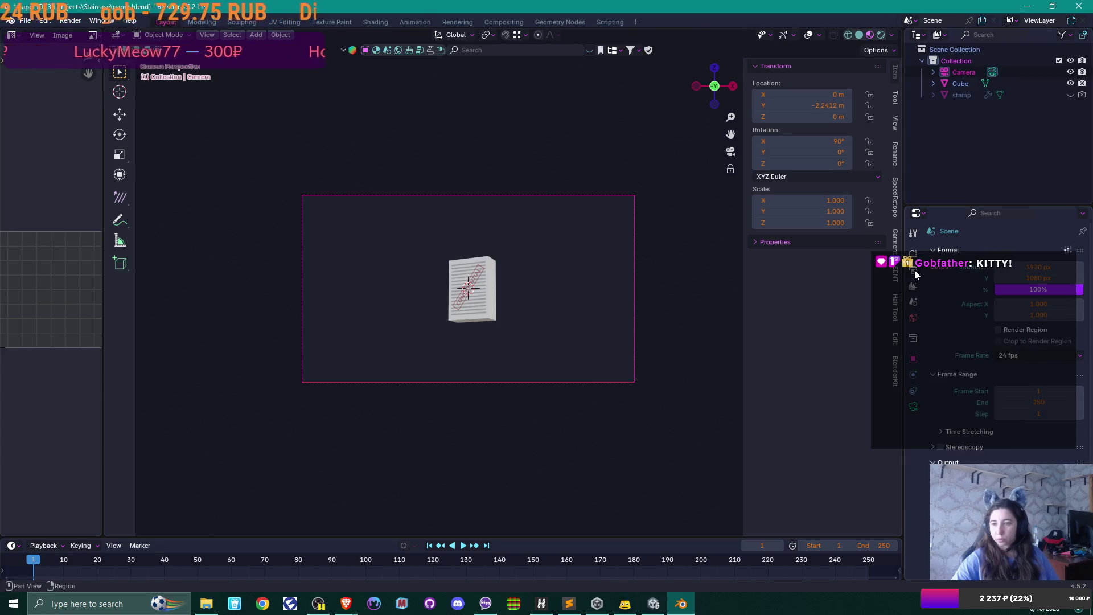
click(1026, 267)
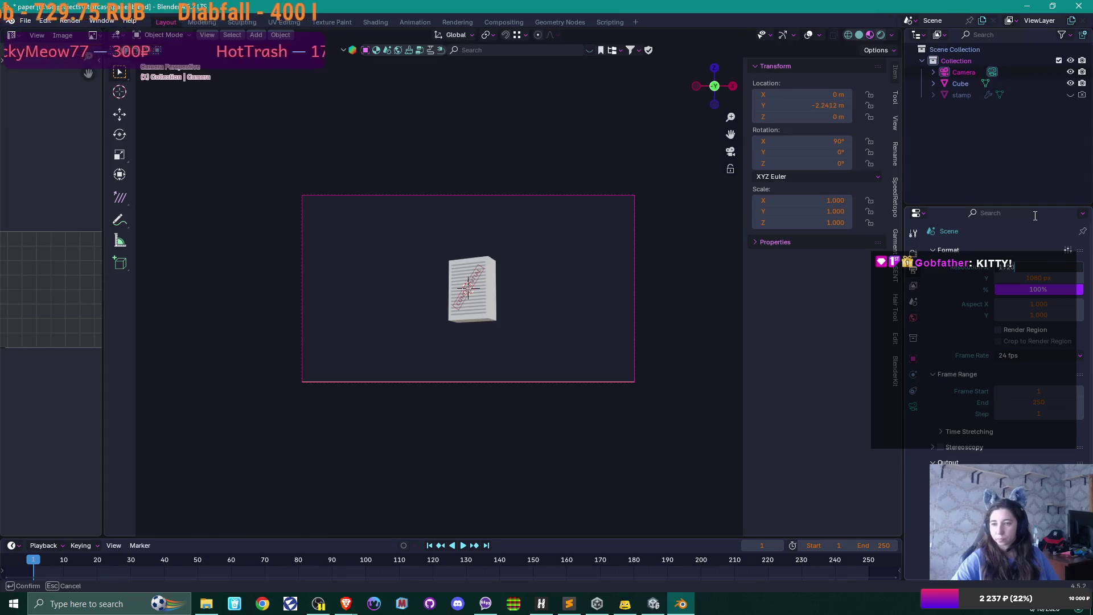
text(512)
key(Tab)
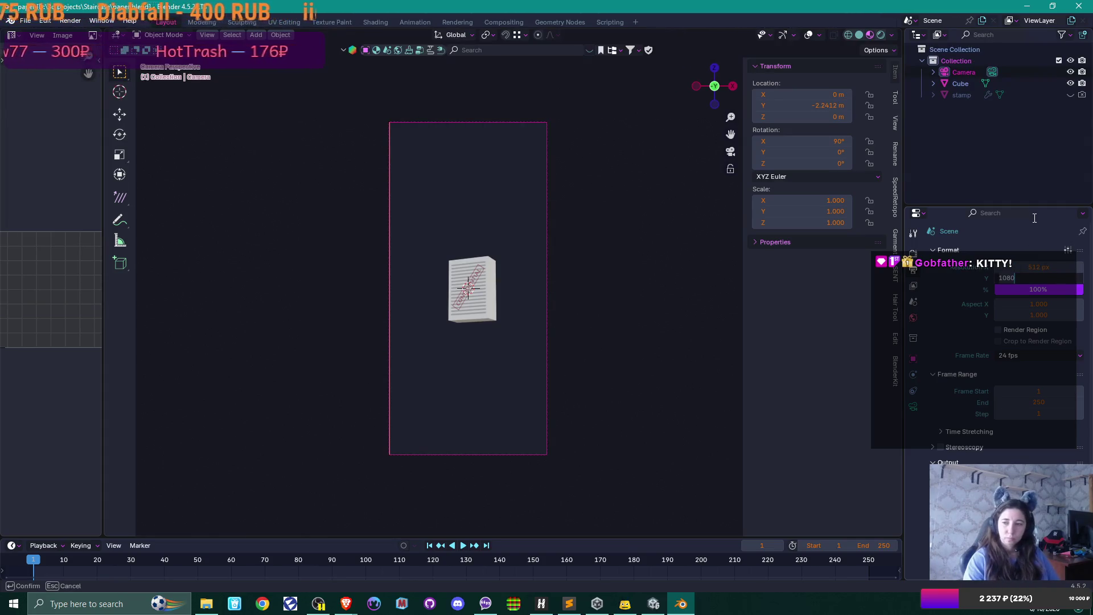
text(512)
key(Return)
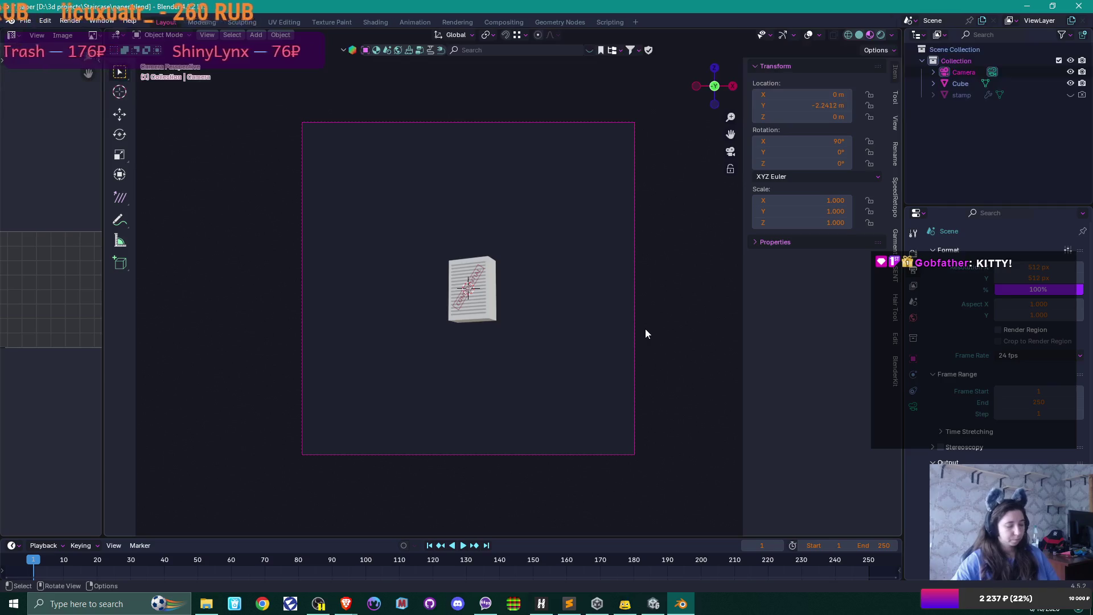
Move the camera to Y −0.47179 m near the paper and render a preview.
key(g)
key(y)
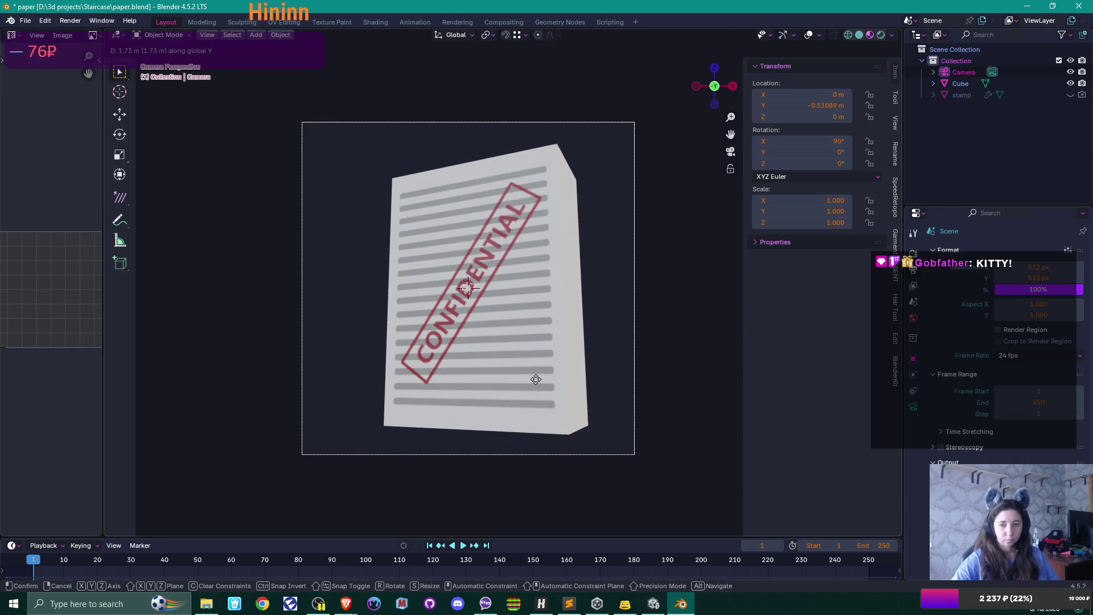
click(535, 380)
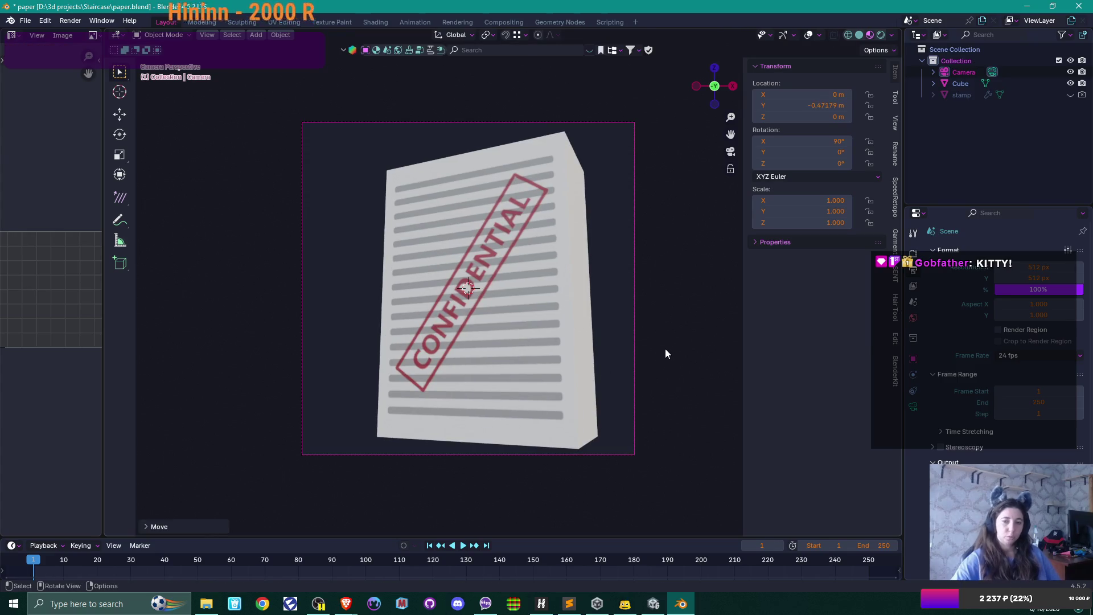
scroll(666, 349, down, 1)
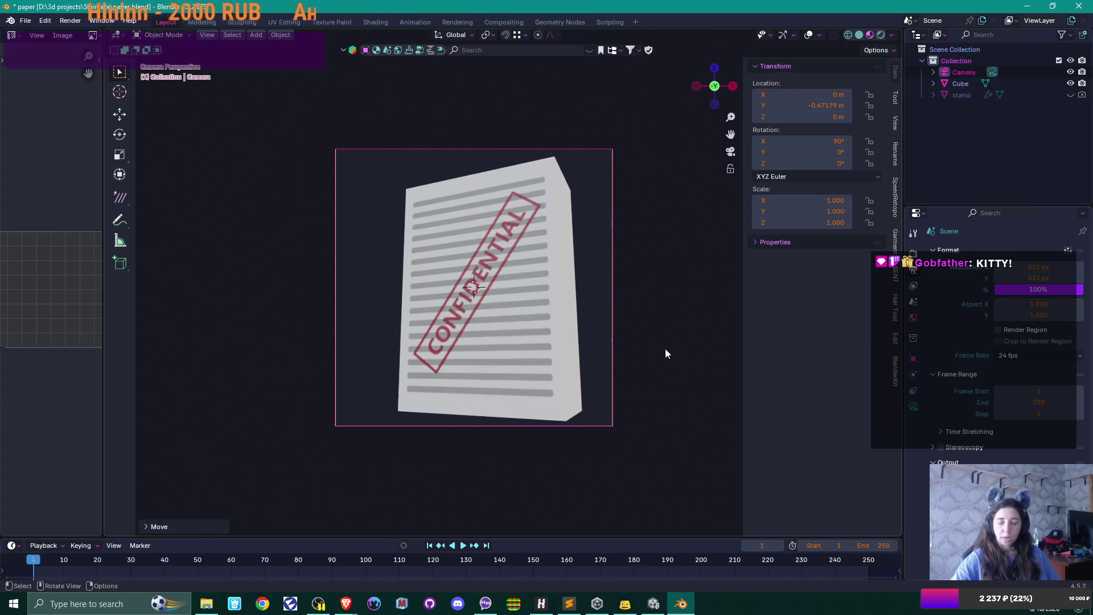
key(F12)
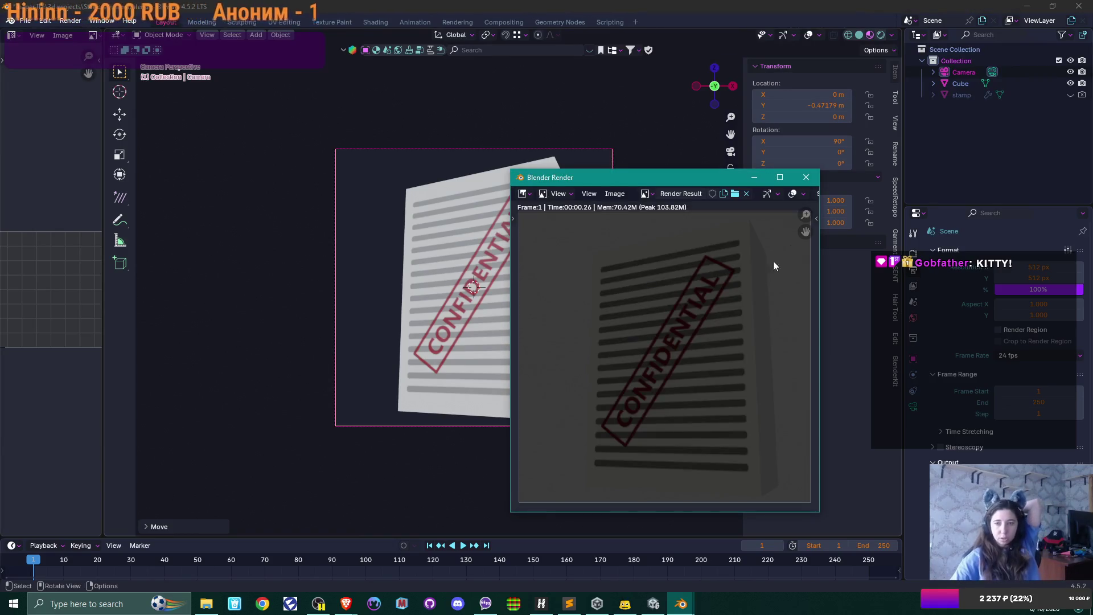
Close the test render, deselect the camera, and widen the left panel into a Shader Editor.
click(806, 177)
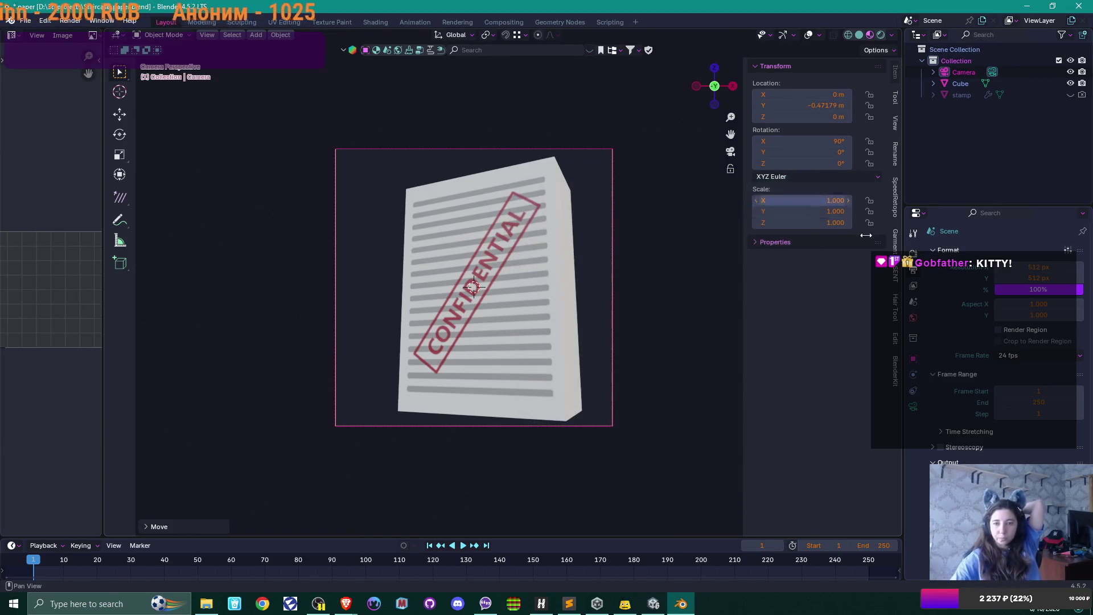
click(913, 253)
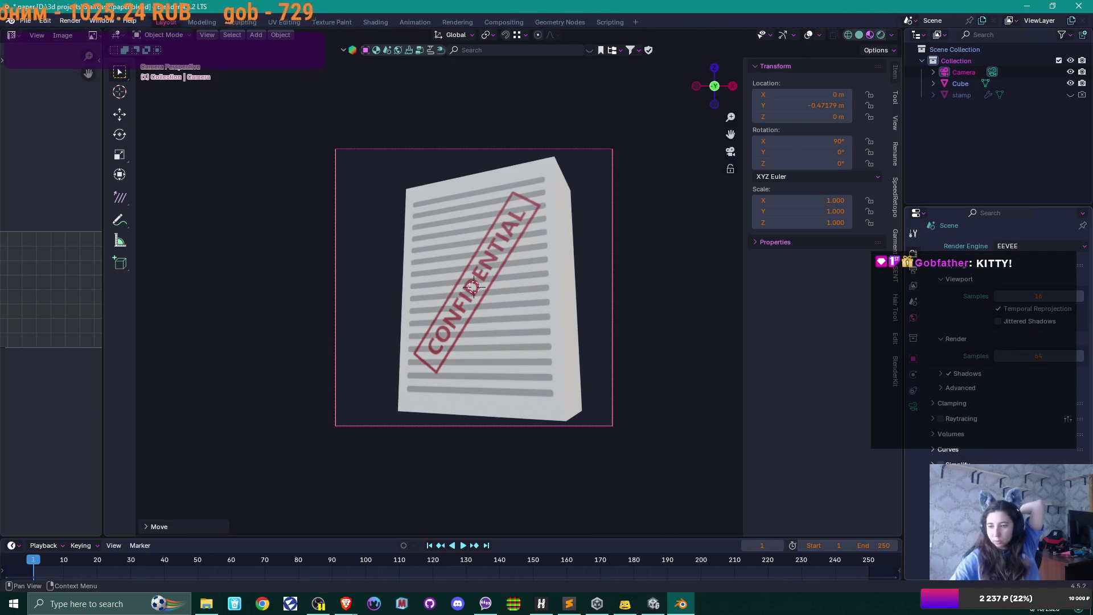
click(682, 429)
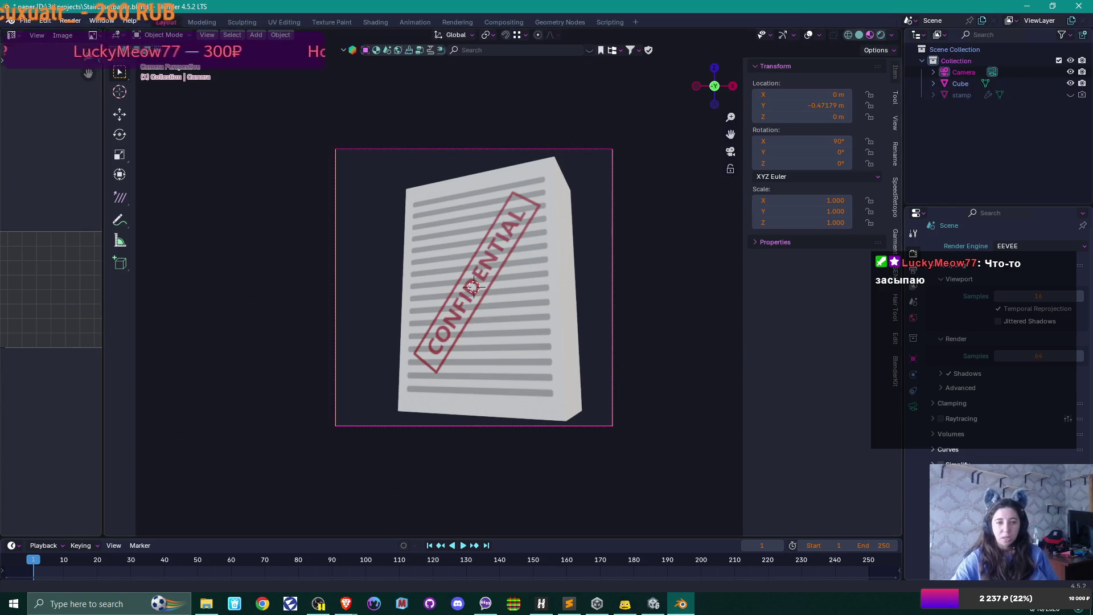
drag(103, 380, 223, 370)
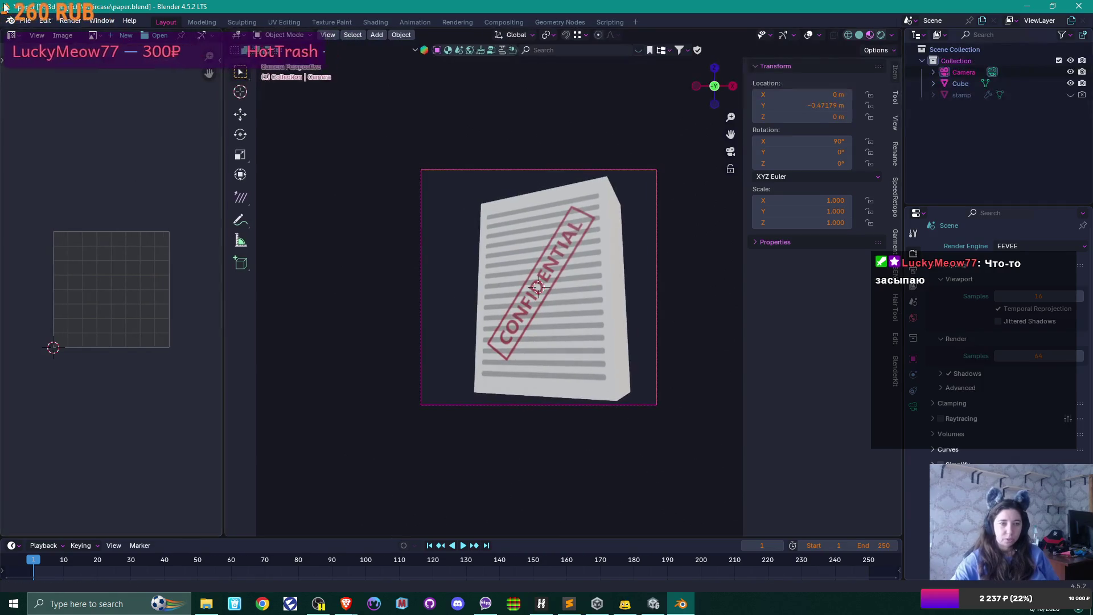
click(11, 35)
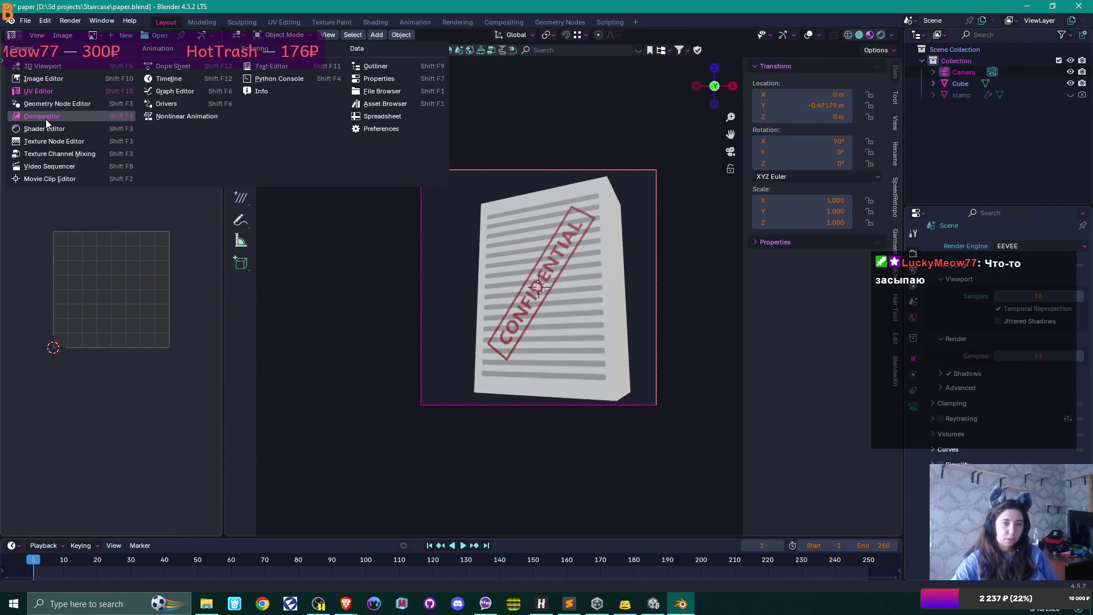
click(49, 130)
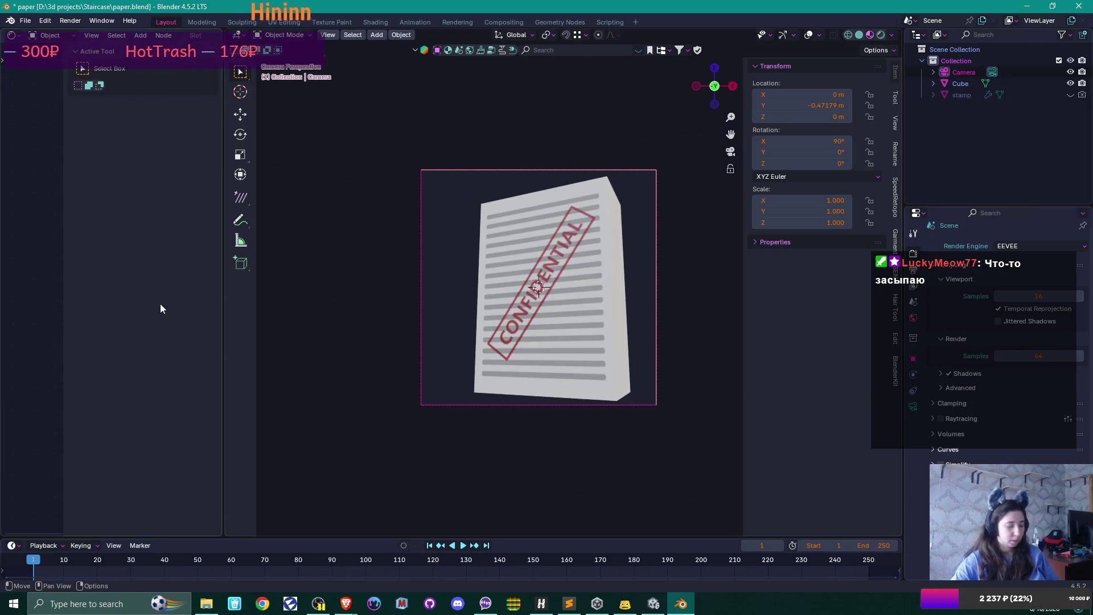
Switch the Shader Editor to World nodes, showing Background and World Output, deselected.
click(50, 36)
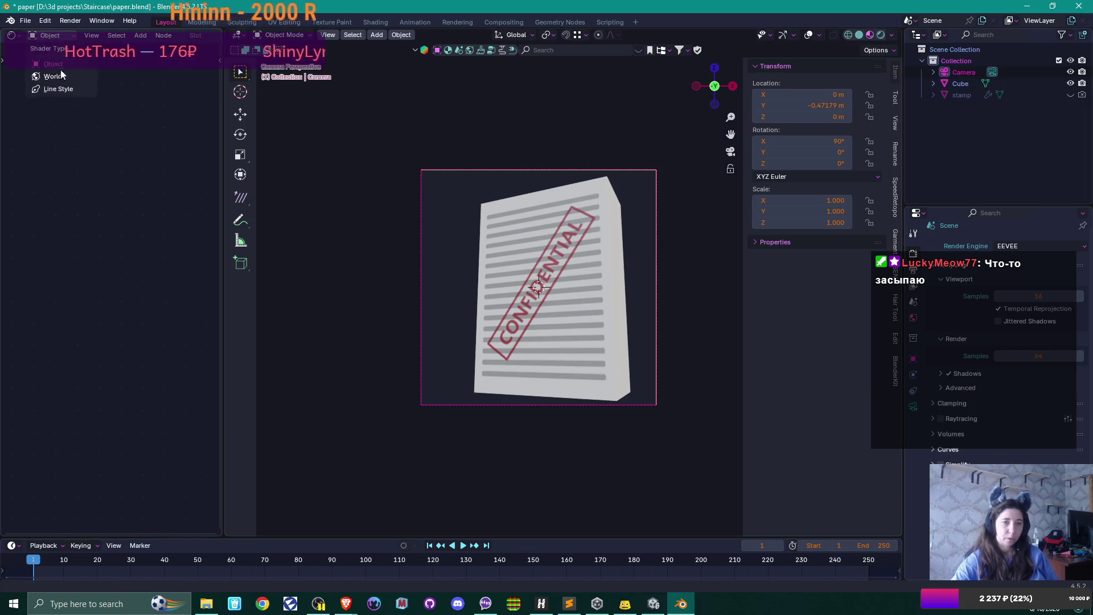
click(62, 84)
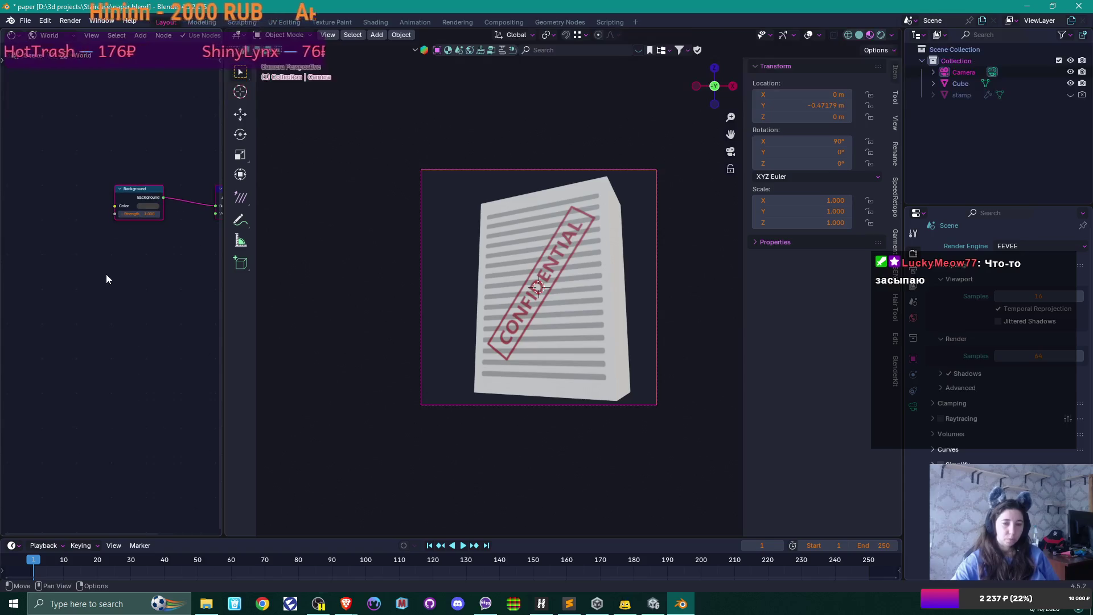
scroll(91, 279, up, 2)
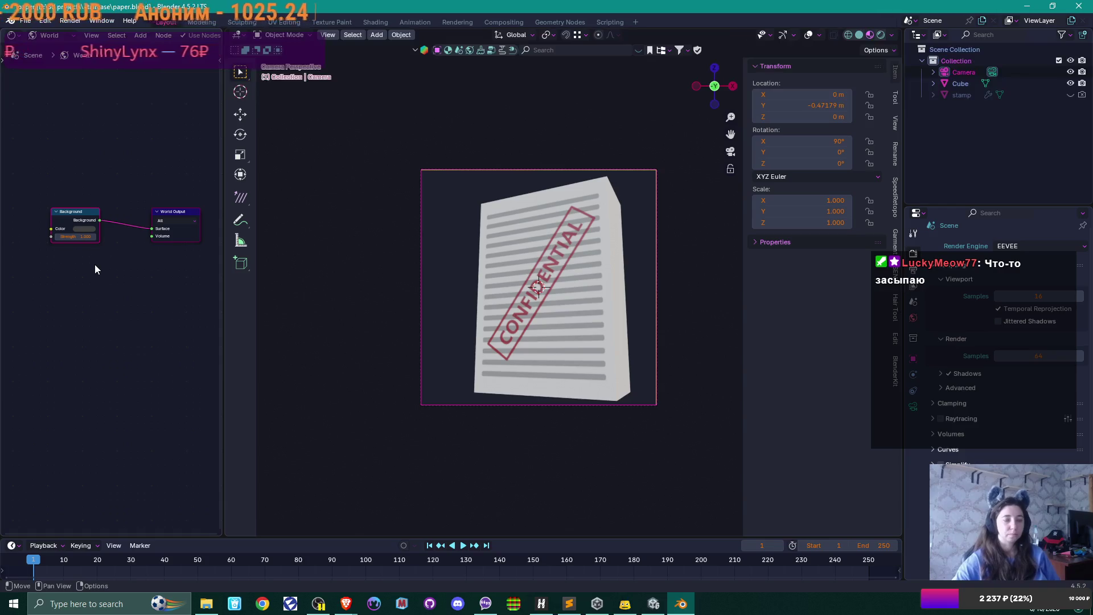
scroll(94, 264, left, 2)
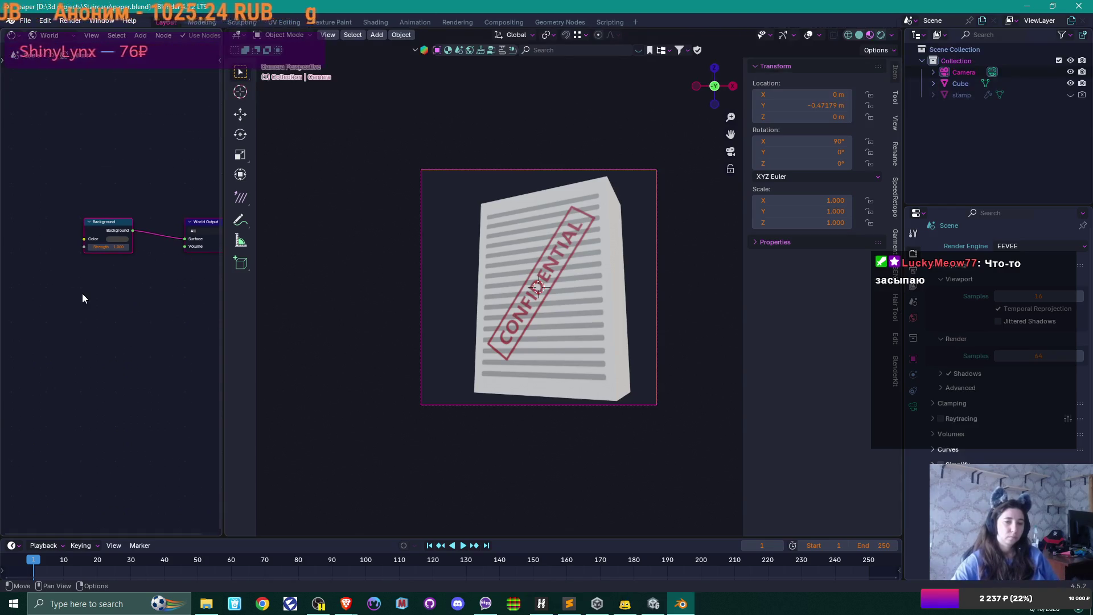
right_click(82, 292)
click(49, 251)
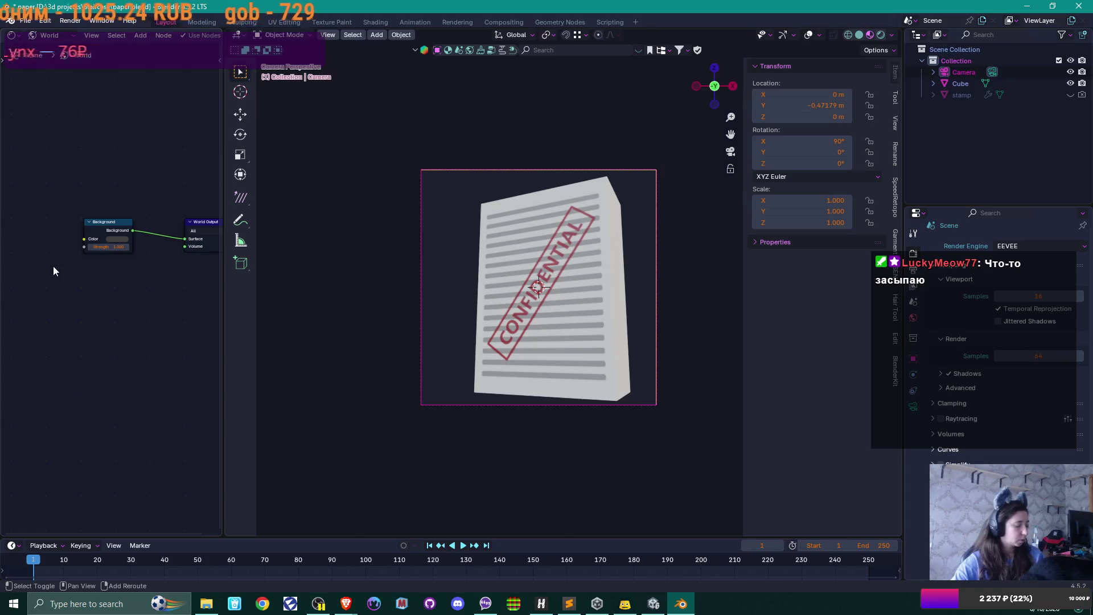
Add an Environment Texture node feeding Background Color and browse for its image.
key(shift+a)
mouse_move(56, 282)
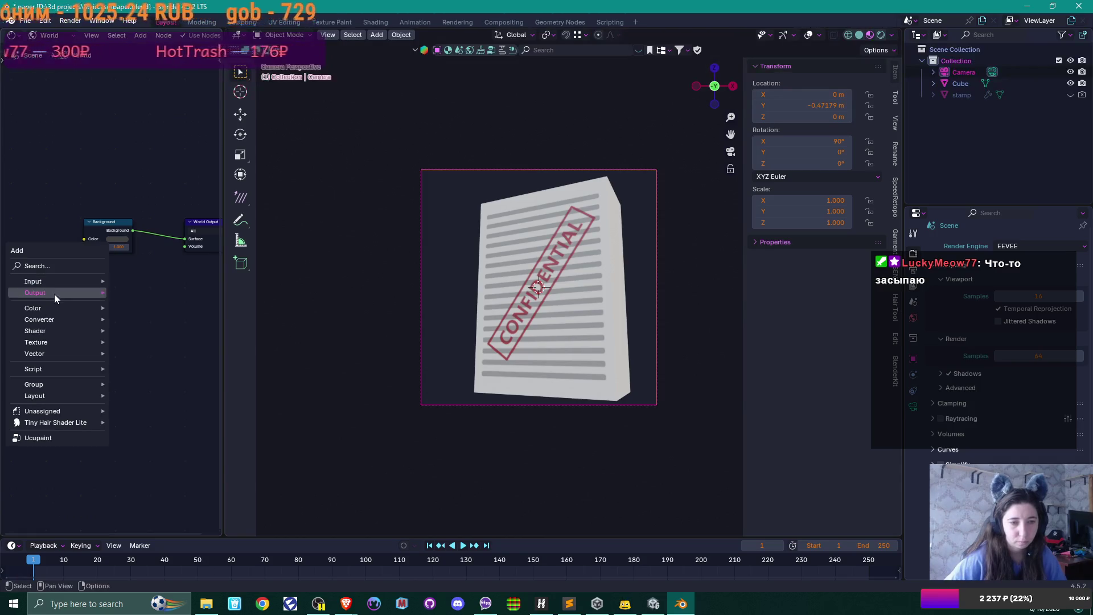
mouse_move(50, 308)
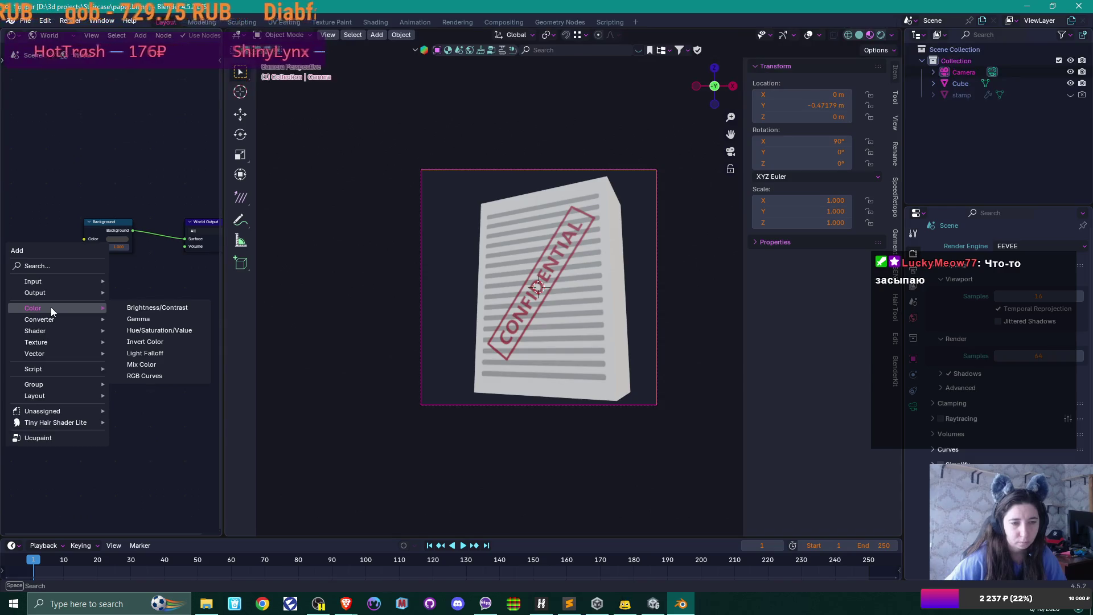
mouse_move(54, 341)
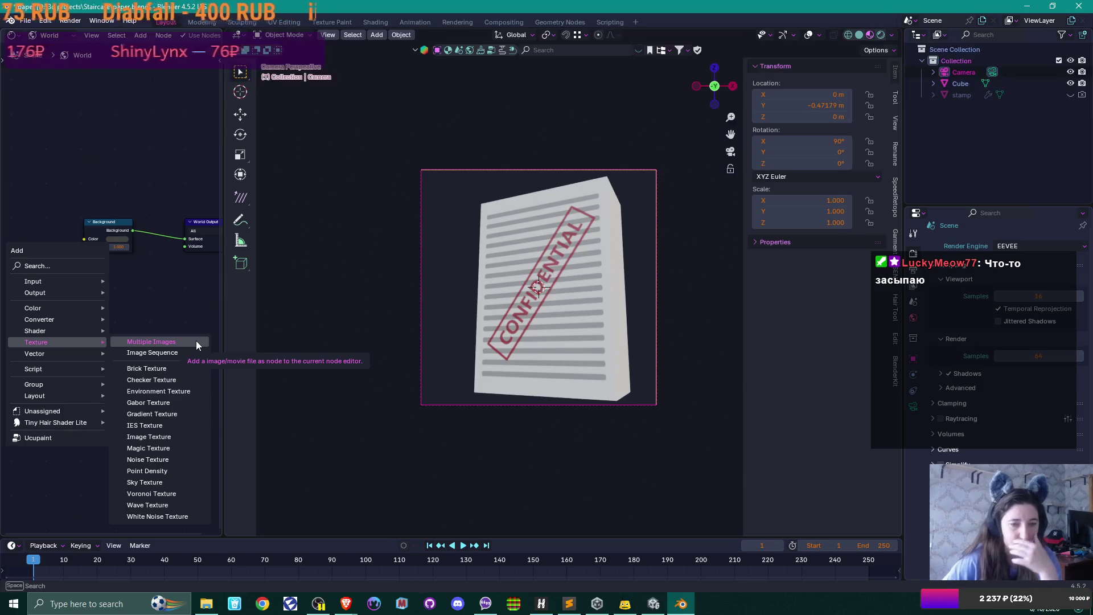
click(187, 393)
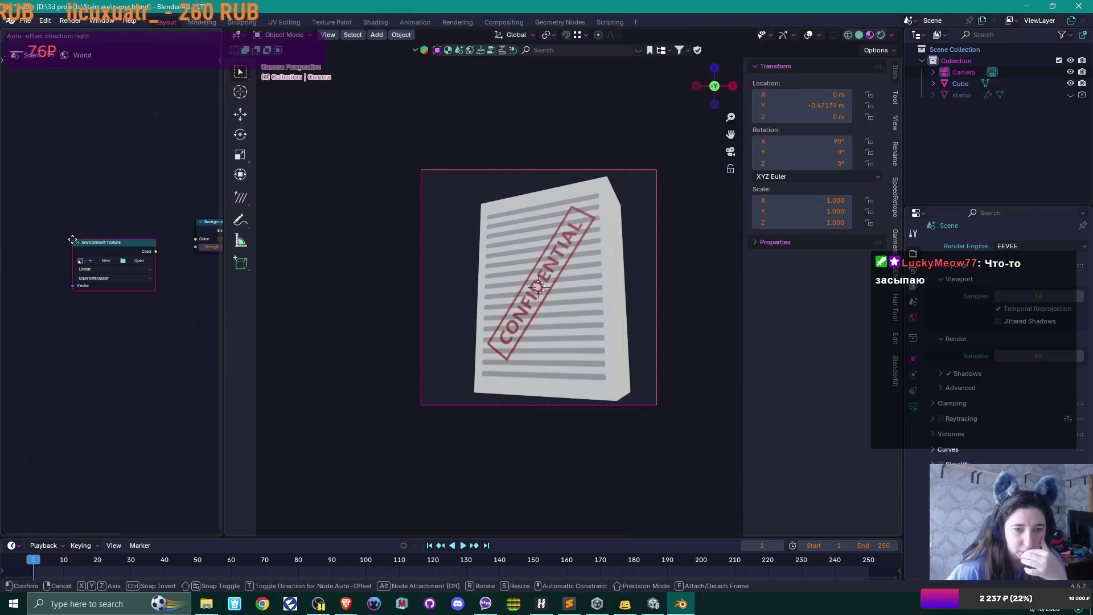
click(80, 231)
drag(163, 243, 195, 238)
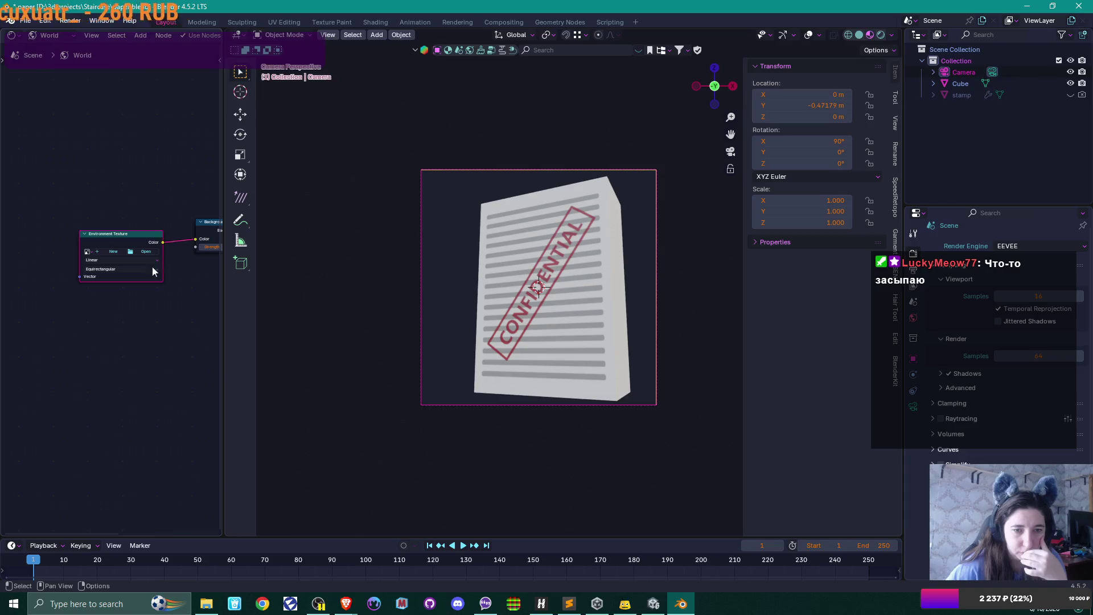
click(126, 252)
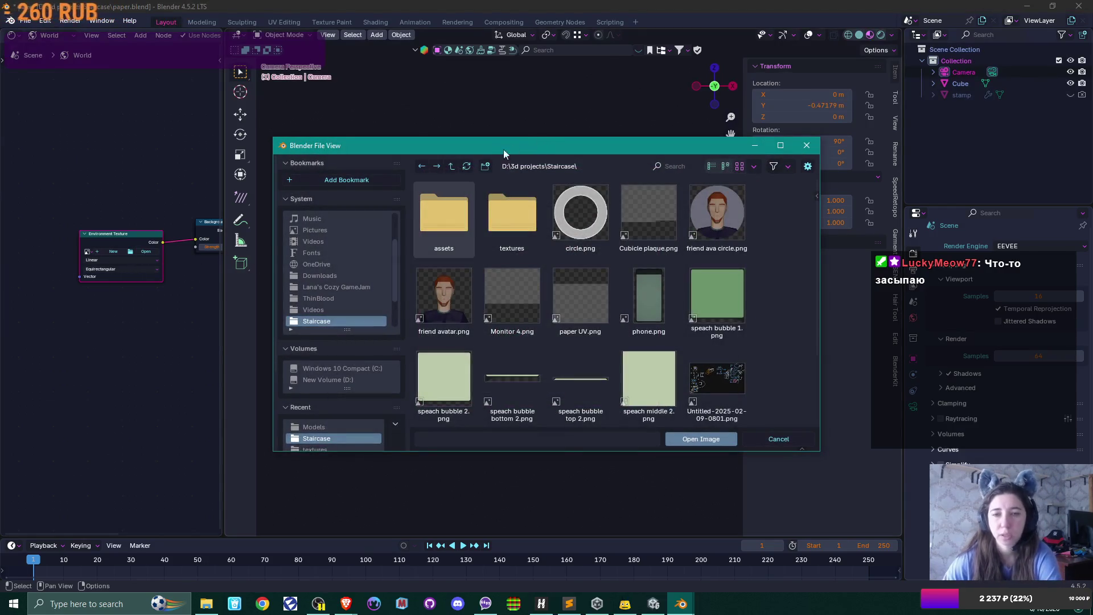
Go up to the D: drive and check inside the Programs folder.
click(451, 166)
click(450, 166)
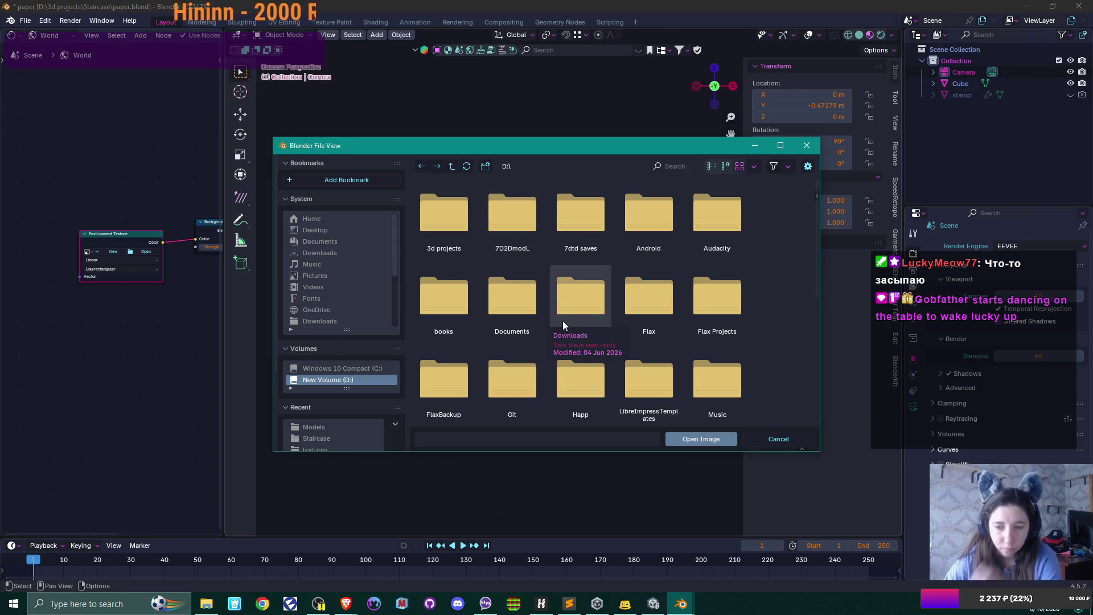
scroll(561, 317, down, 2)
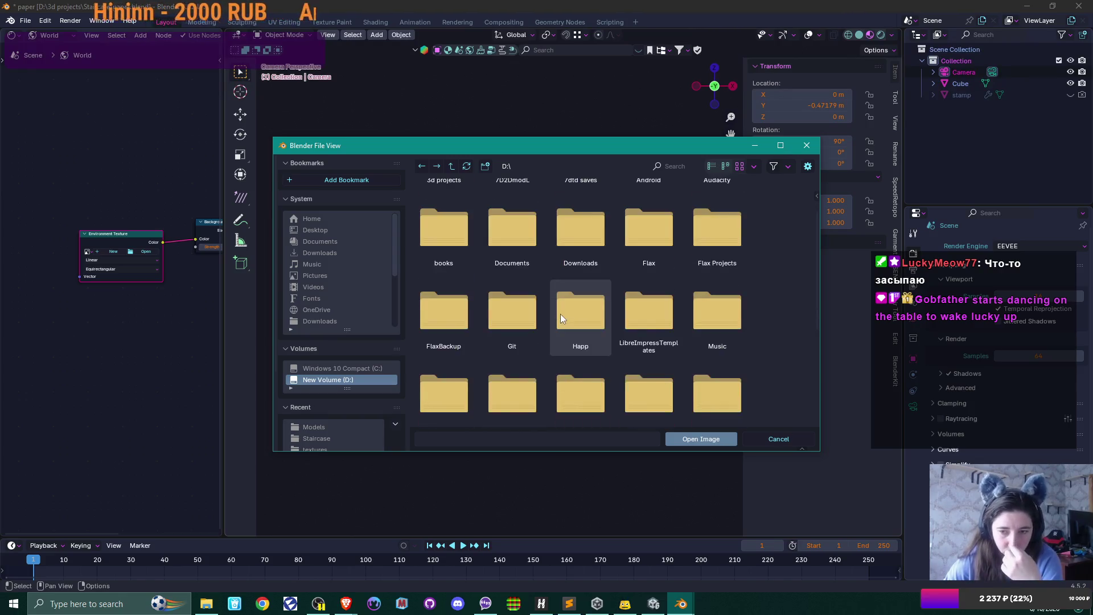
scroll(560, 313, down, 3)
double_click(561, 316)
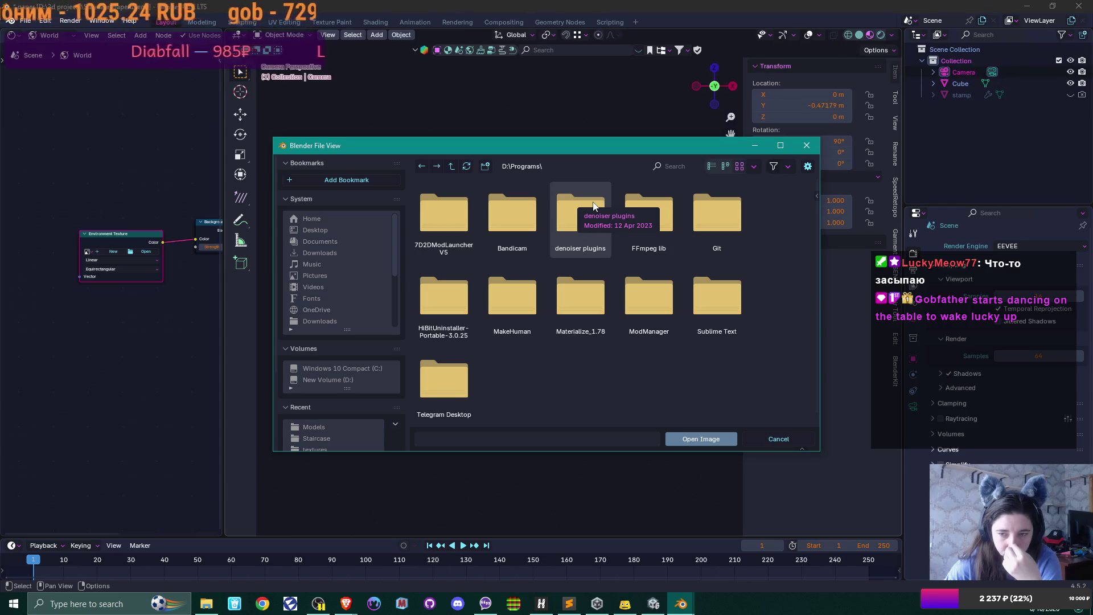
click(452, 165)
Scan the D: drive folders, then switch the browser to the C: drive.
scroll(640, 343, down, 3)
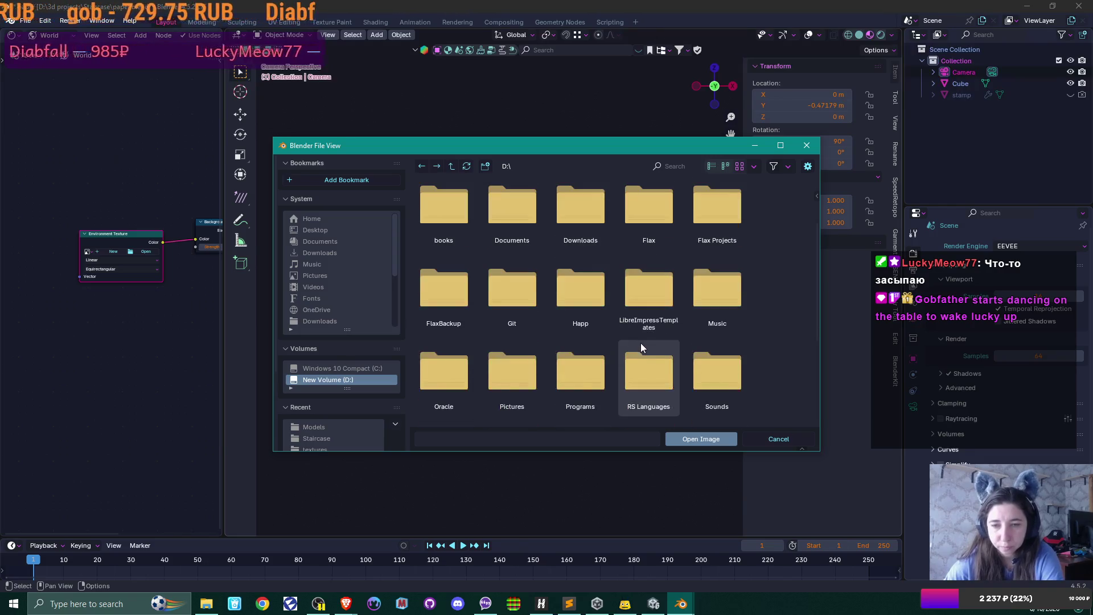
scroll(640, 340, down, 3)
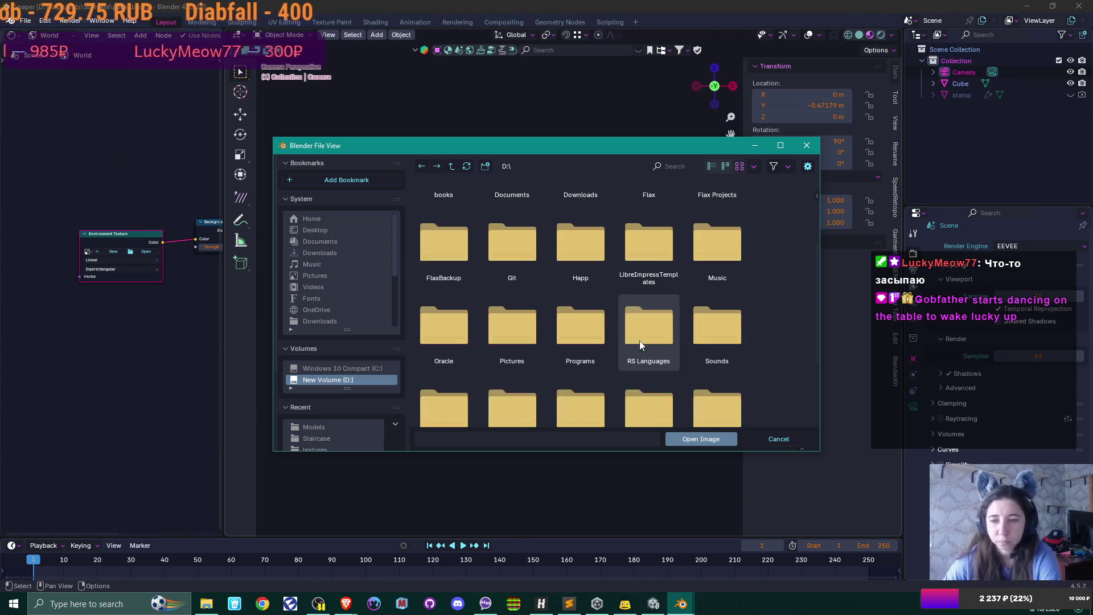
scroll(639, 344, down, 1)
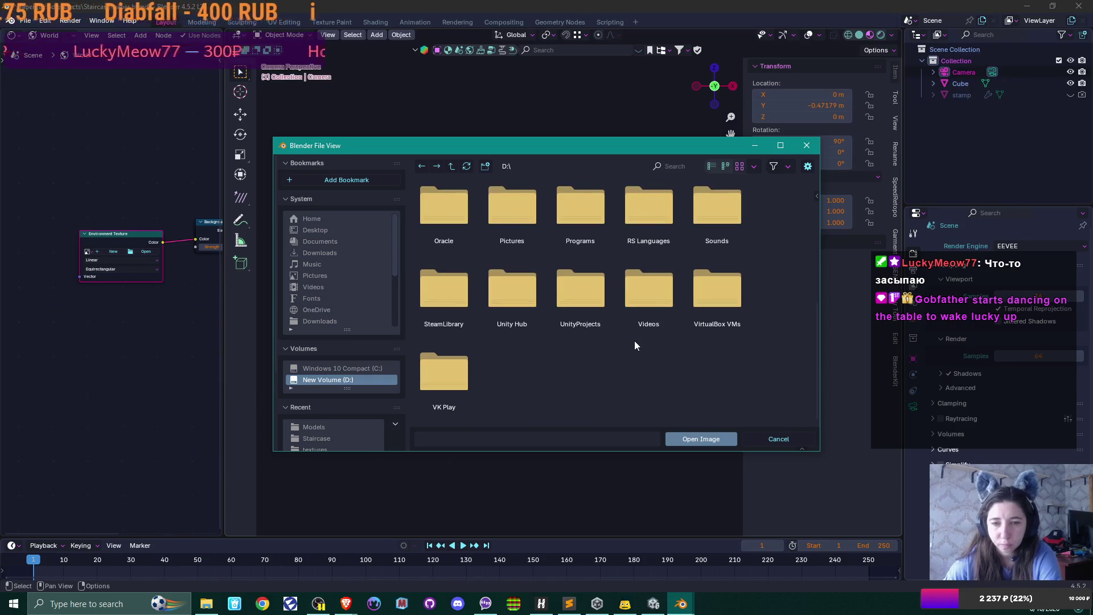
scroll(602, 354, up, 8)
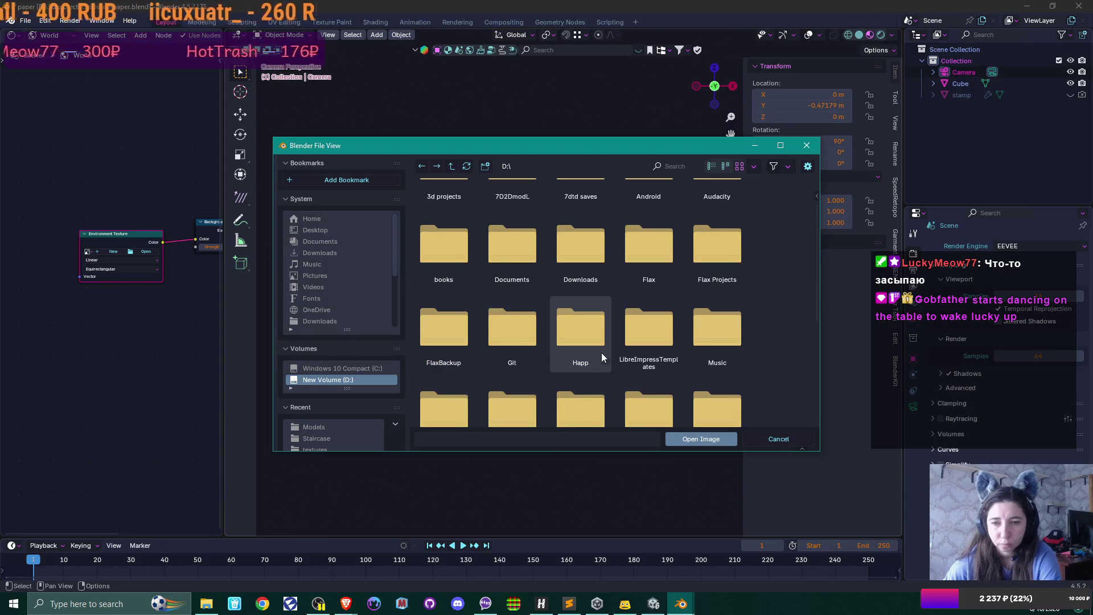
scroll(602, 353, up, 2)
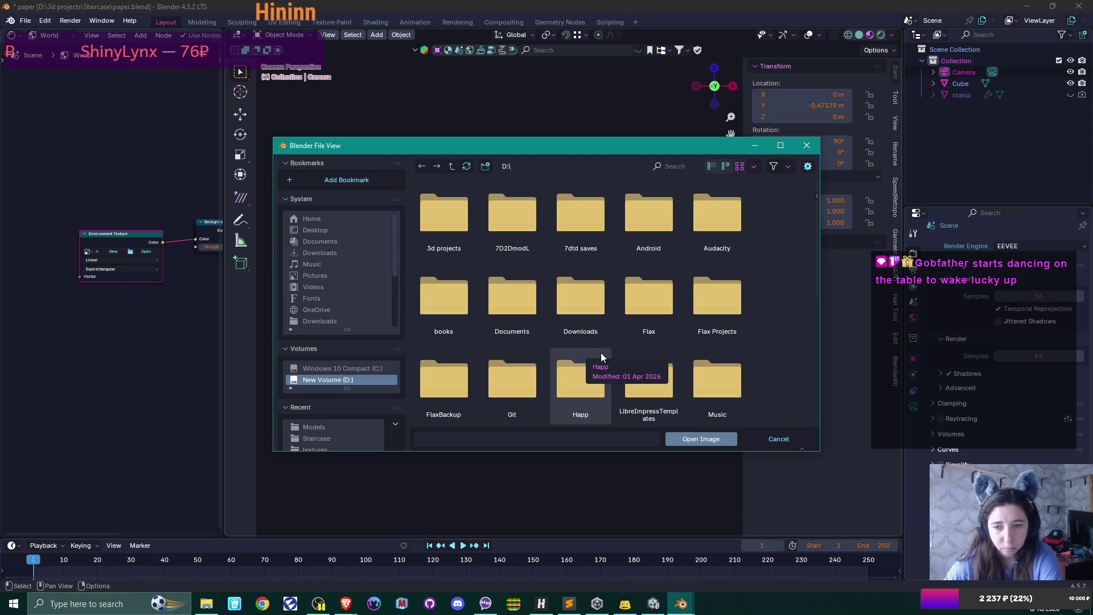
scroll(601, 358, down, 3)
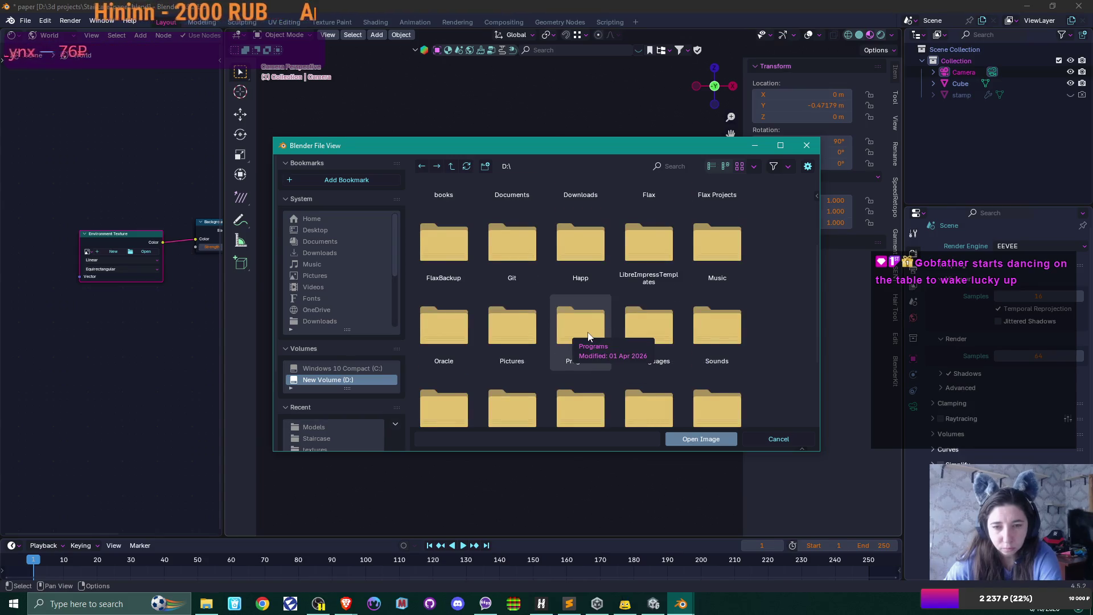
scroll(588, 337, down, 1)
scroll(588, 333, down, 1)
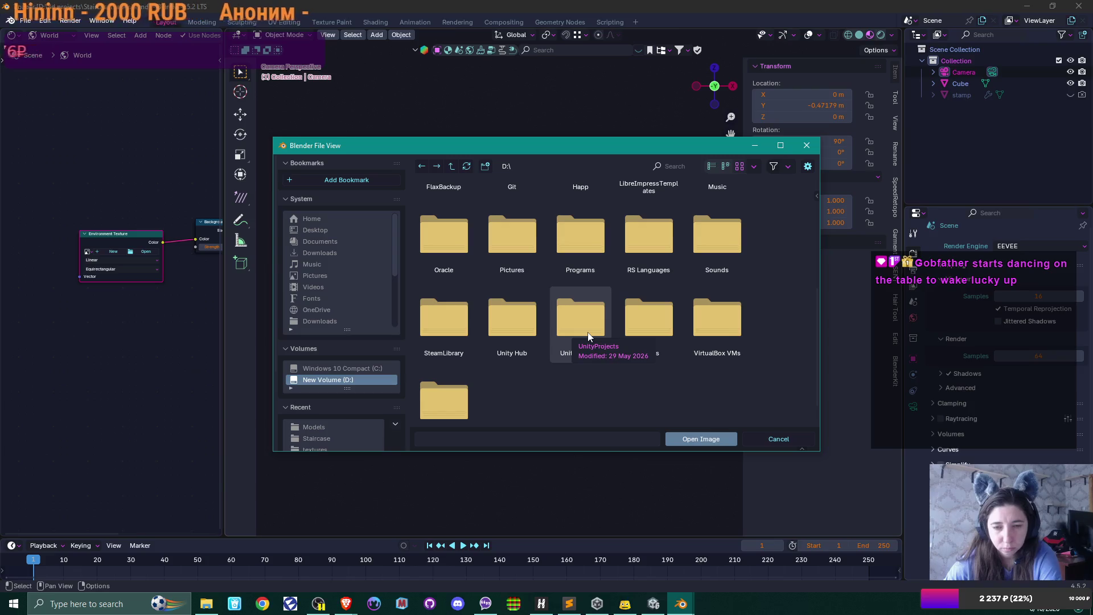
click(333, 367)
scroll(660, 312, down, 1)
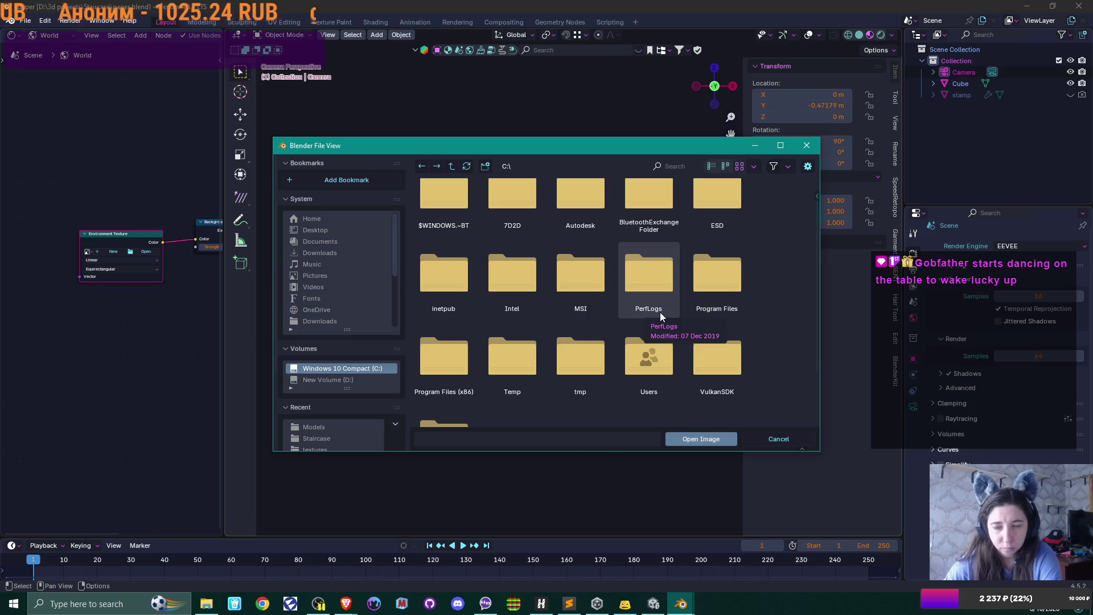
Look inside Program Files (x86), then return to the C: drive root.
scroll(655, 316, down, 2)
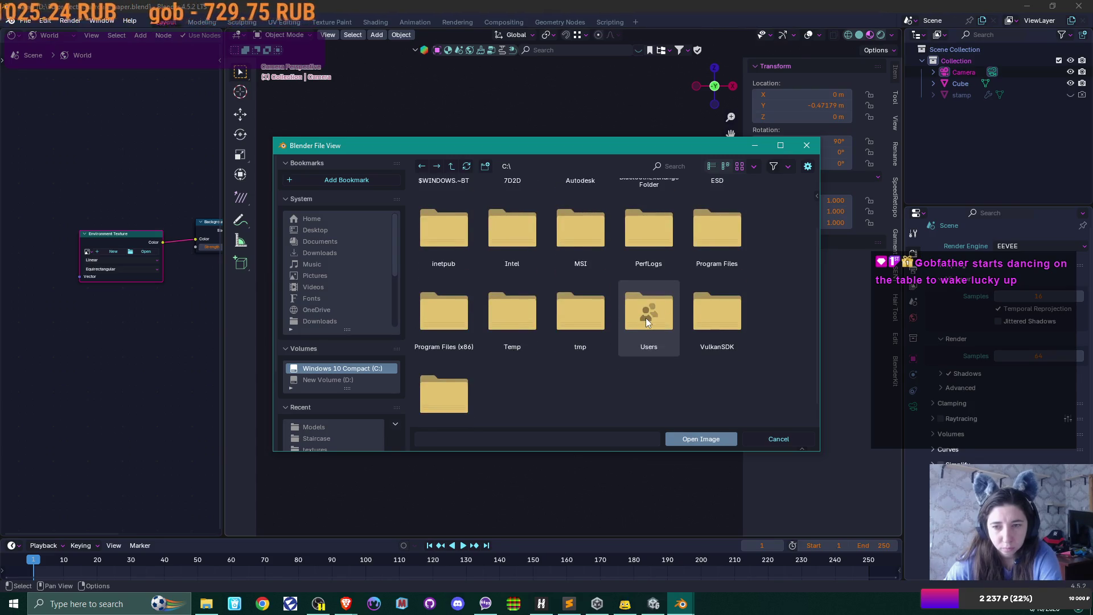
double_click(430, 330)
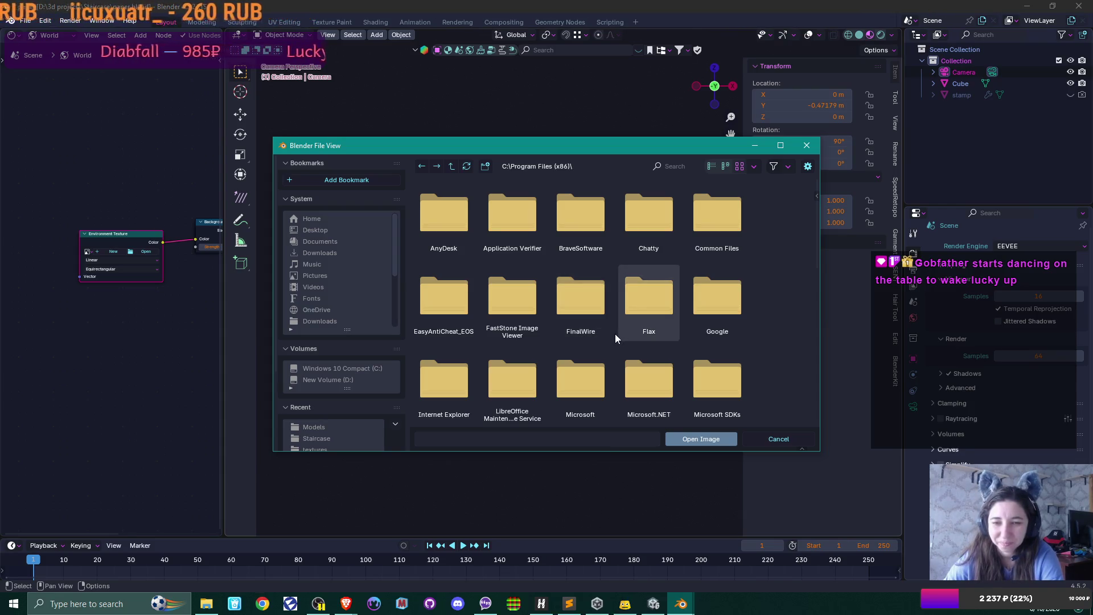
scroll(615, 334, down, 5)
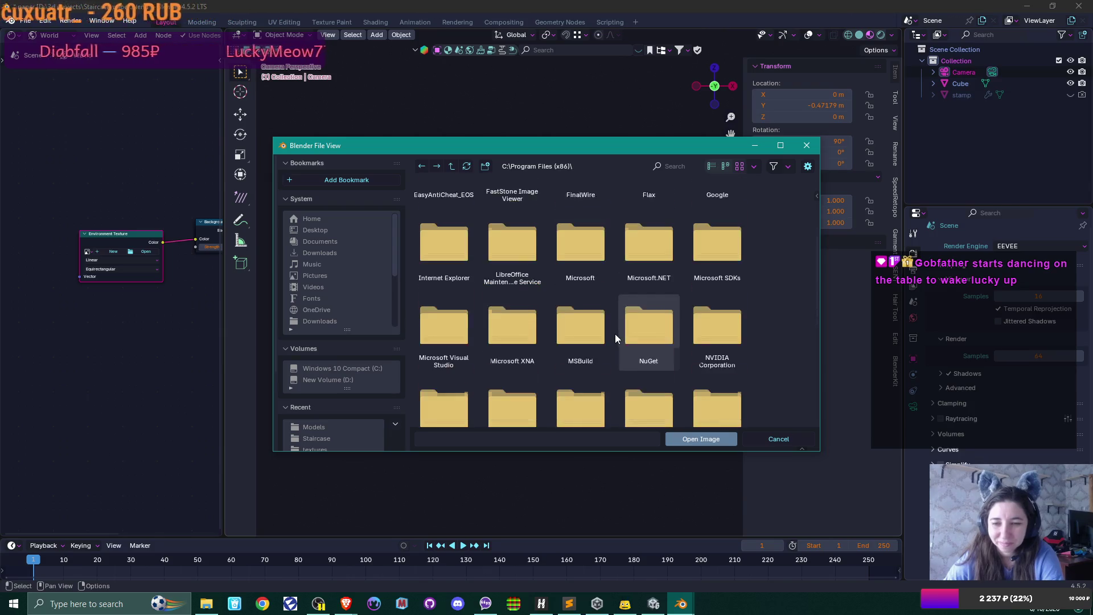
scroll(611, 333, up, 5)
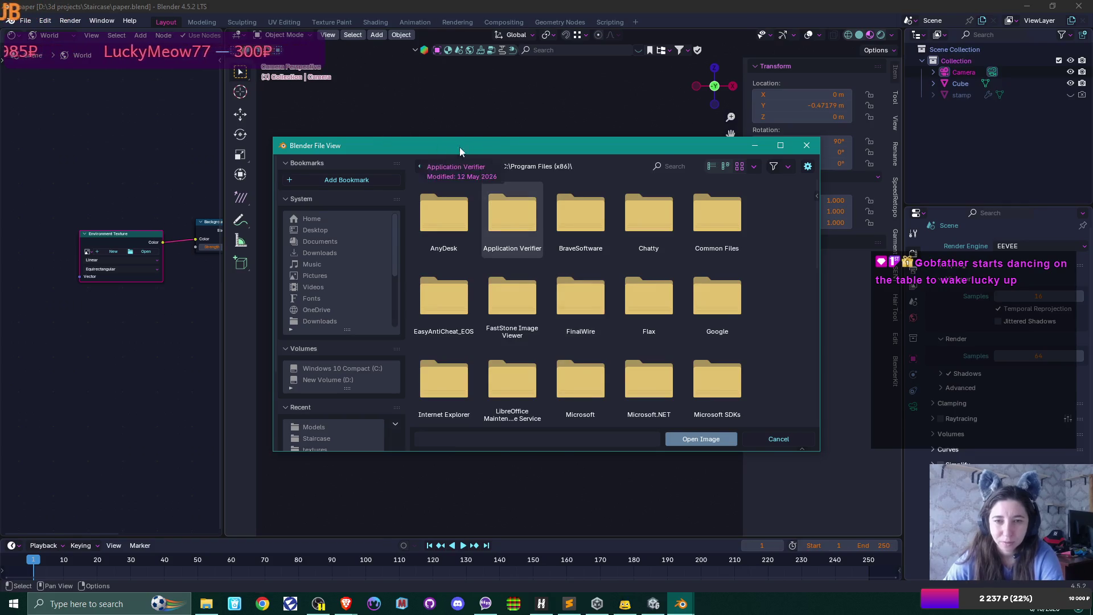
click(451, 165)
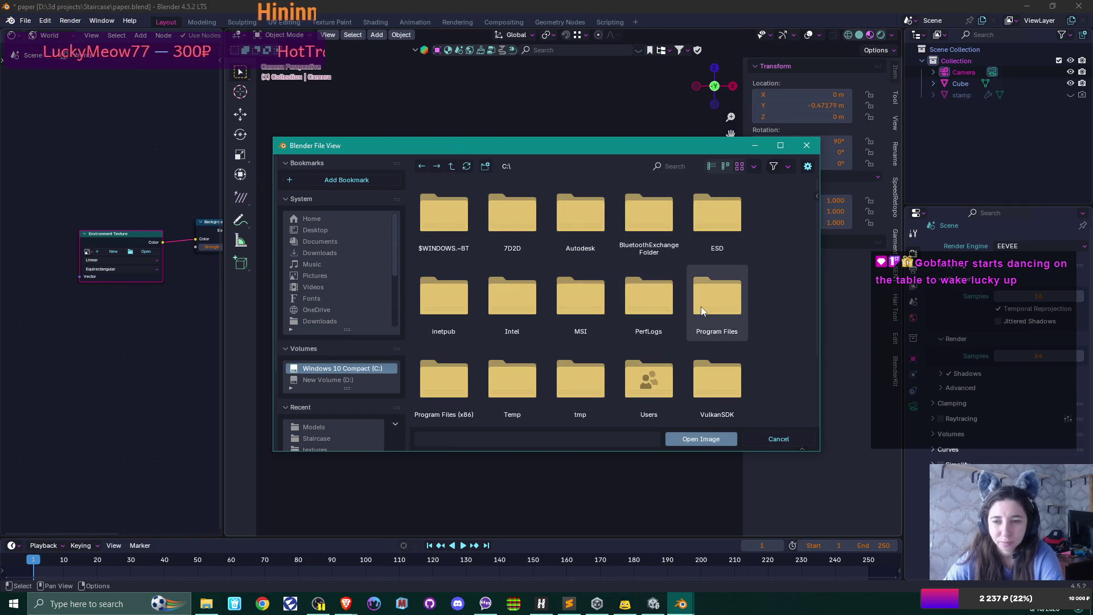
Load forest.exr from Program Files\Blender Foundation\Blender 4.5\4.5\datafiles\studiolights\world.
double_click(701, 306)
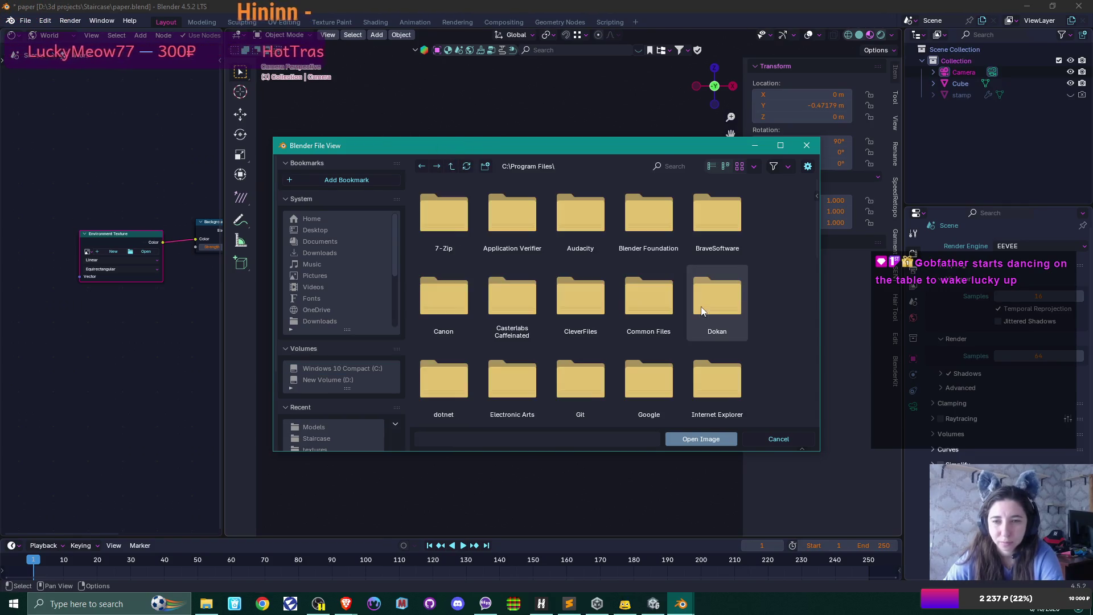
double_click(673, 214)
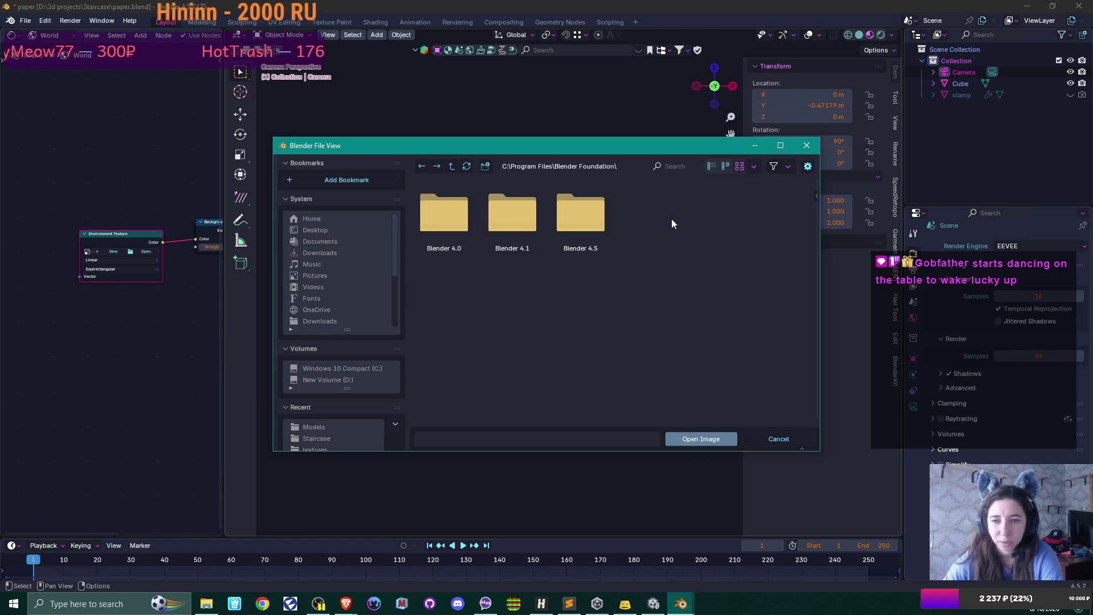
double_click(583, 222)
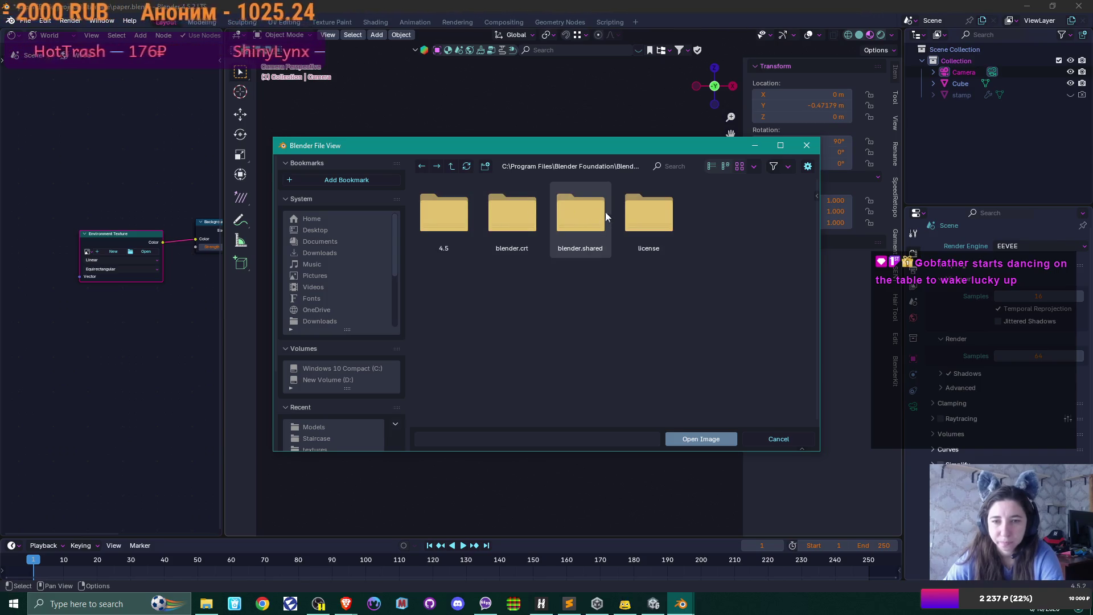
double_click(421, 207)
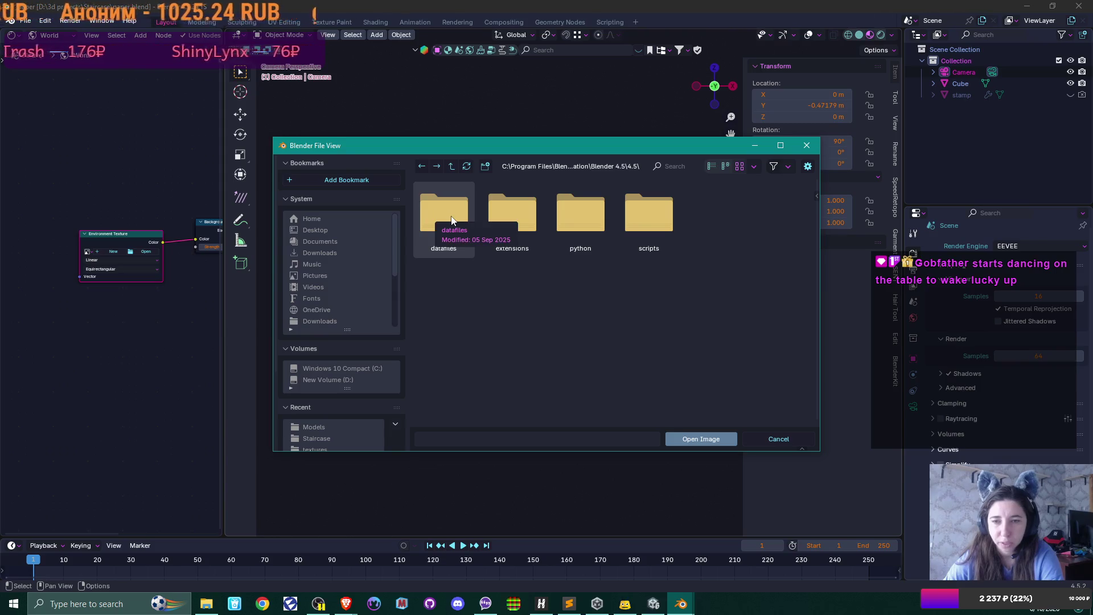
double_click(453, 220)
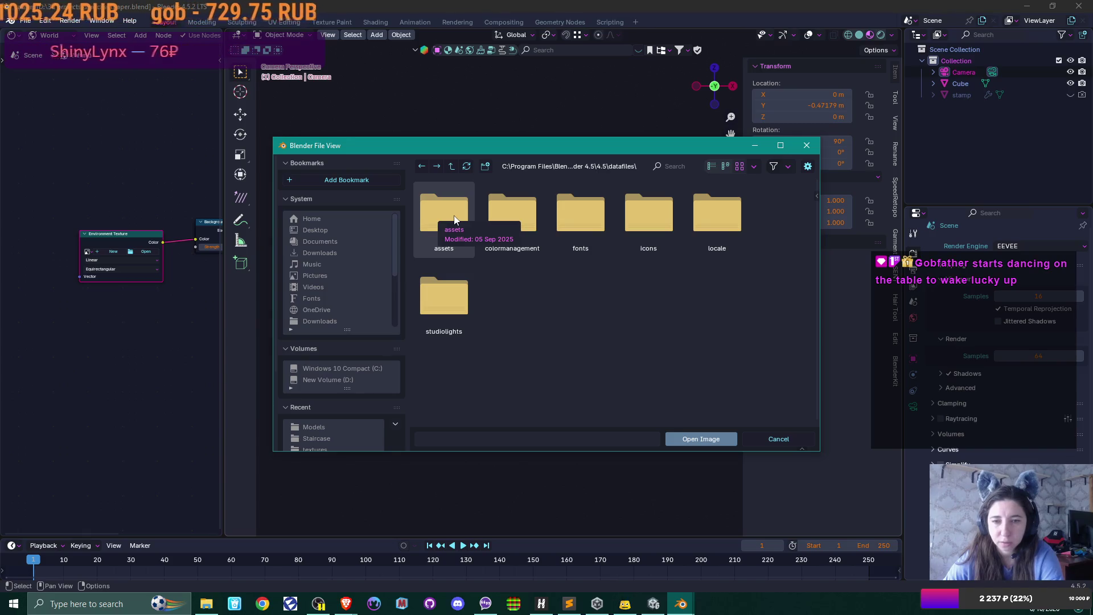
double_click(460, 284)
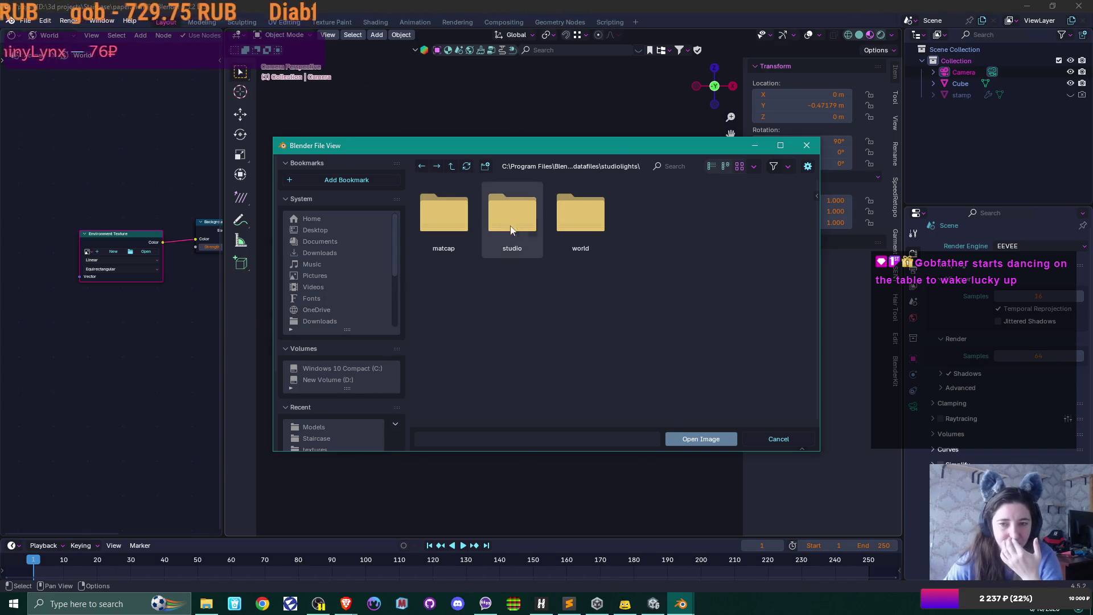
double_click(596, 212)
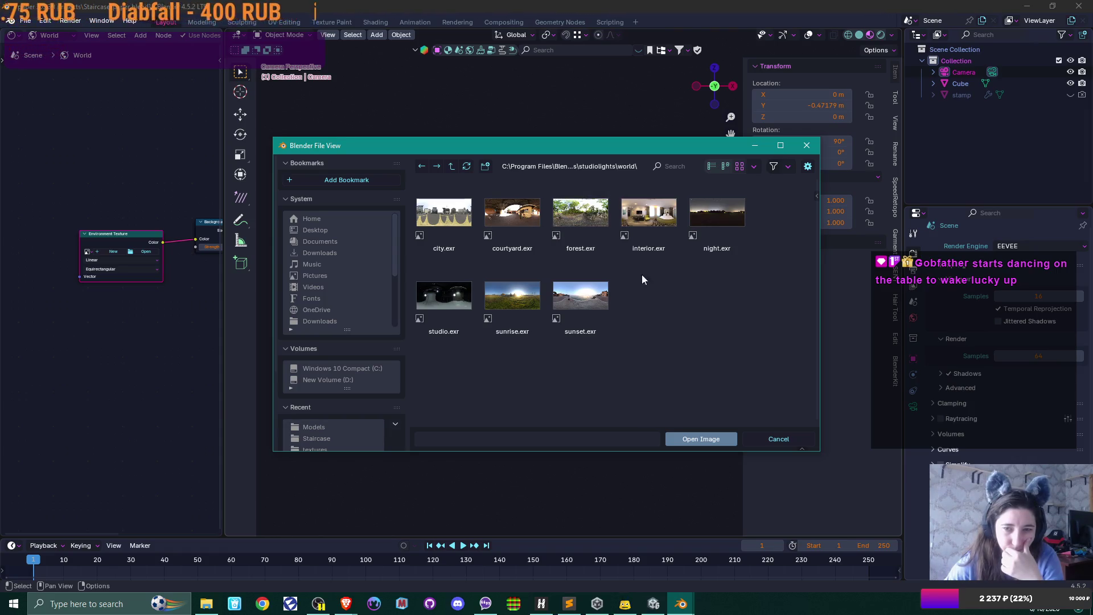
double_click(585, 219)
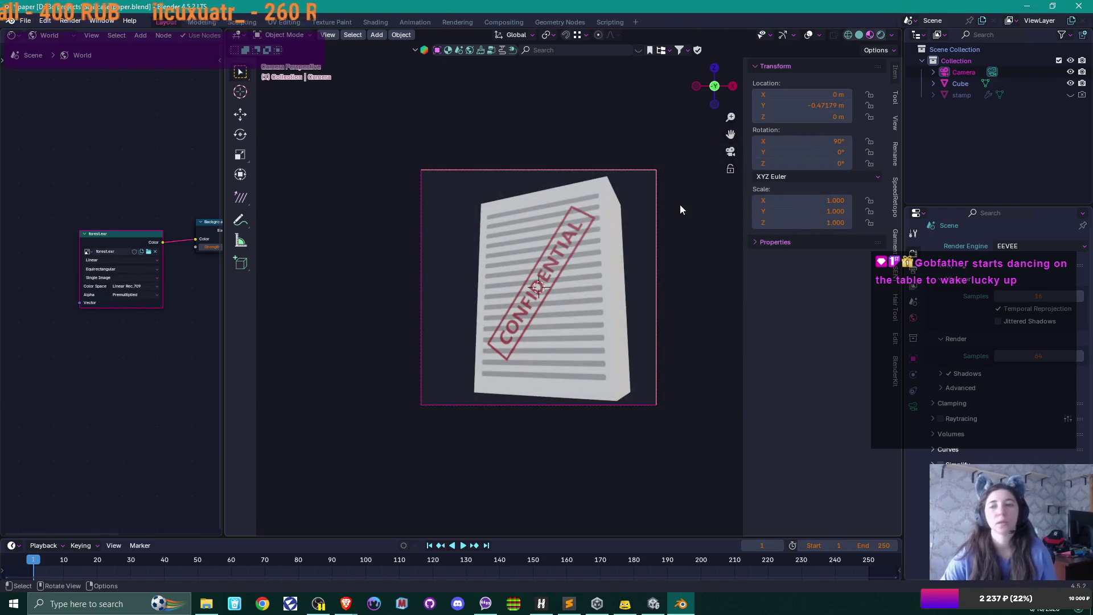
Render with forest.exr, swap the world image to interior.exr, and render again.
key(F12)
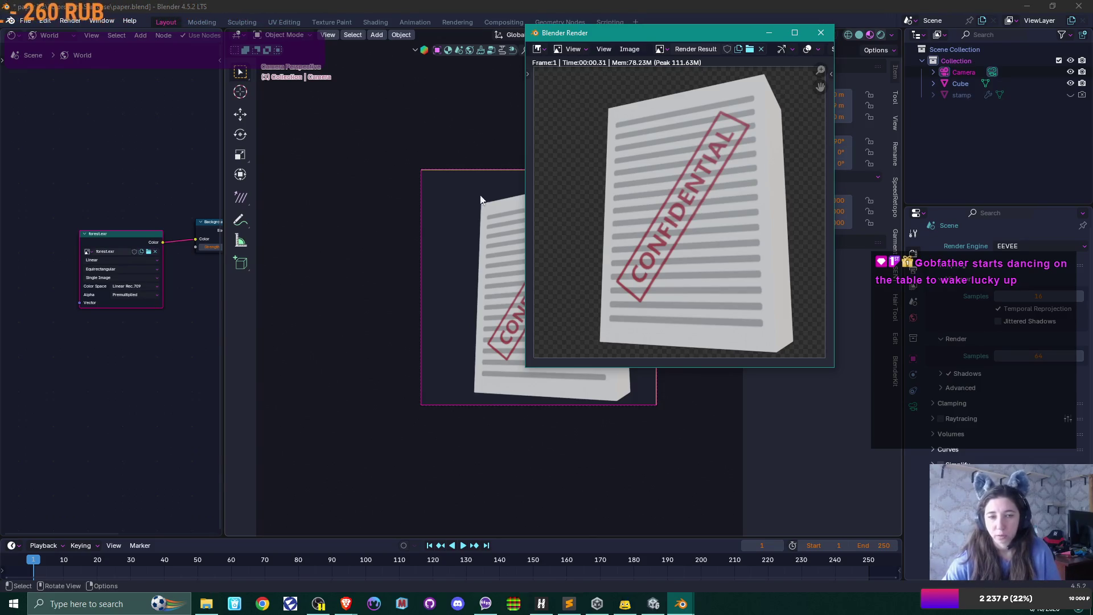
click(149, 251)
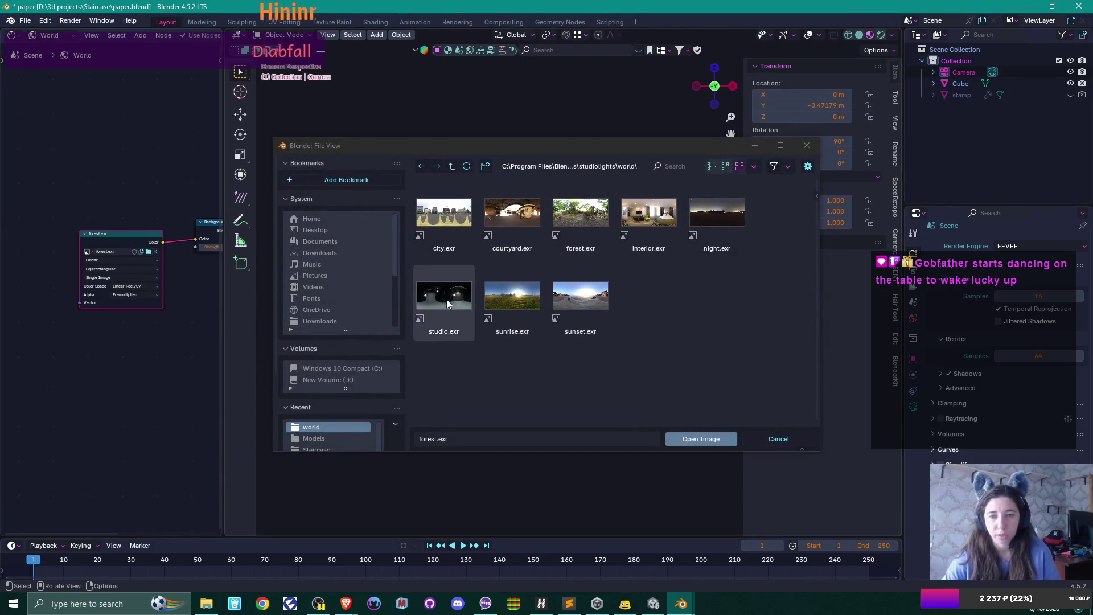
double_click(642, 214)
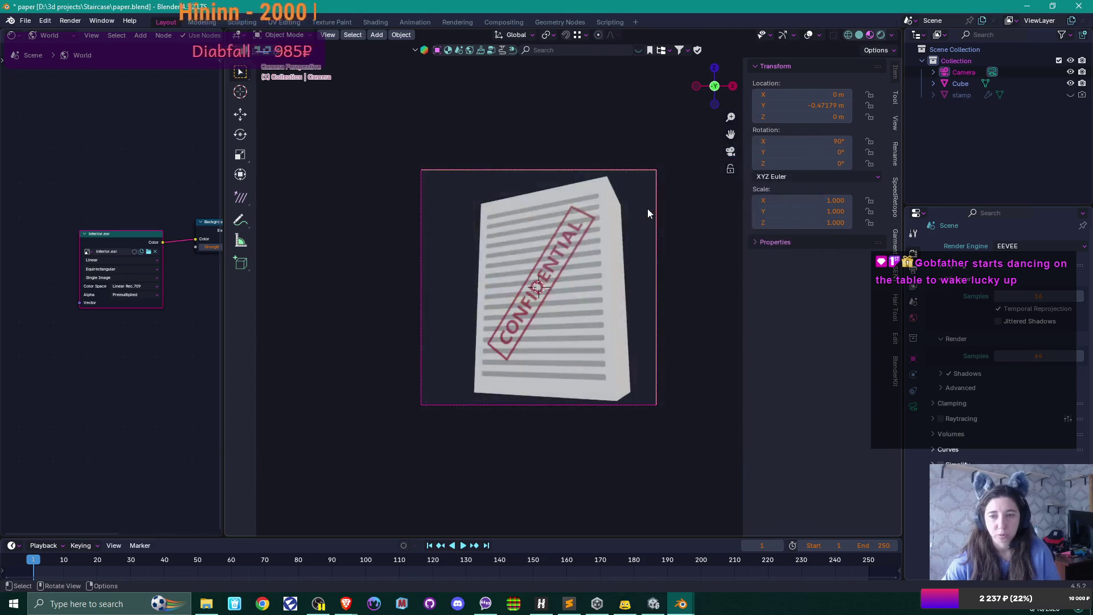
key(F12)
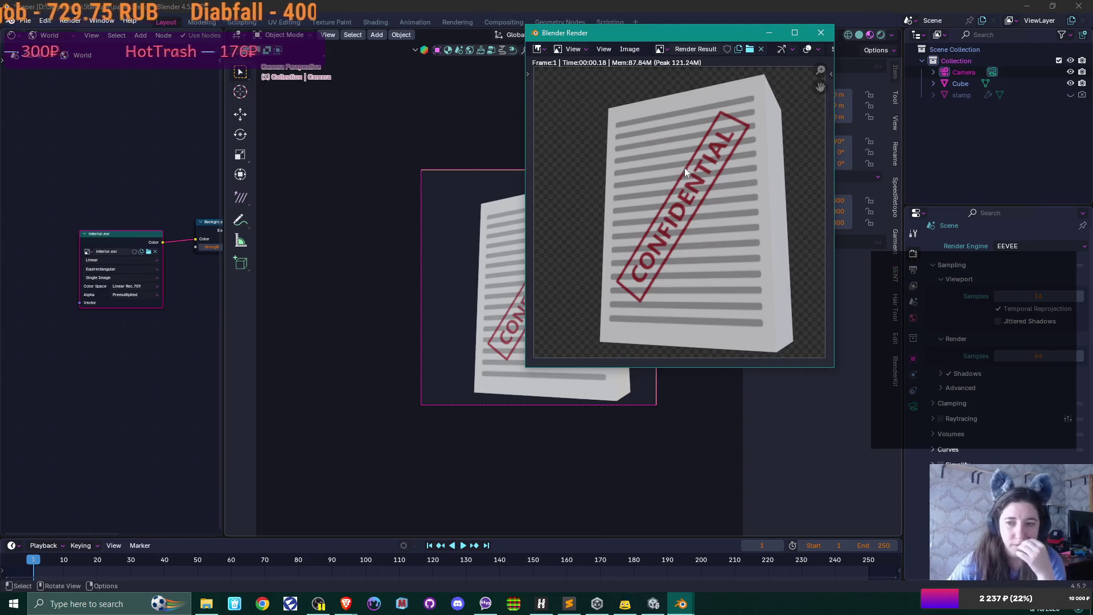
click(627, 49)
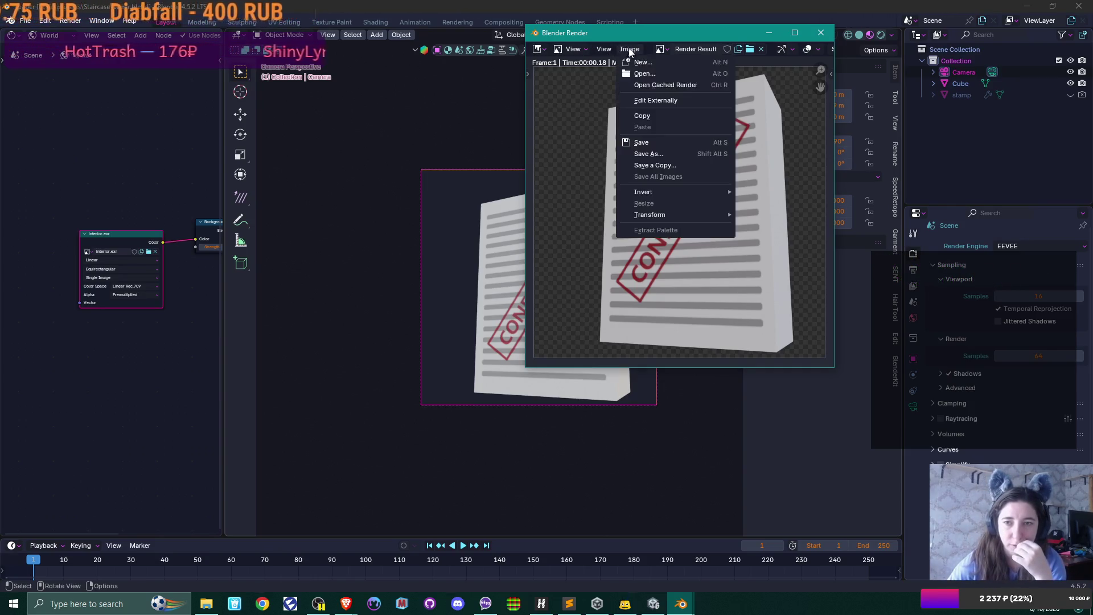
Save the Blender render as stamped docs icon.png and close the render window.
click(670, 154)
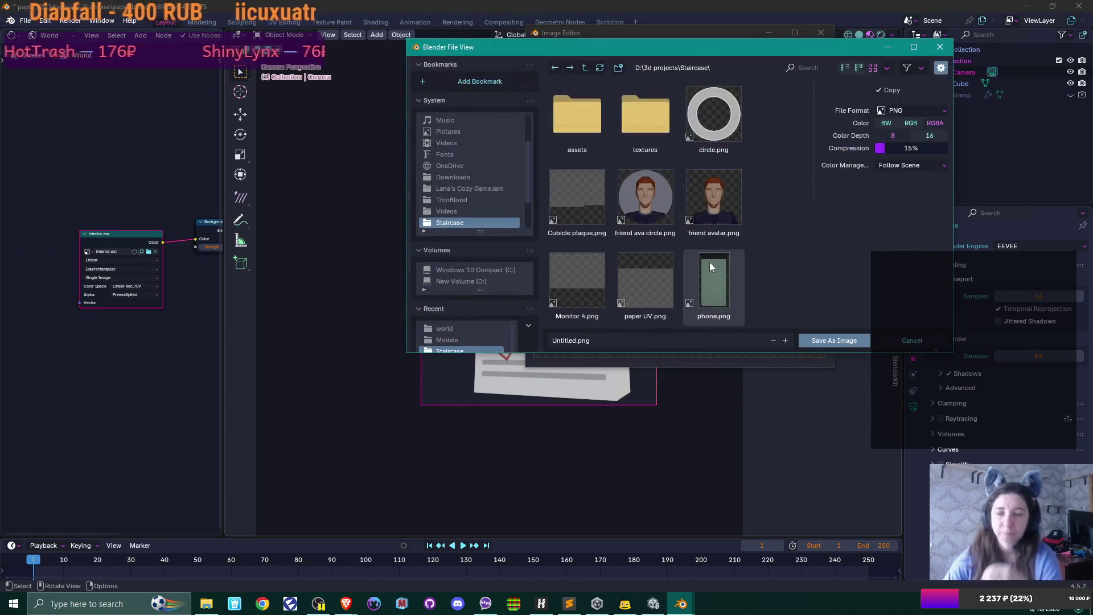
click(581, 340)
key(Home)
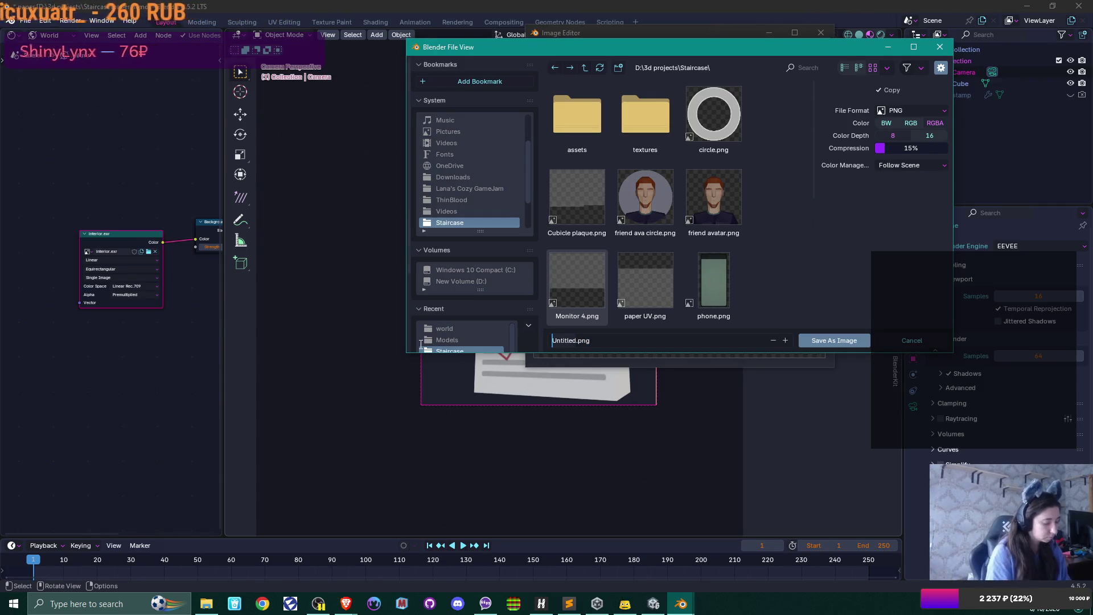
key(ctrl+Delete)
text(stamped docs icon)
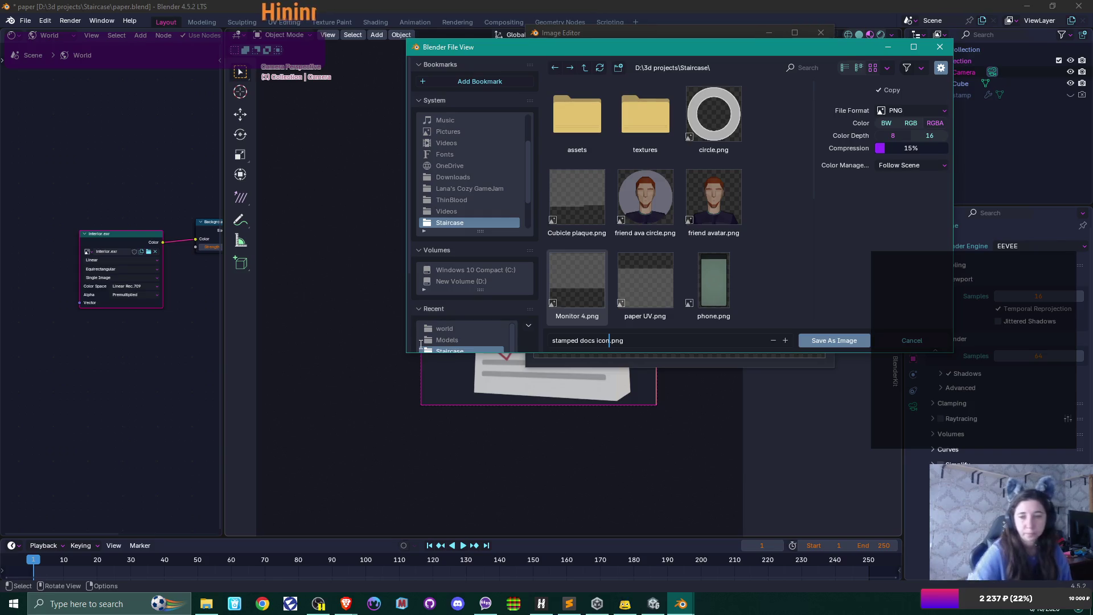
click(824, 346)
click(828, 343)
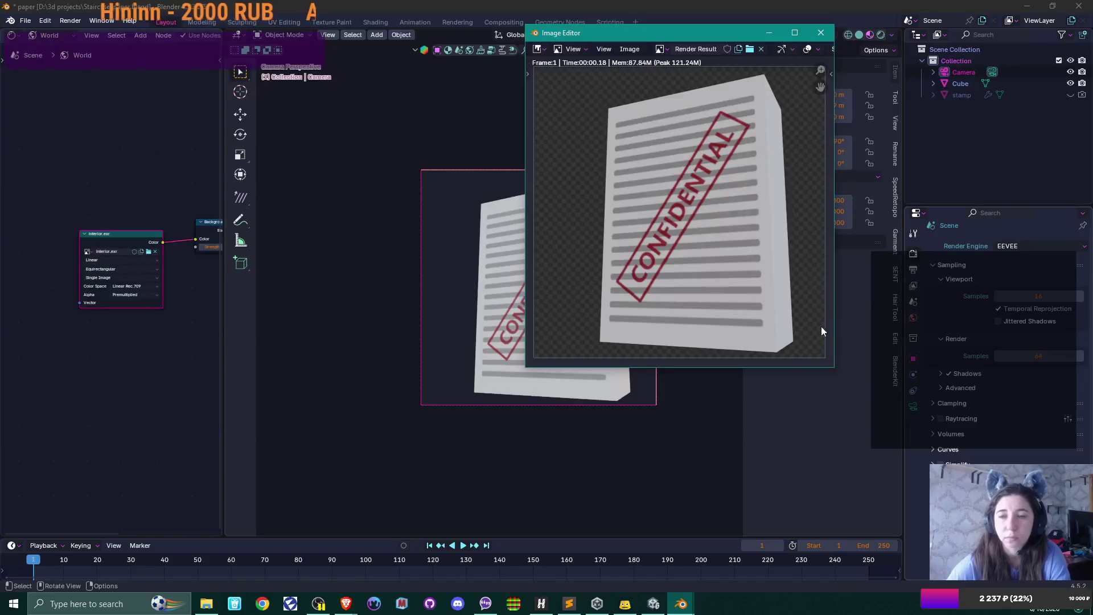
mouse_move(739, 29)
mouse_down()
mouse_move(734, 71)
mouse_move(711, 3)
mouse_move(683, 3)
mouse_move(645, 29)
mouse_up()
click(821, 33)
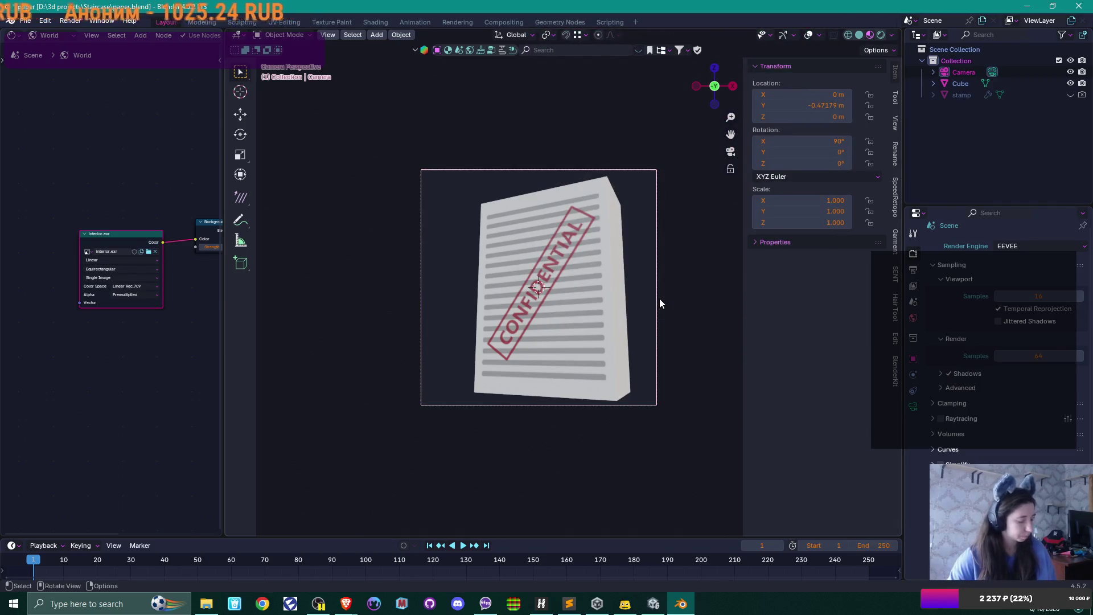
Shift the camera along the X axis to reframe the paper.
key(g)
key(x)
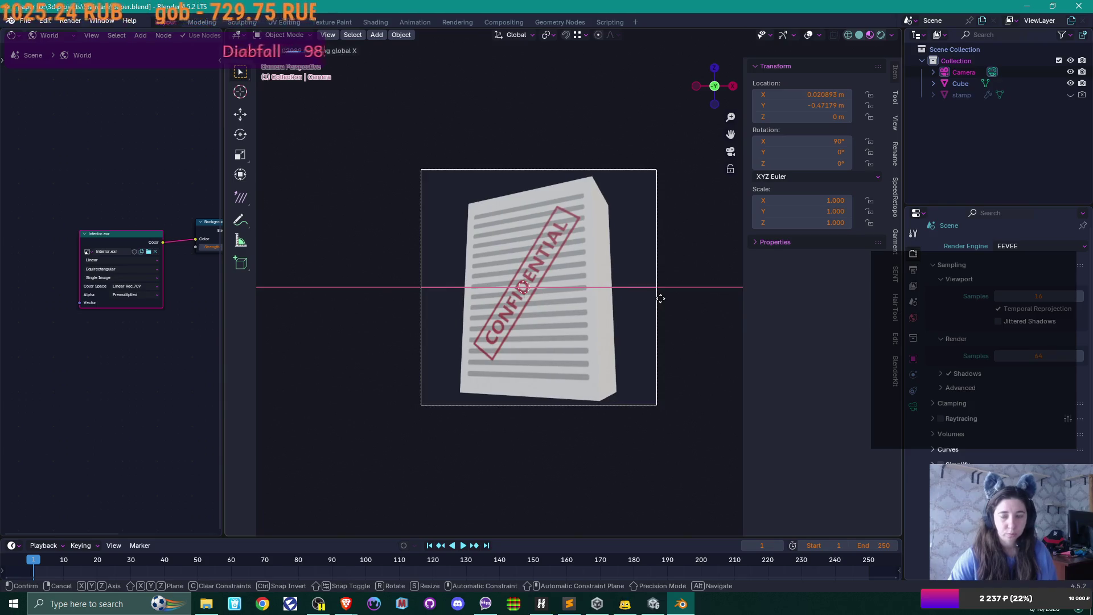
click(660, 298)
Re-render, save it again as stamped docs icon.png, close the render and select the paper.
key(F12)
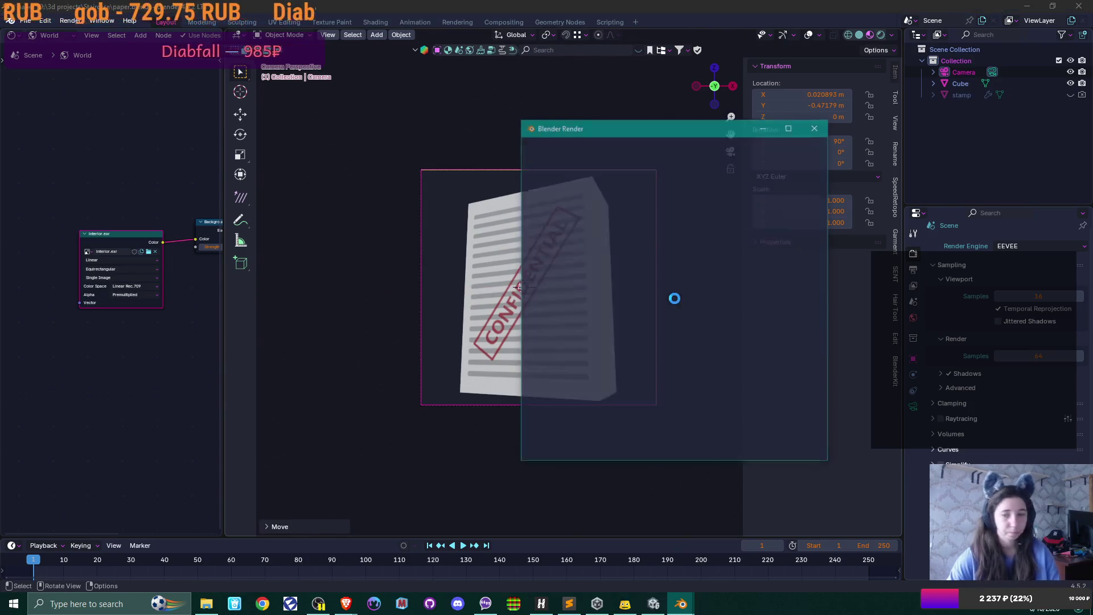
click(625, 143)
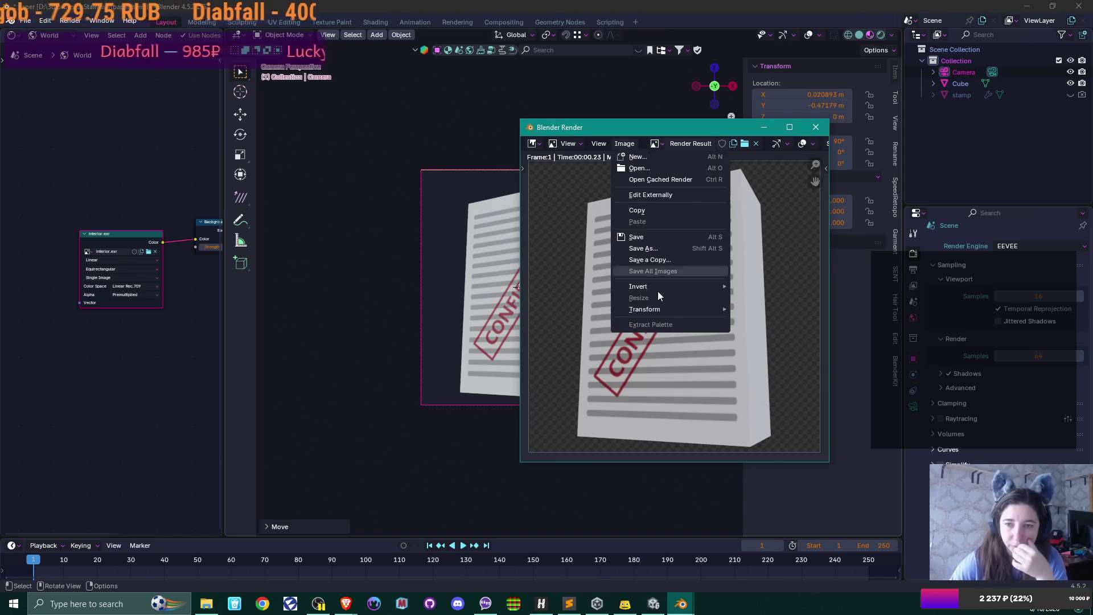
click(660, 249)
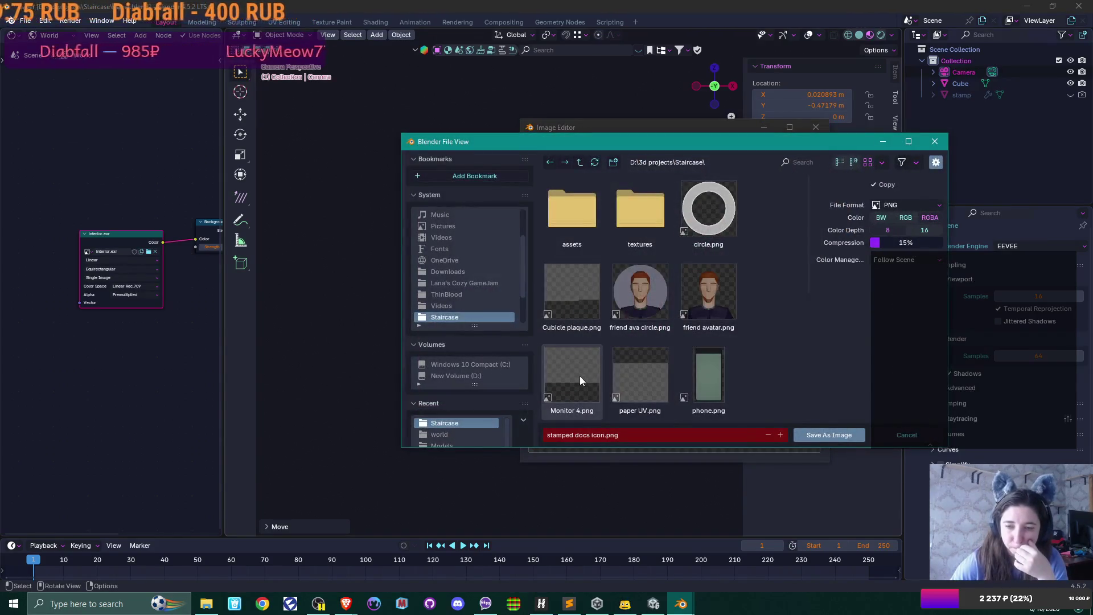
click(825, 437)
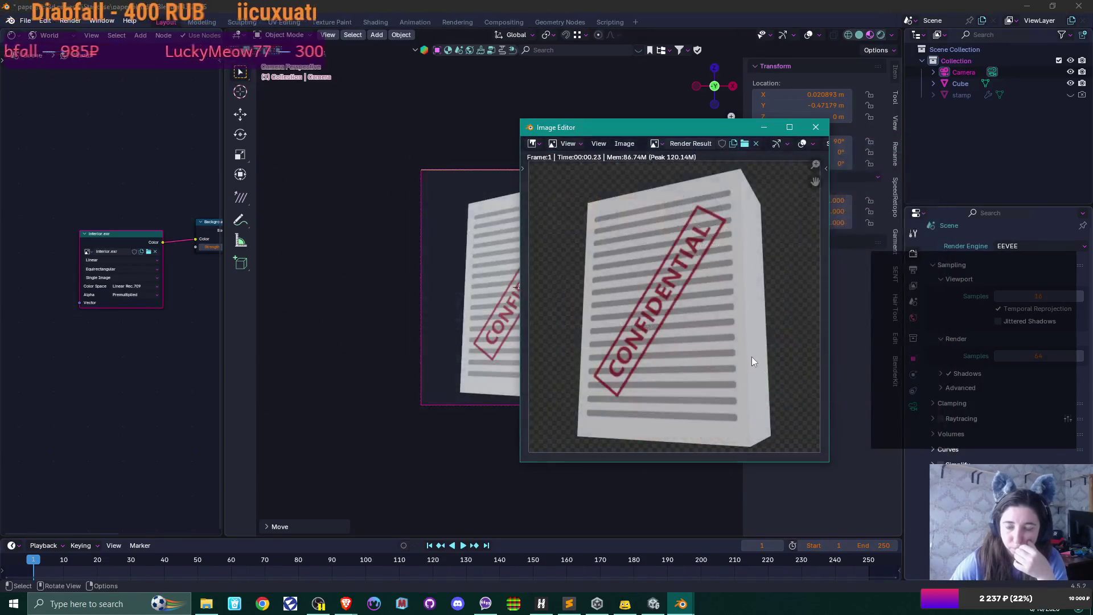
click(816, 128)
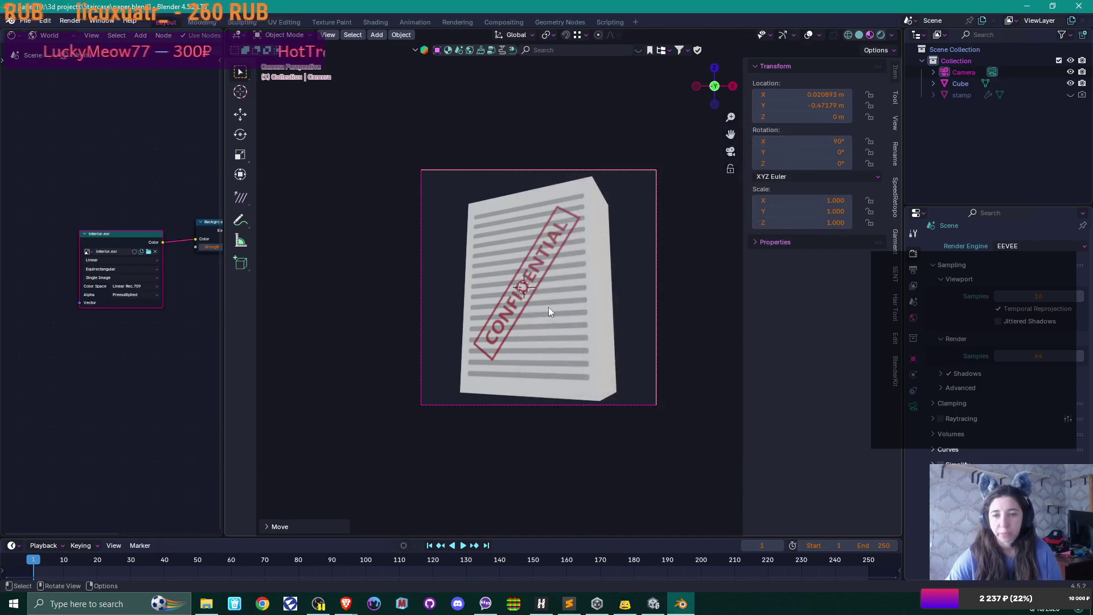
click(533, 286)
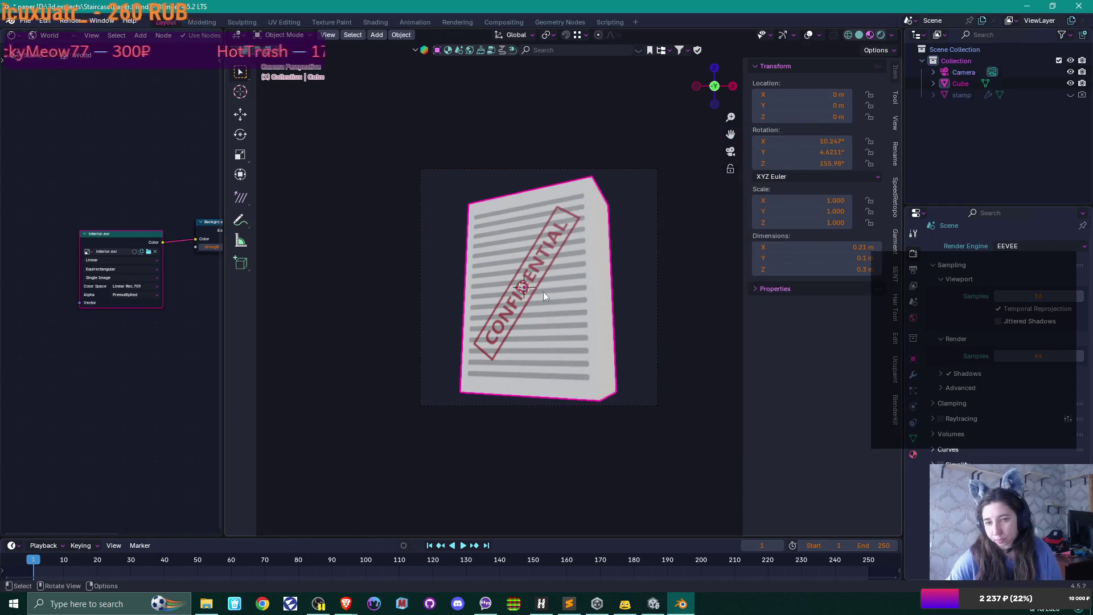
Swap the paper material's texture image to Printed Doc.png.
click(913, 455)
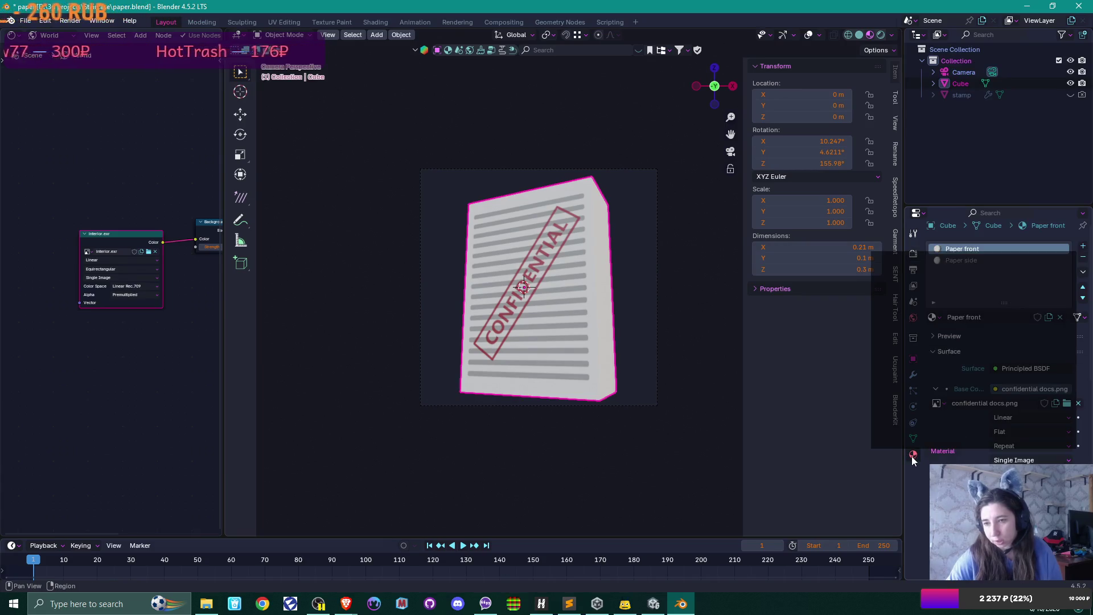
click(1067, 403)
scroll(723, 282, down, 5)
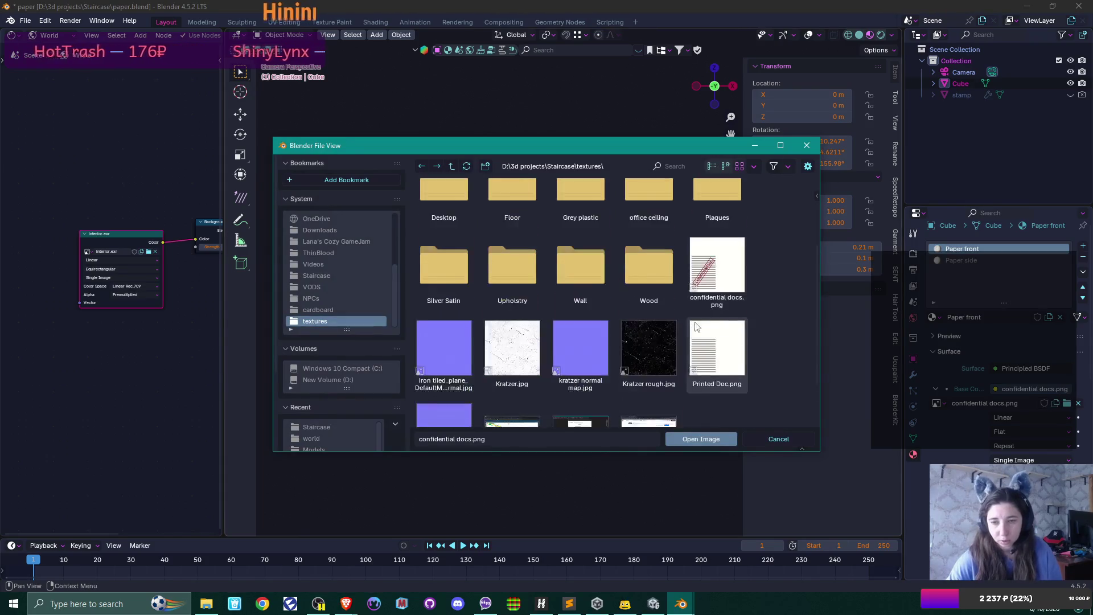
scroll(719, 279, up, 1)
double_click(719, 279)
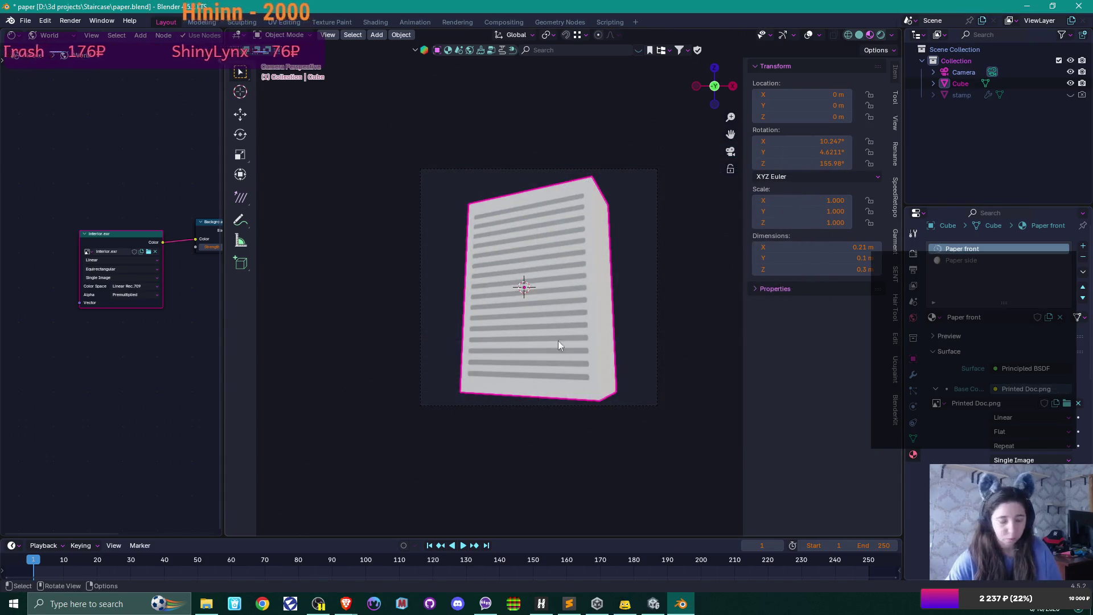
Render the paper, save it as printed docs icon.png, close the render, and hide the paper.
key(F12)
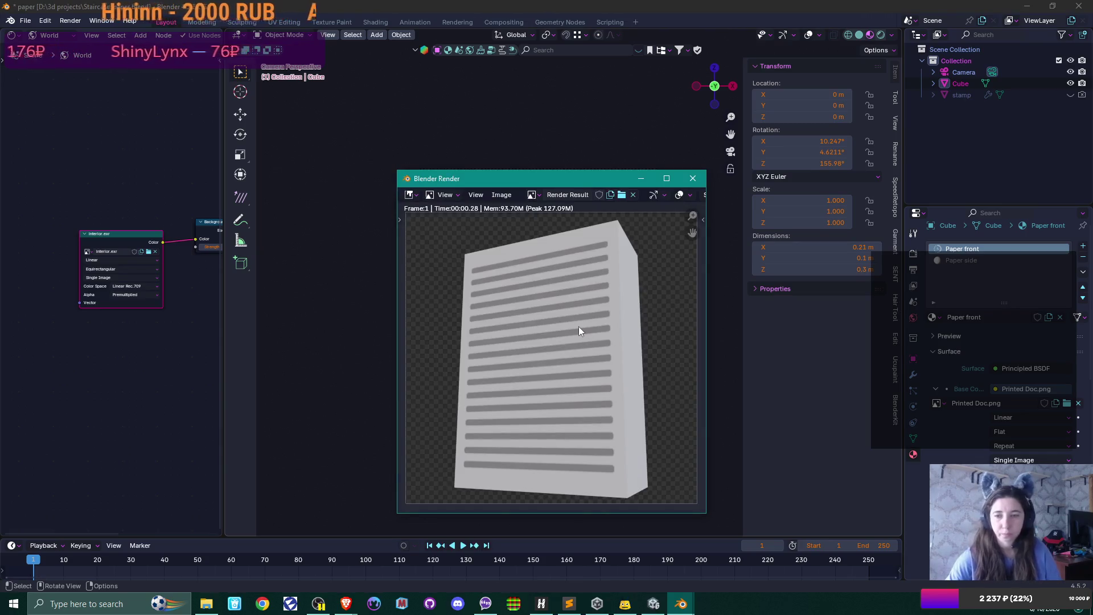
click(502, 195)
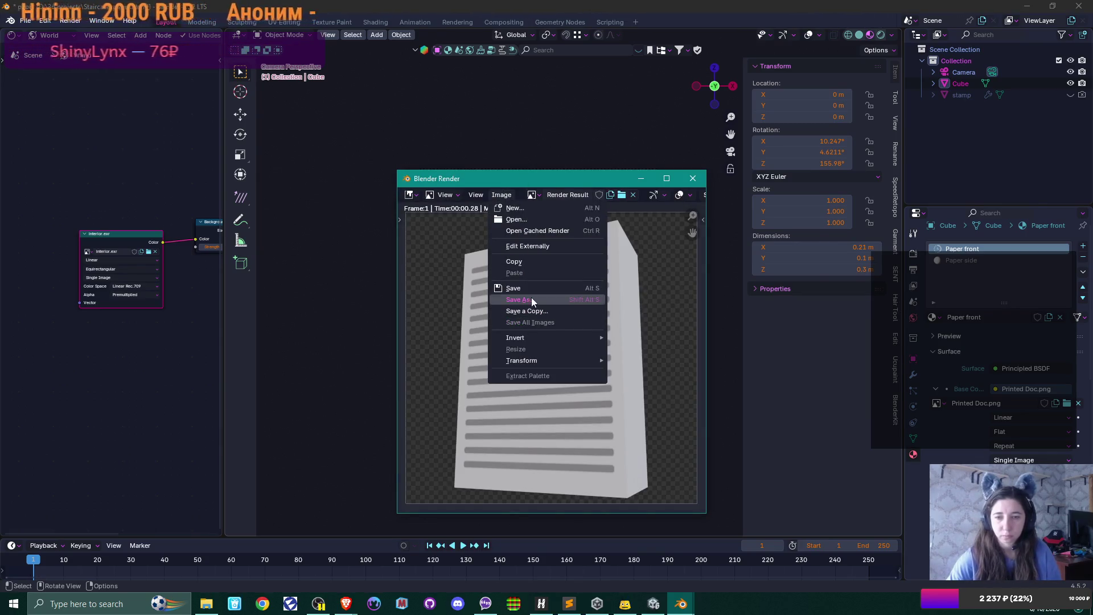
click(531, 298)
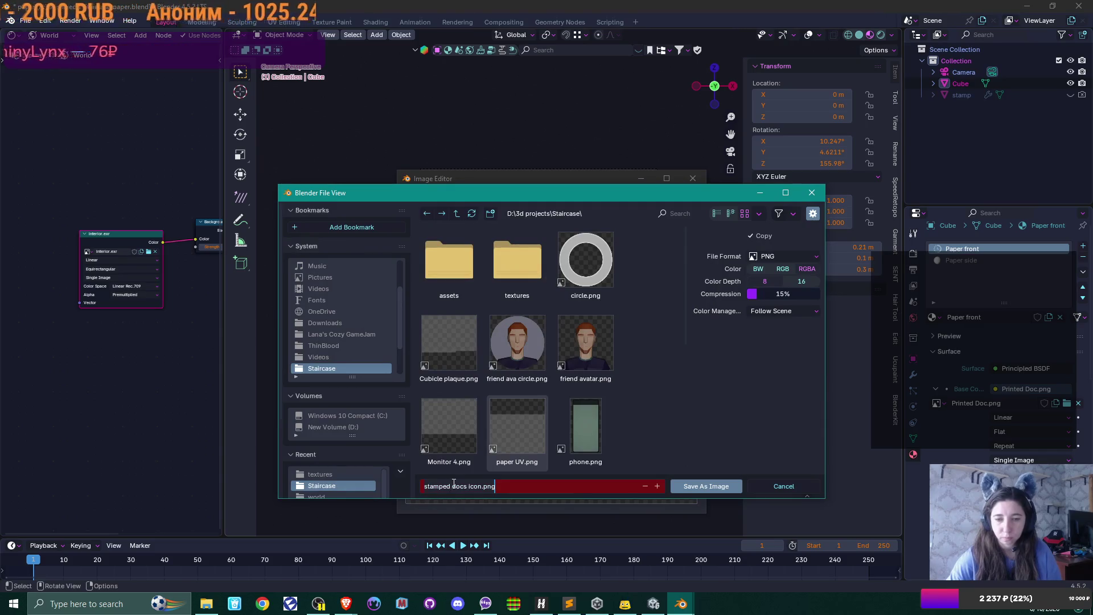
key(BackSpace)
key(BackSpace)
key(BackSpace)
text(pri)
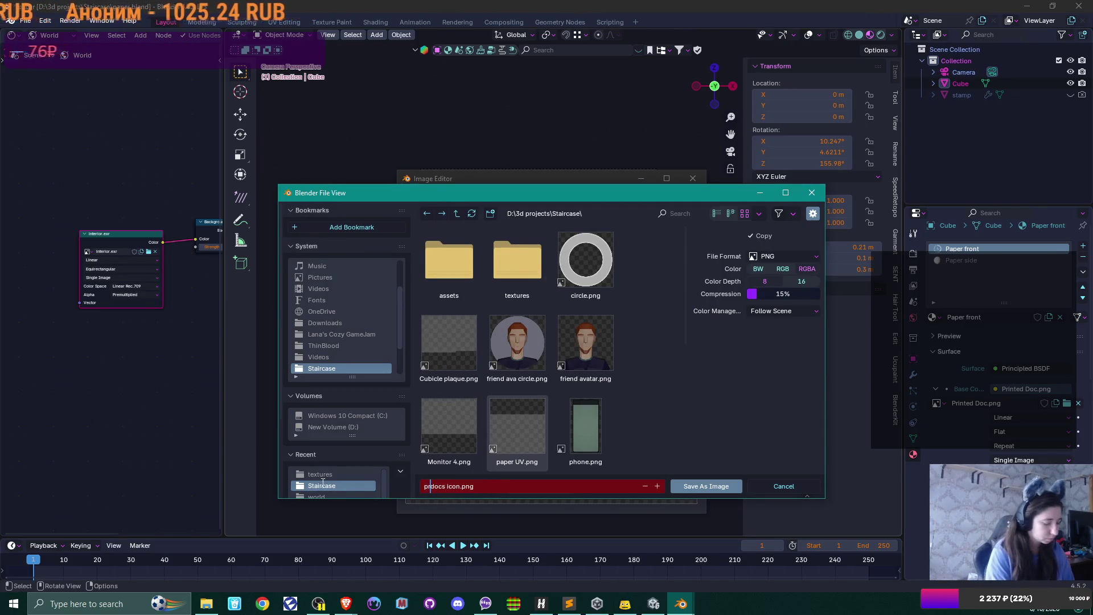
text(nted)
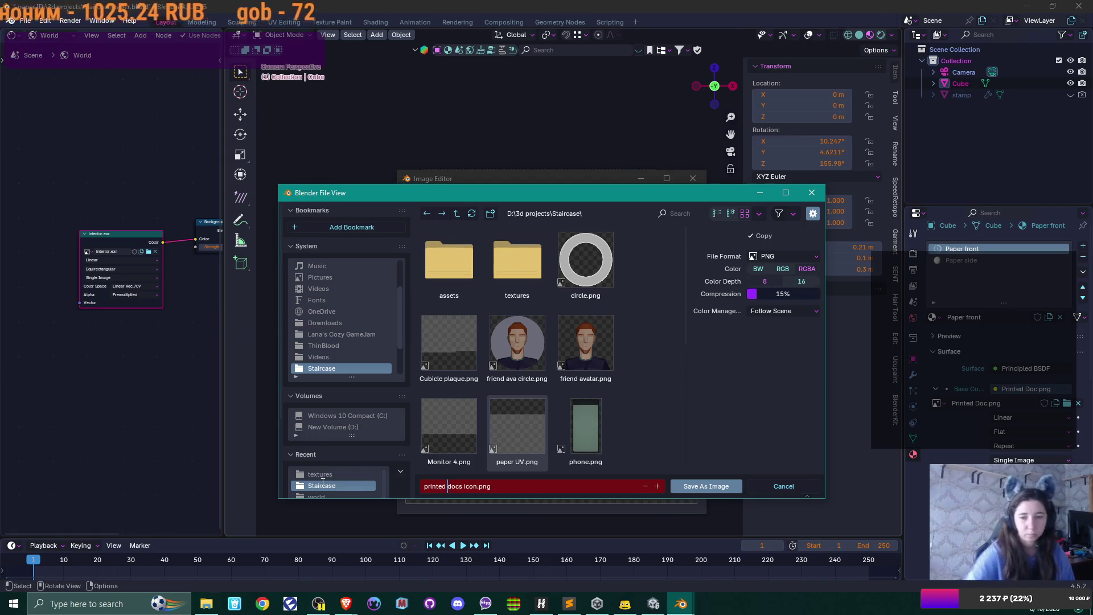
click(703, 486)
click(703, 488)
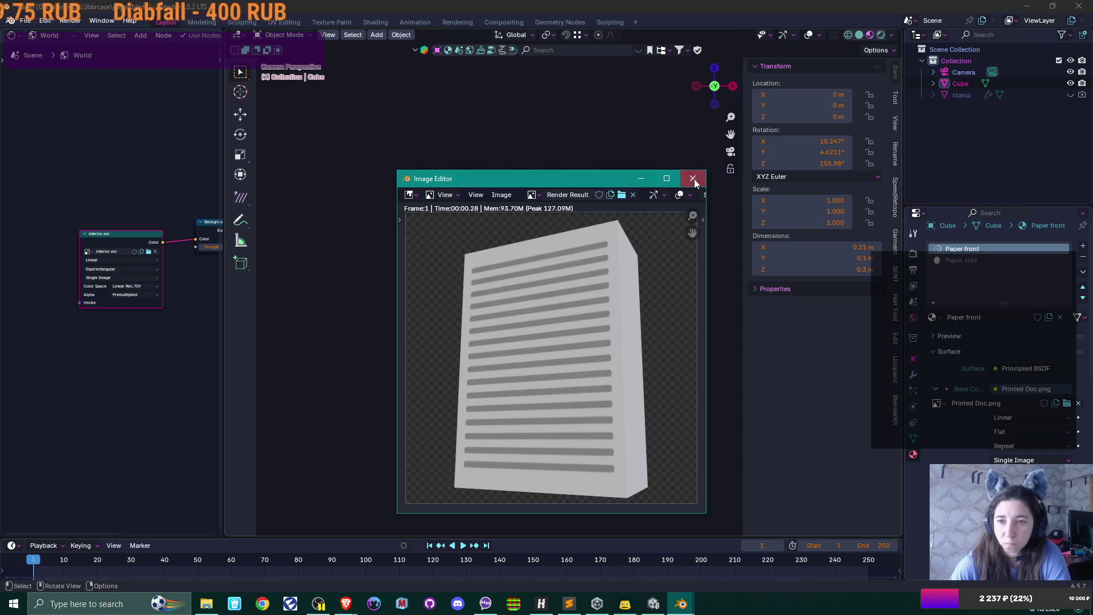
click(693, 179)
click(1071, 83)
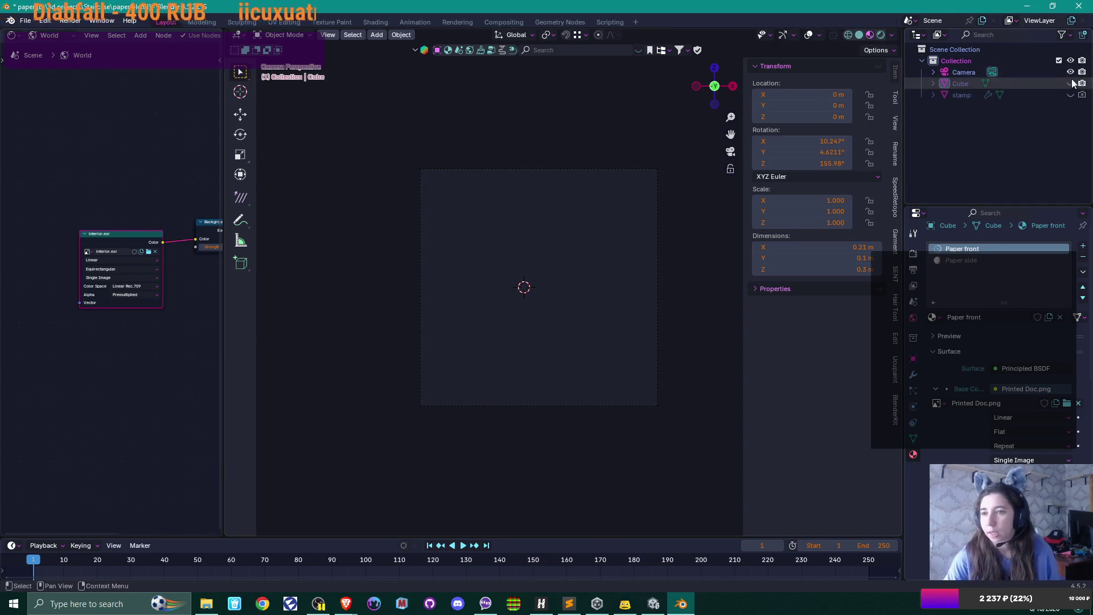
Unhide and select the stamp, then move it lower in the camera frame.
click(1070, 94)
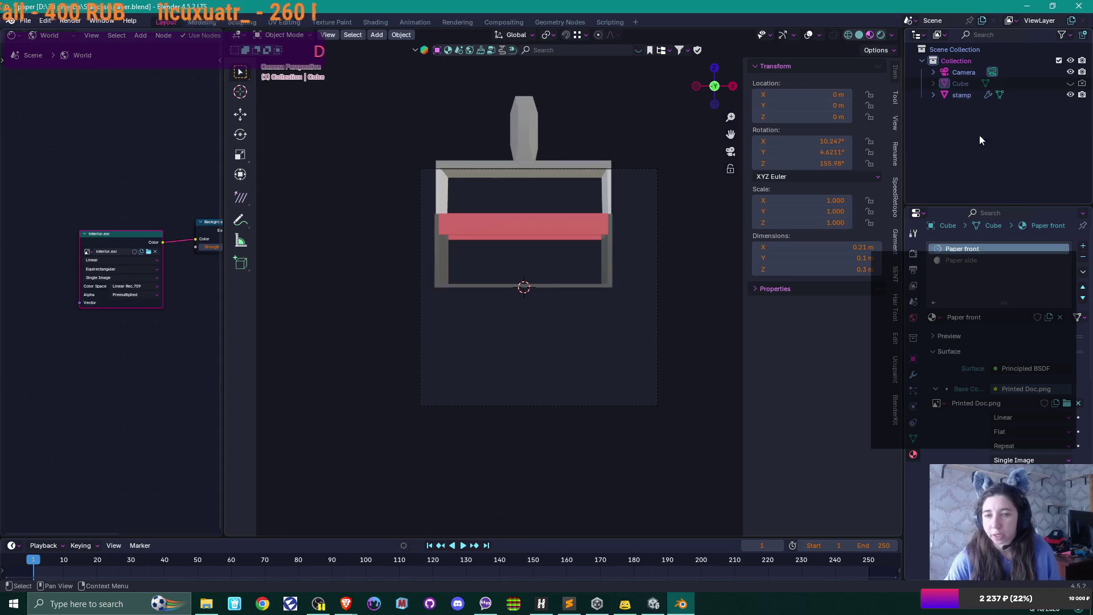
click(530, 131)
key(g)
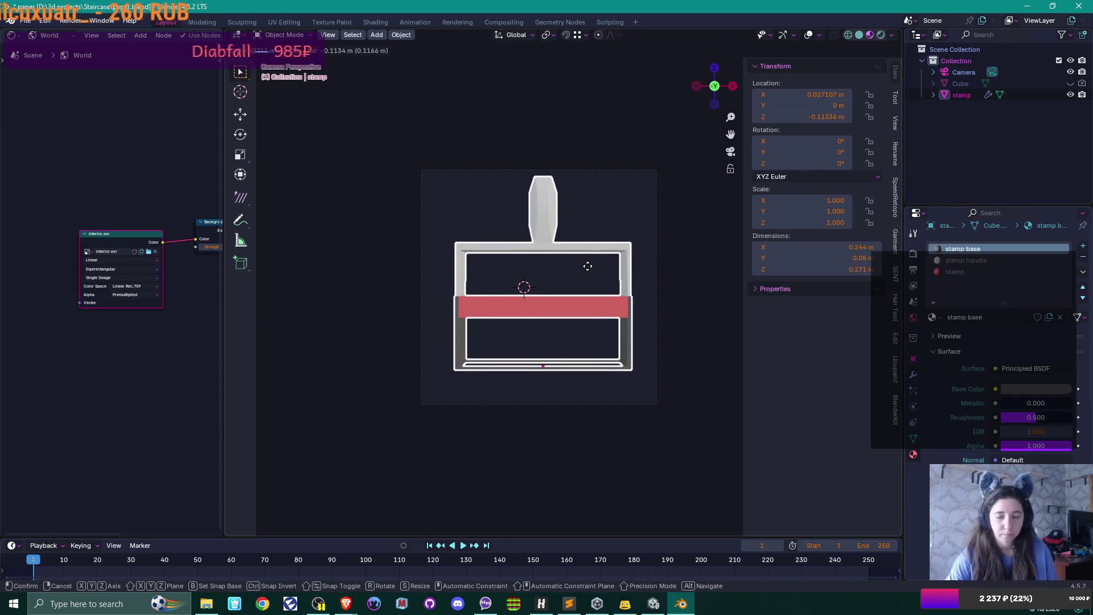
click(585, 276)
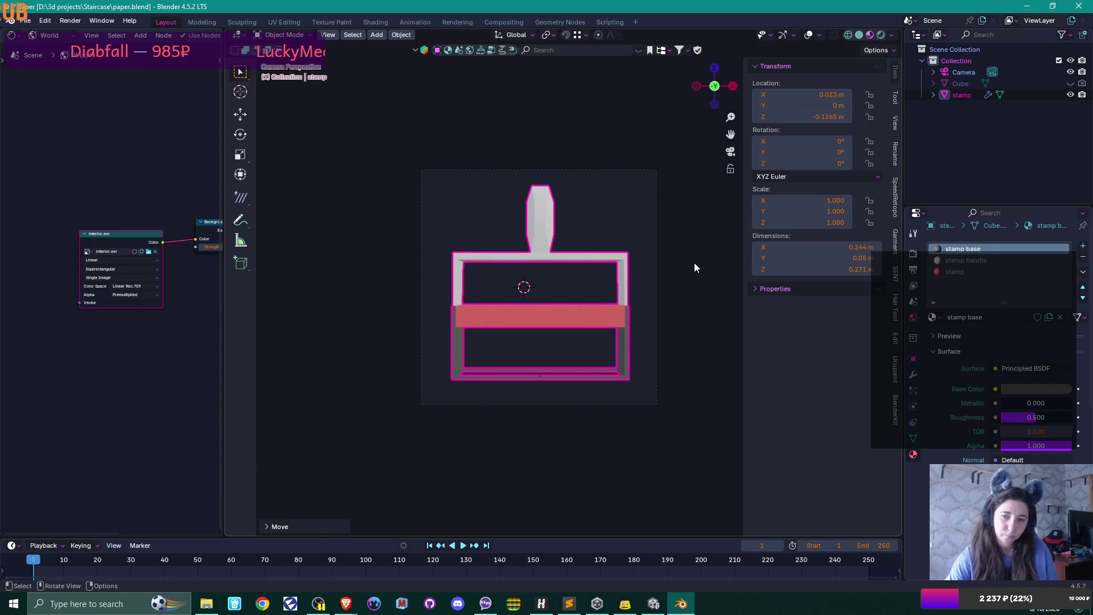
Render the stamp as stamp icon.png, then save paper.blend and close Blender.
key(F12)
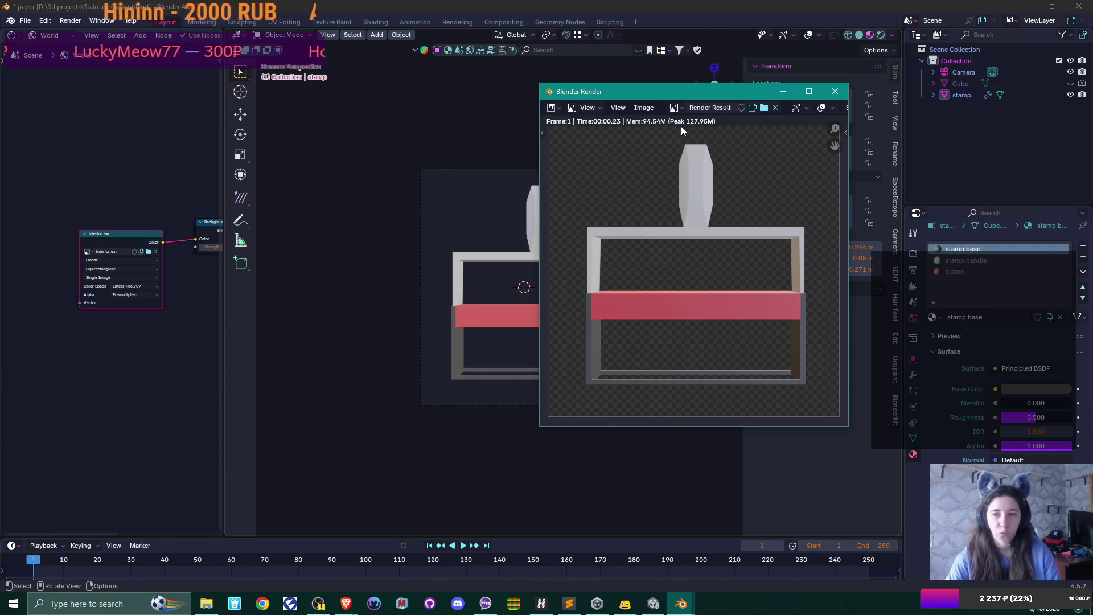
click(645, 108)
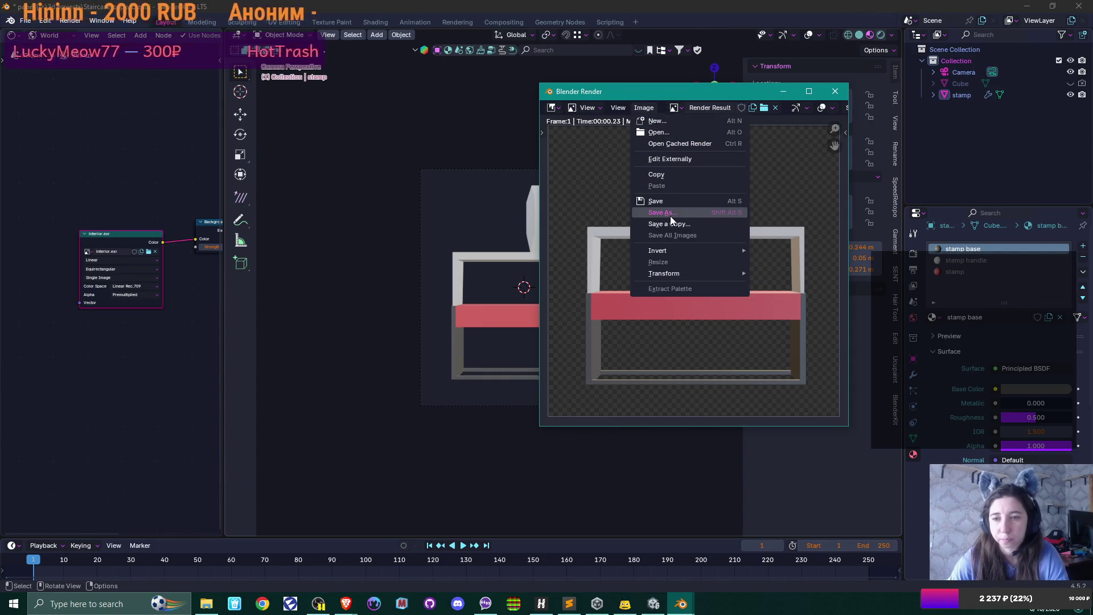
click(671, 216)
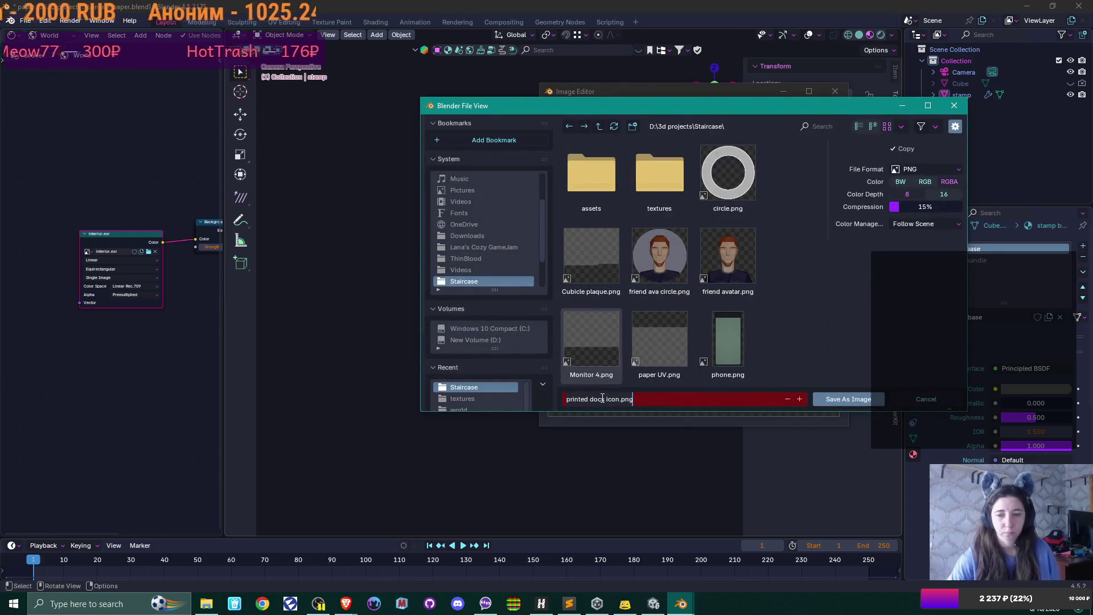
key(Home)
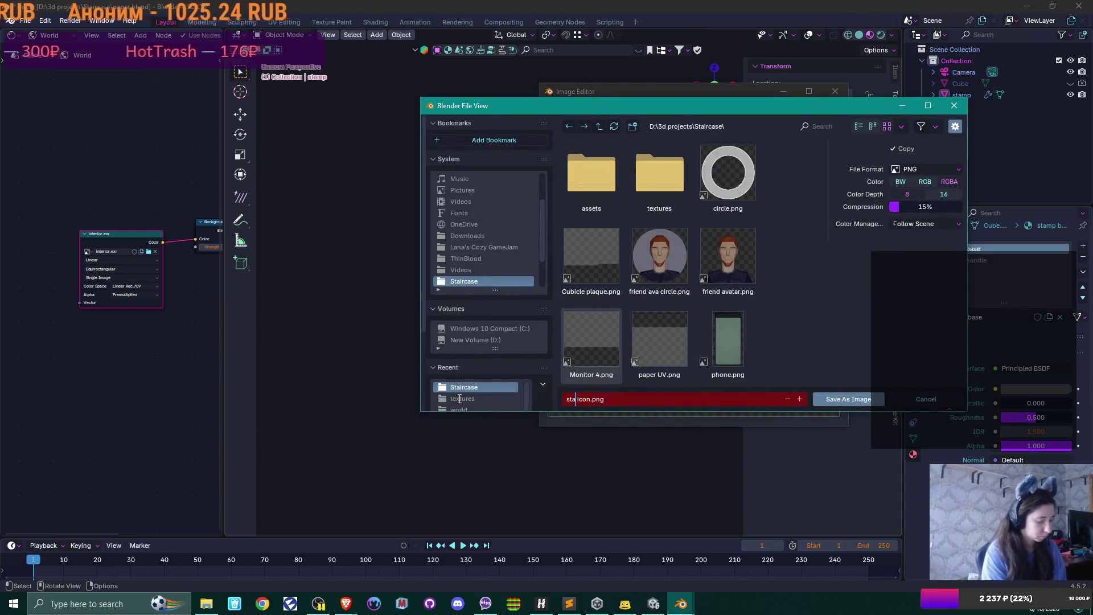
click(849, 399)
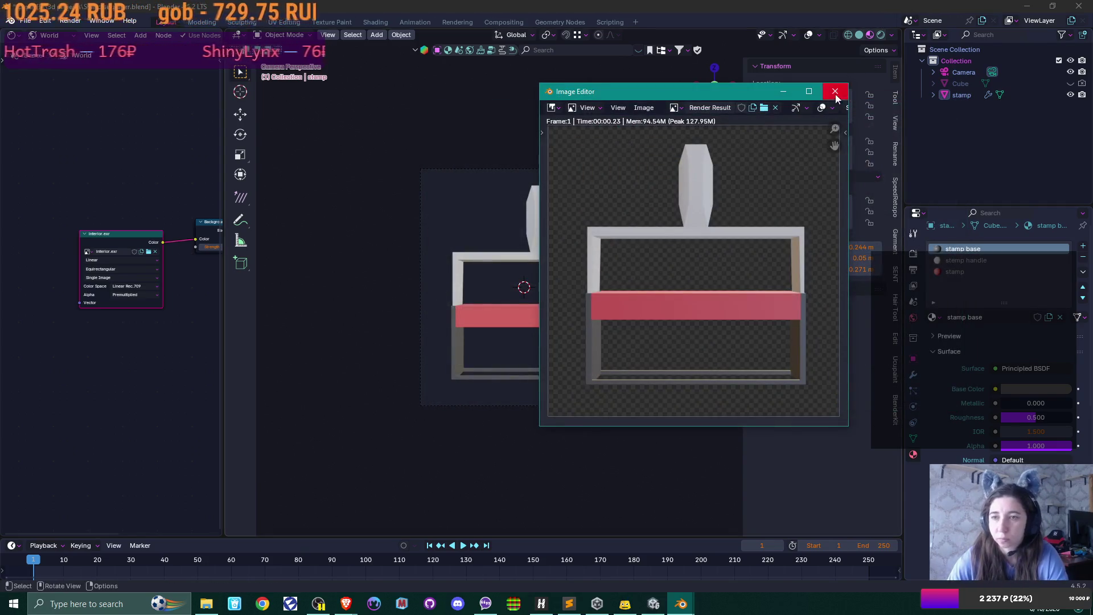
click(836, 91)
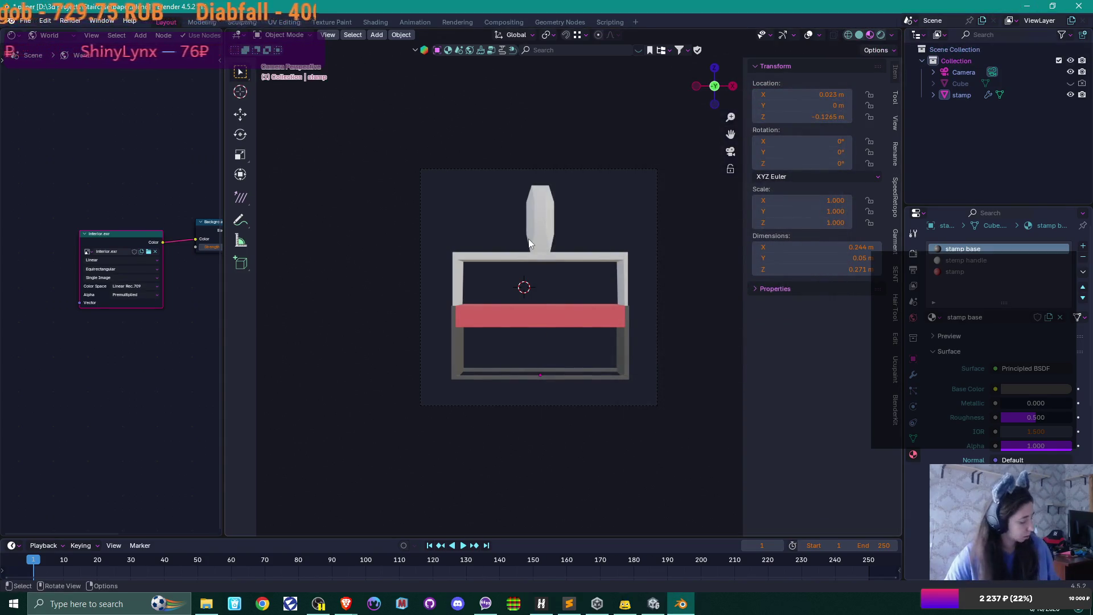
key(ctrl+s)
click(1078, 7)
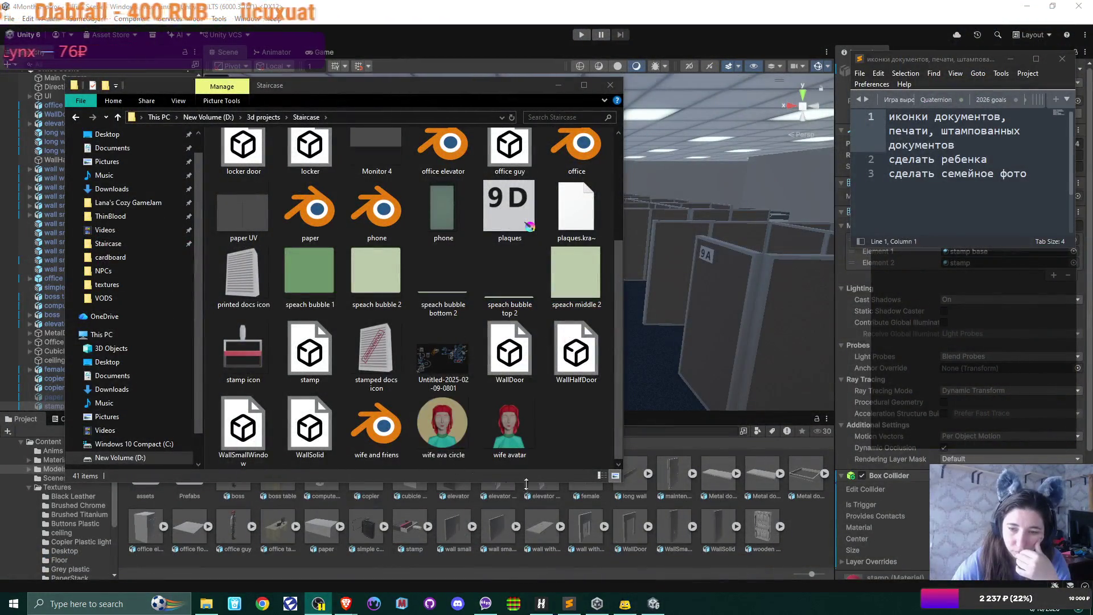
Open Unity's Textures folder and drag the printed docs, stamp and stamped docs icons into it.
drag(497, 89, 794, 34)
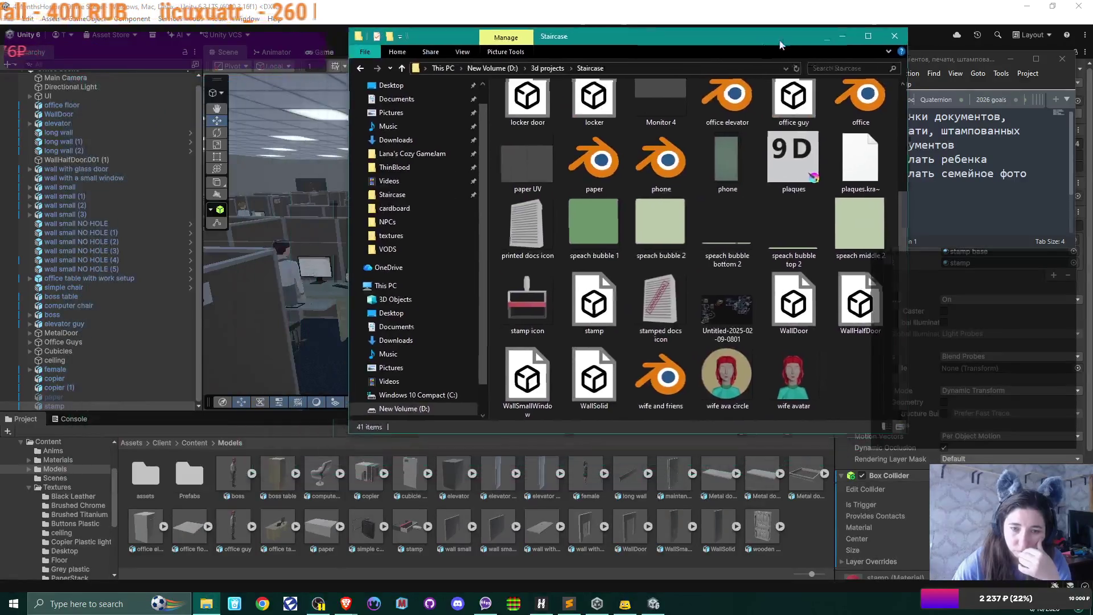
click(204, 441)
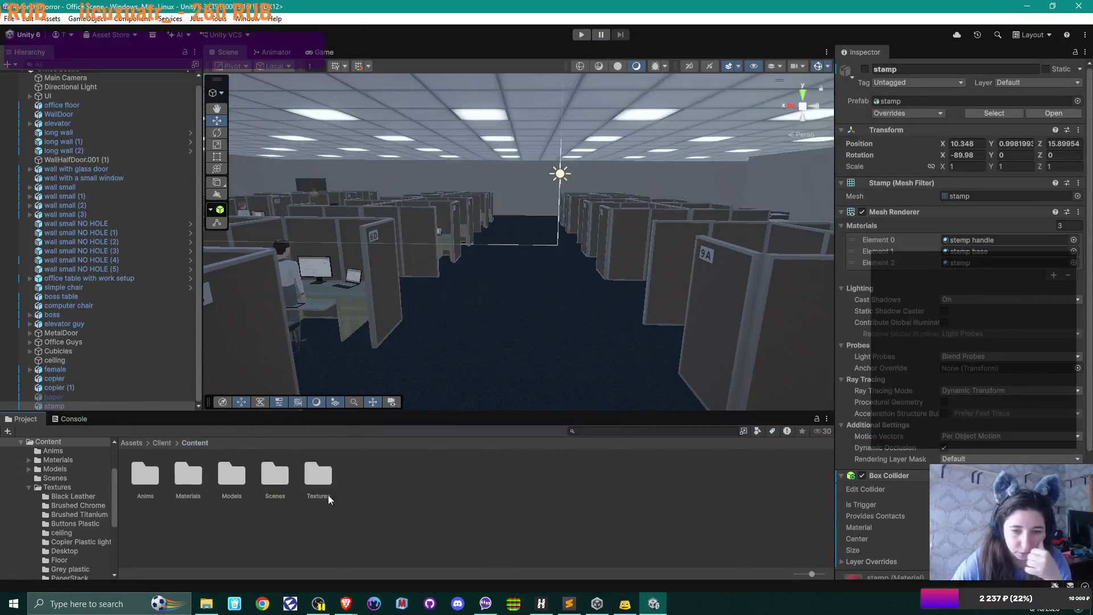
double_click(333, 481)
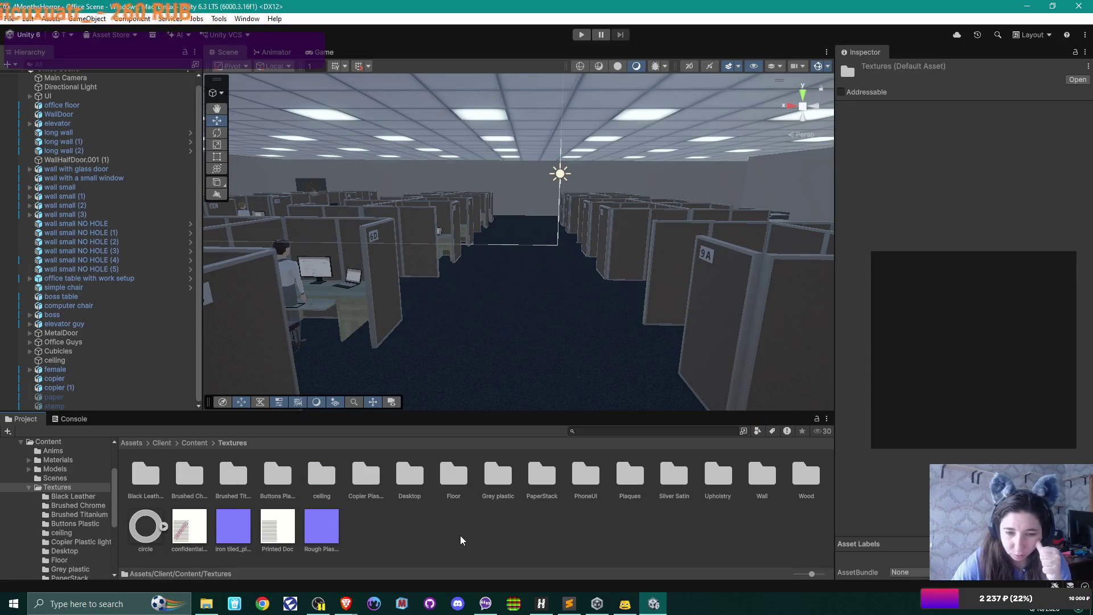
click(206, 604)
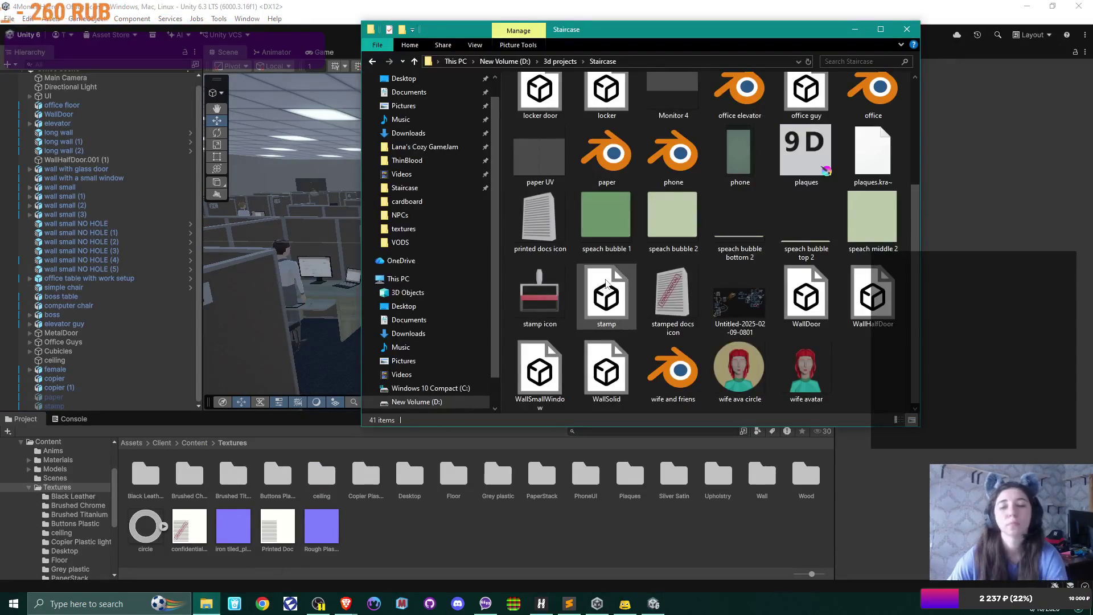
click(538, 299)
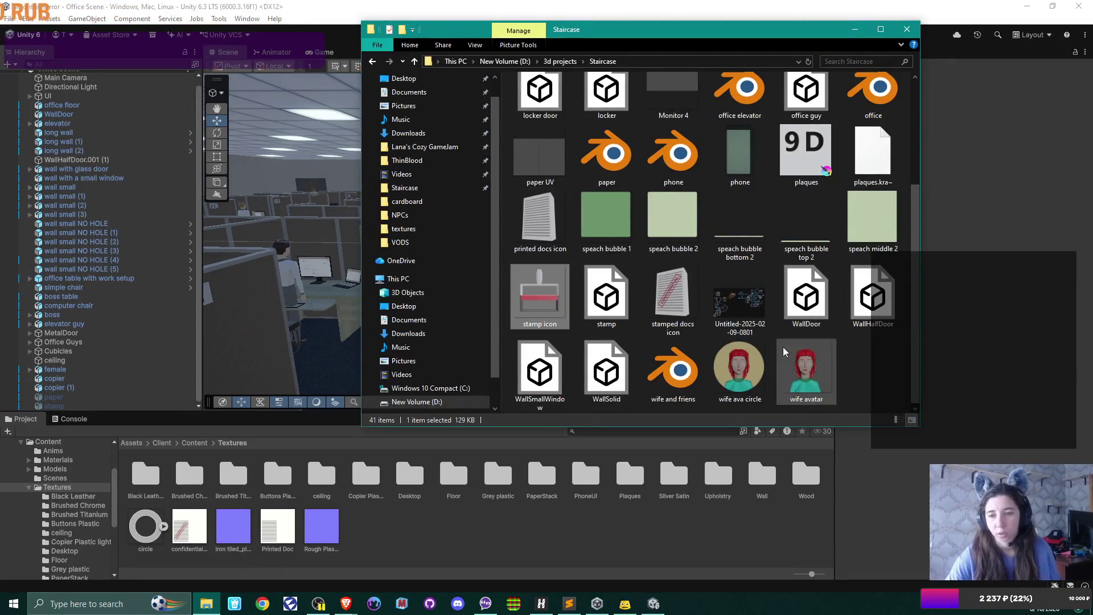
ctrl+click(685, 299)
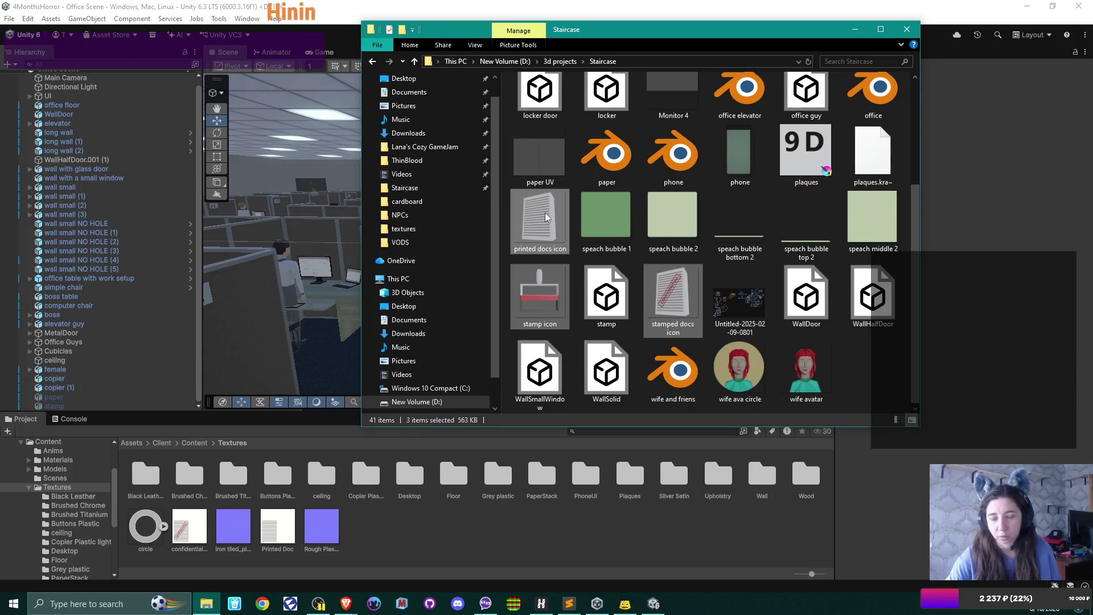
drag(544, 213, 430, 541)
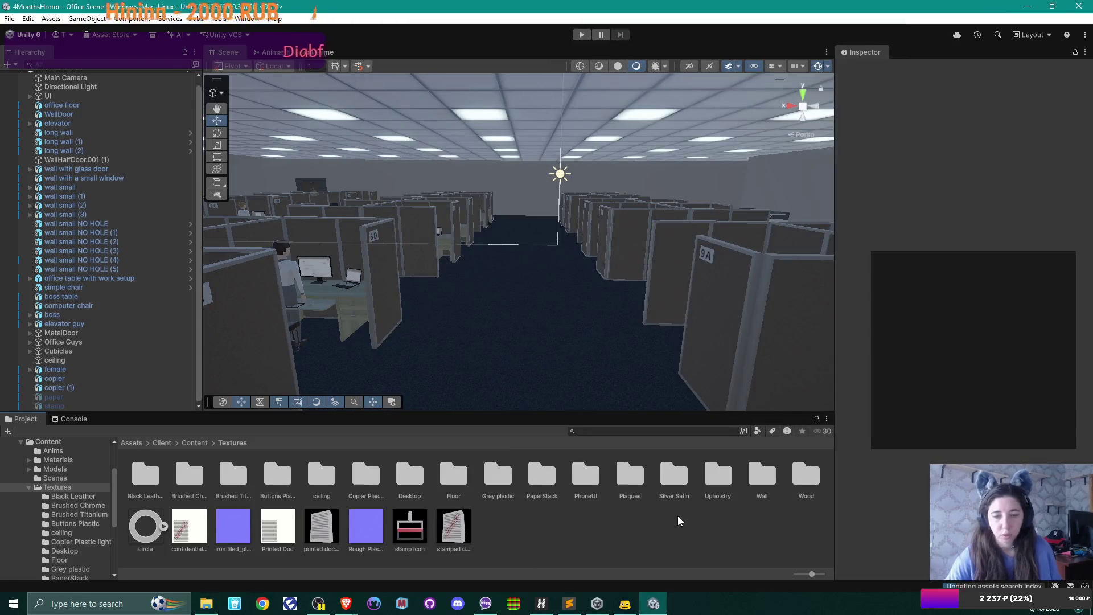
Set the three icon textures to Sprite (2D and UI), Single sprite mode, and apply.
click(322, 527)
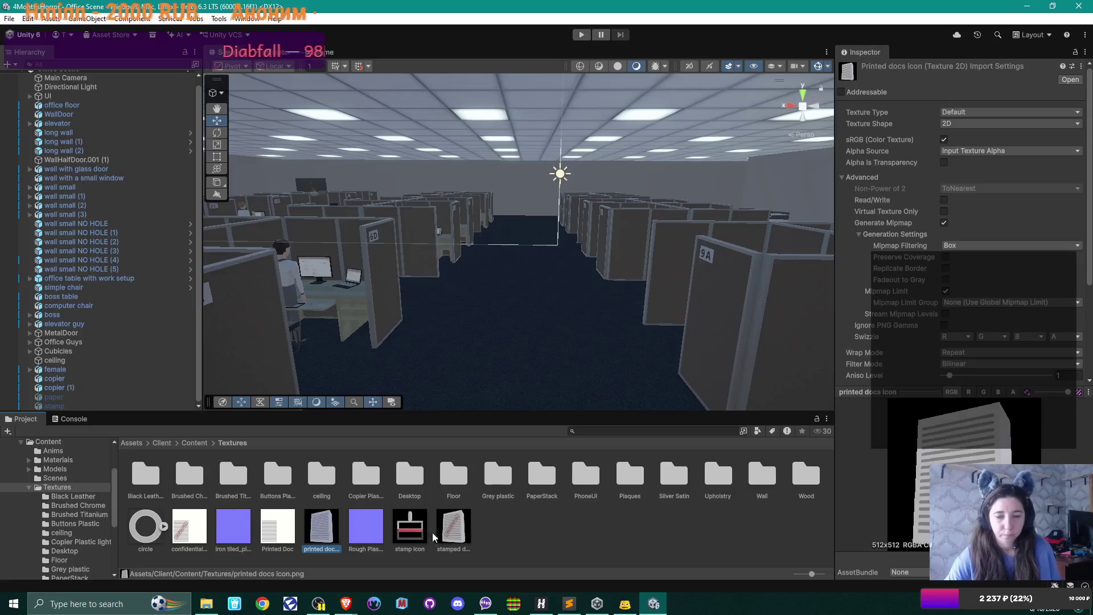
click(463, 533)
ctrl+click(410, 528)
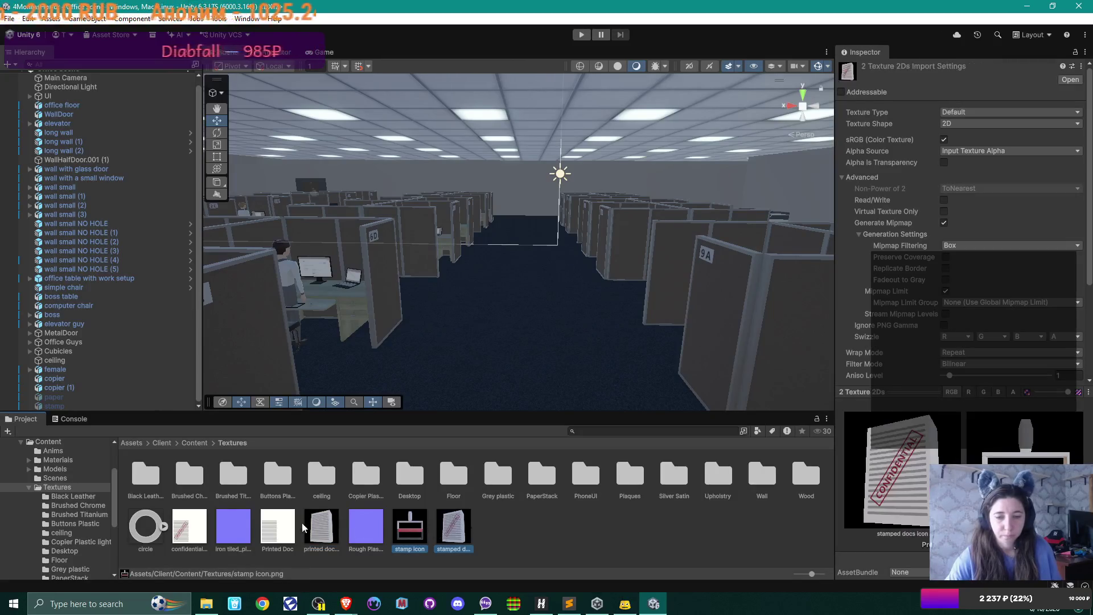
ctrl+click(319, 526)
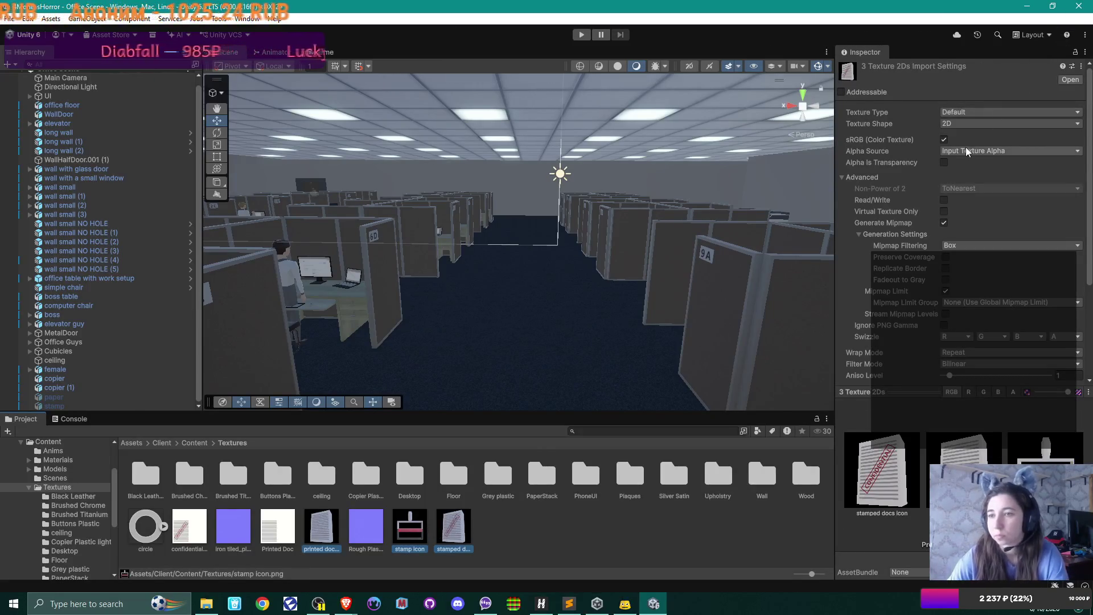
click(966, 112)
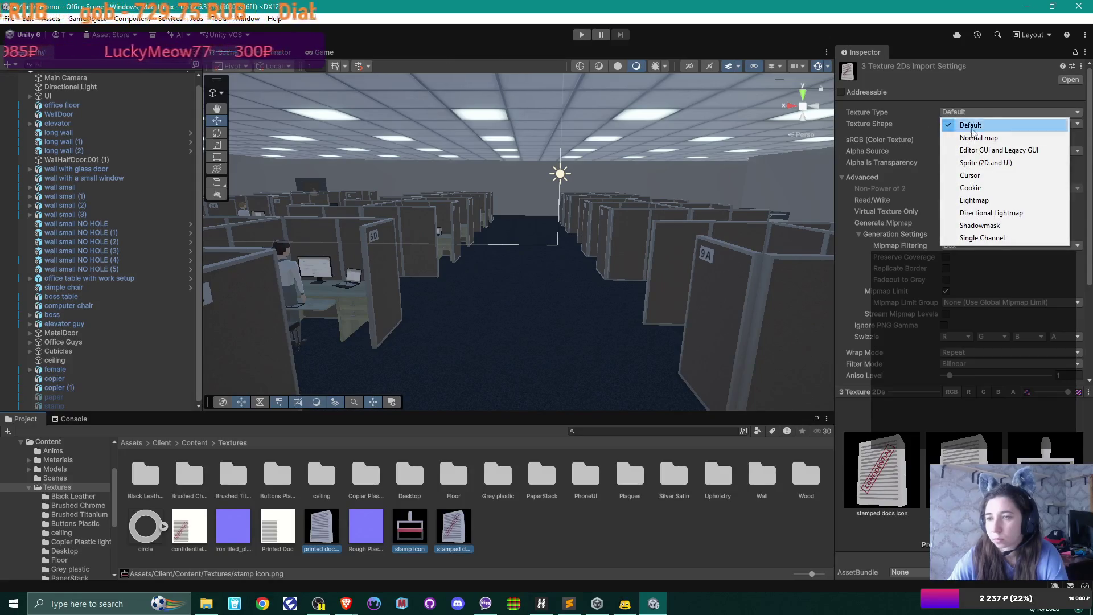
click(989, 163)
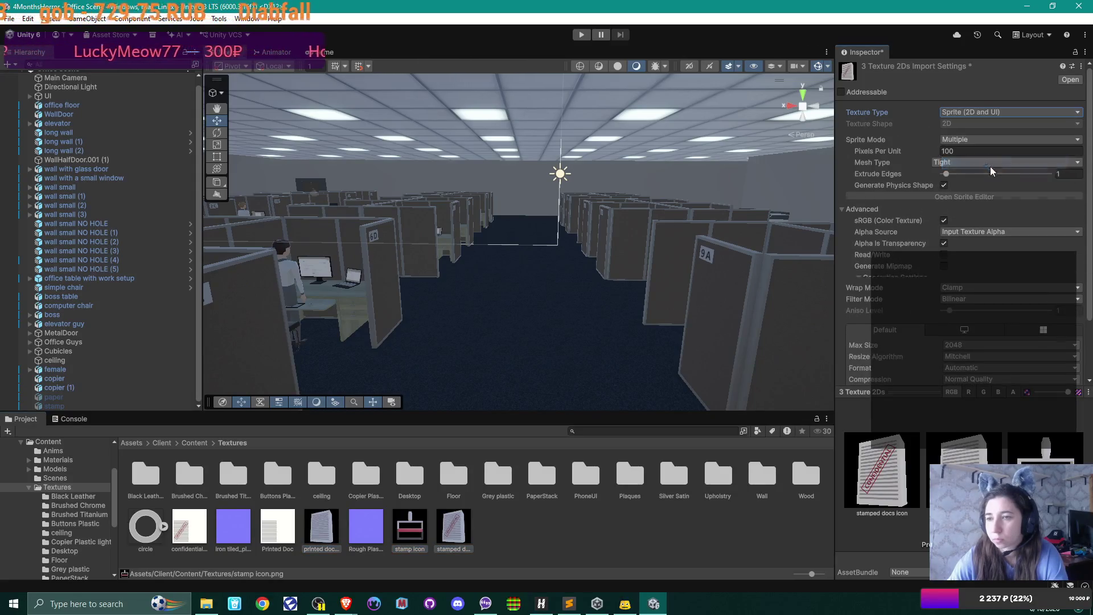
click(964, 139)
click(965, 147)
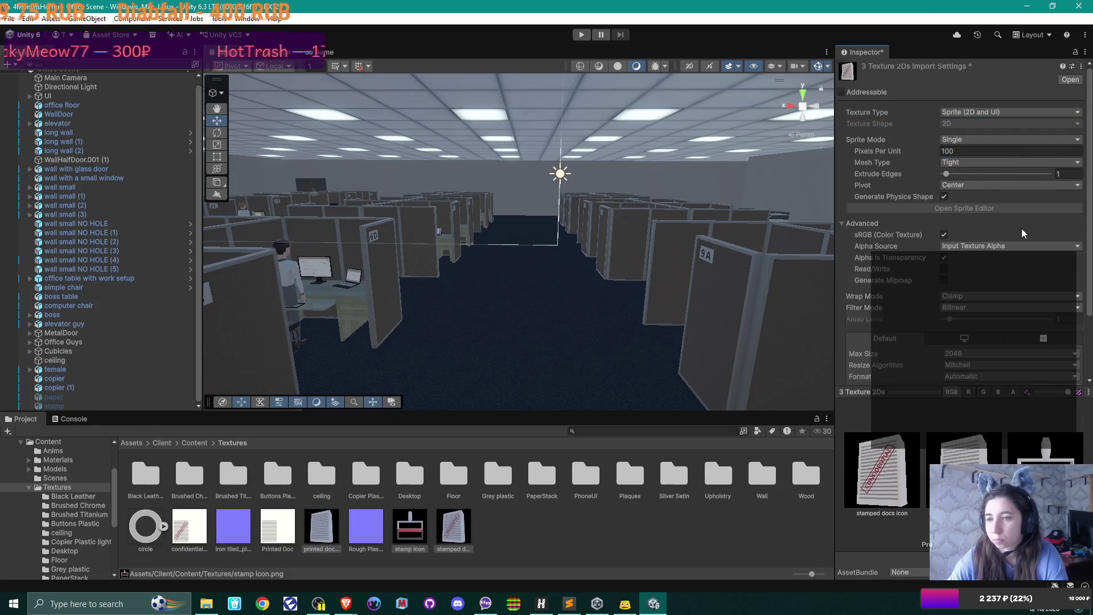
scroll(1021, 229, down, 3)
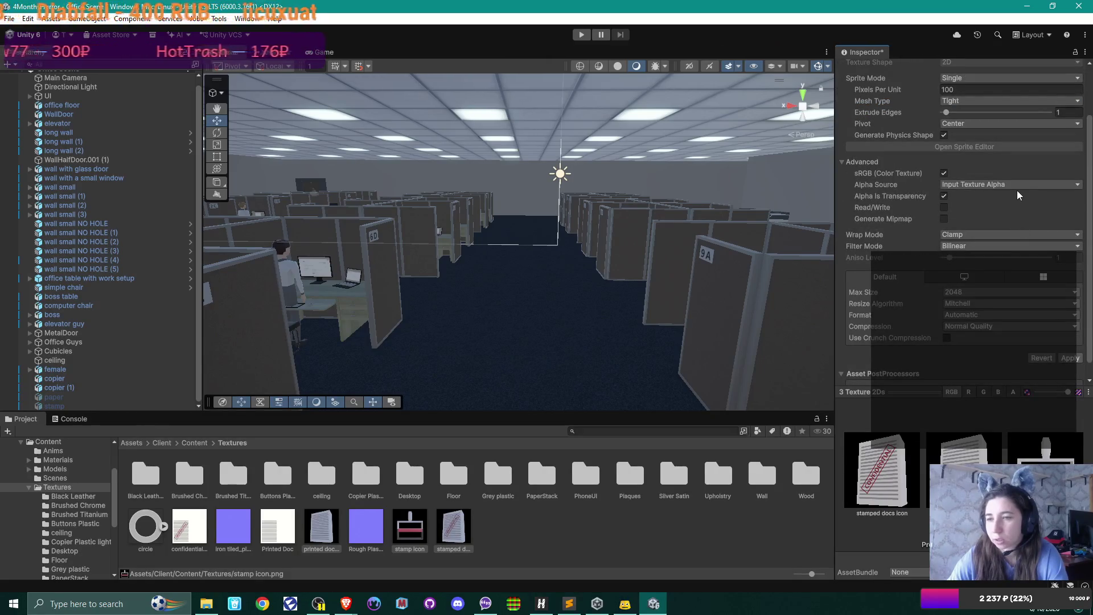
scroll(1017, 190, down, 1)
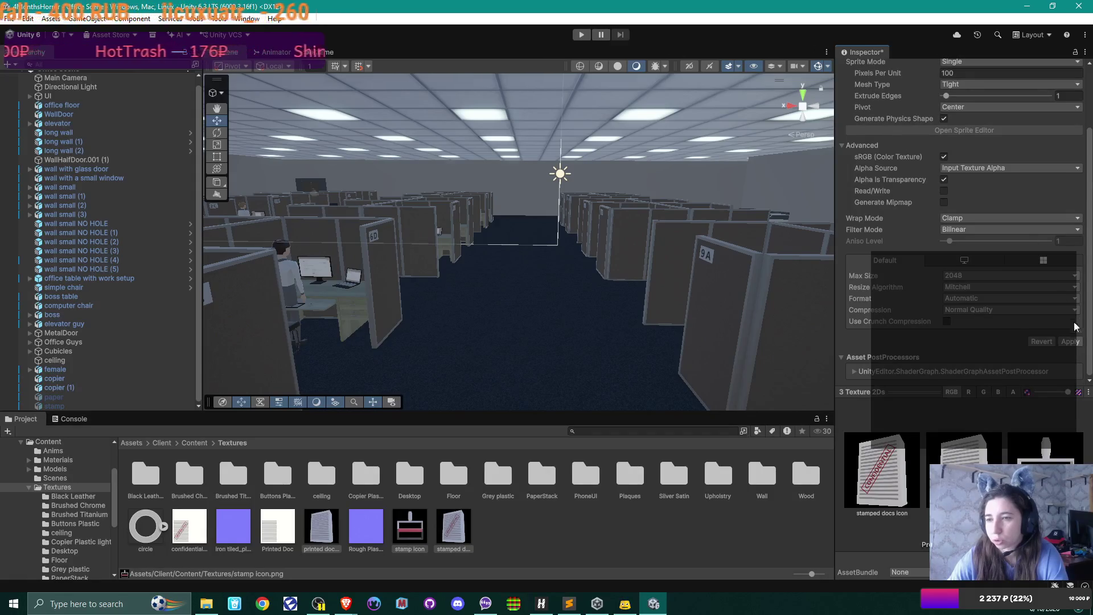
click(1073, 342)
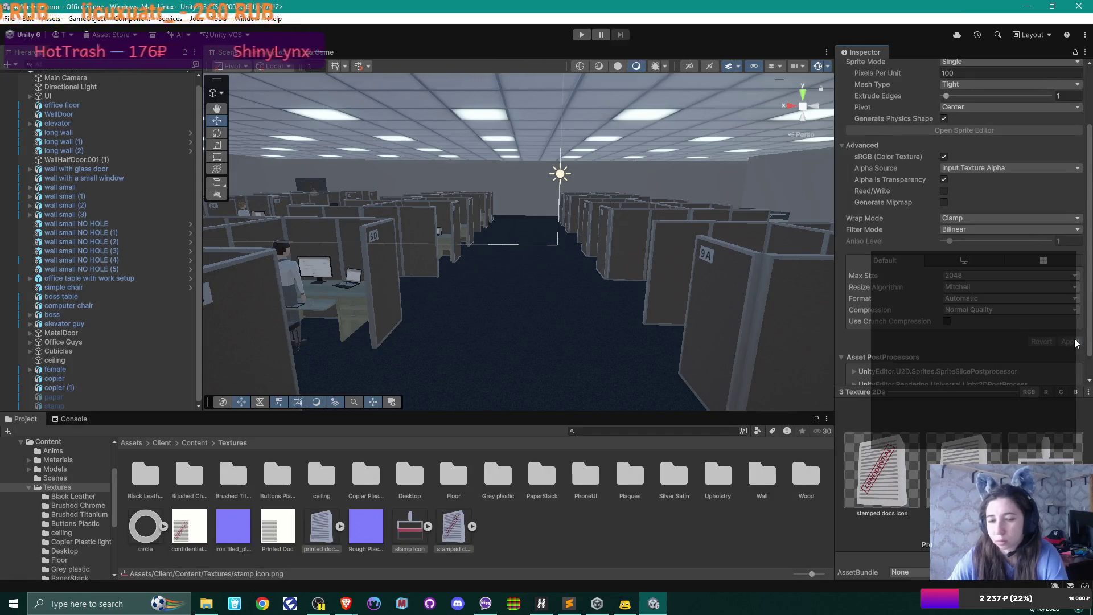
Check the printed docs icon's sprite, deselect, and switch to the browser's YouTube tab.
click(340, 526)
click(340, 527)
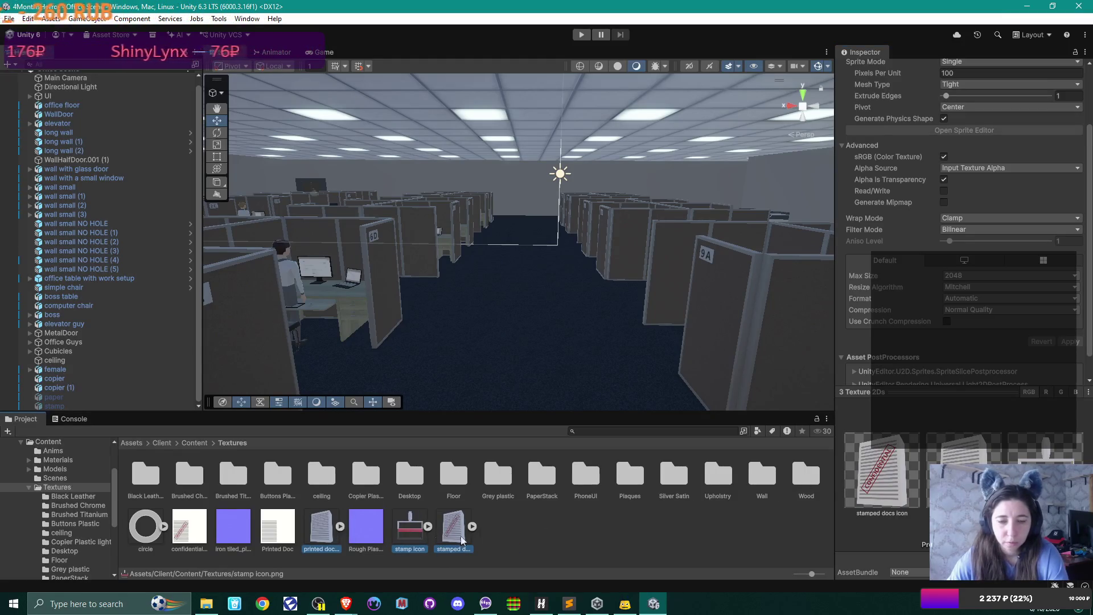
click(629, 535)
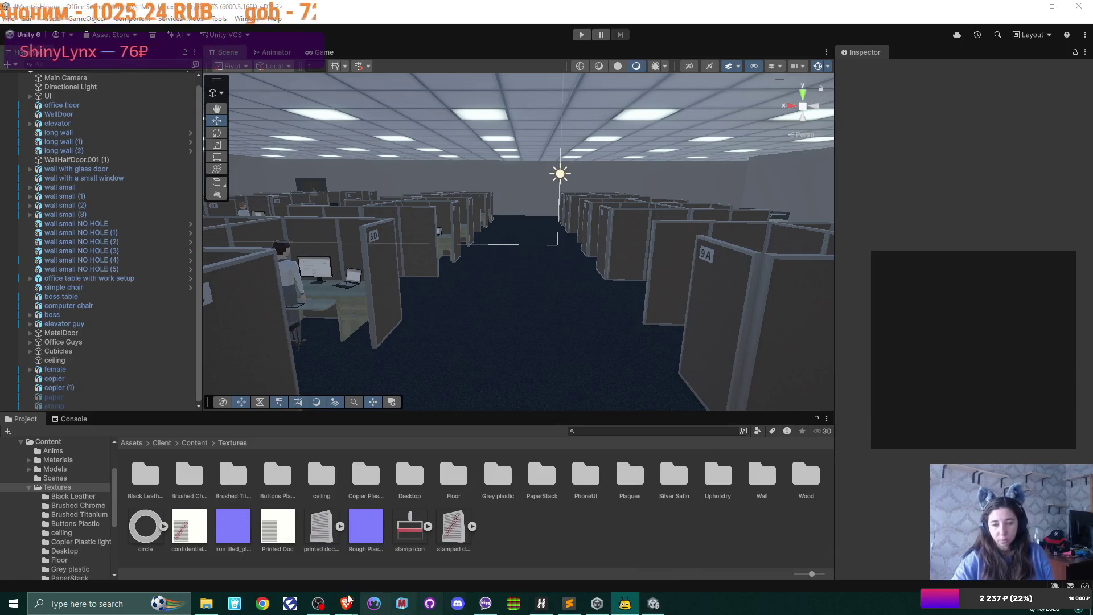
mouse_move(345, 603)
click(387, 563)
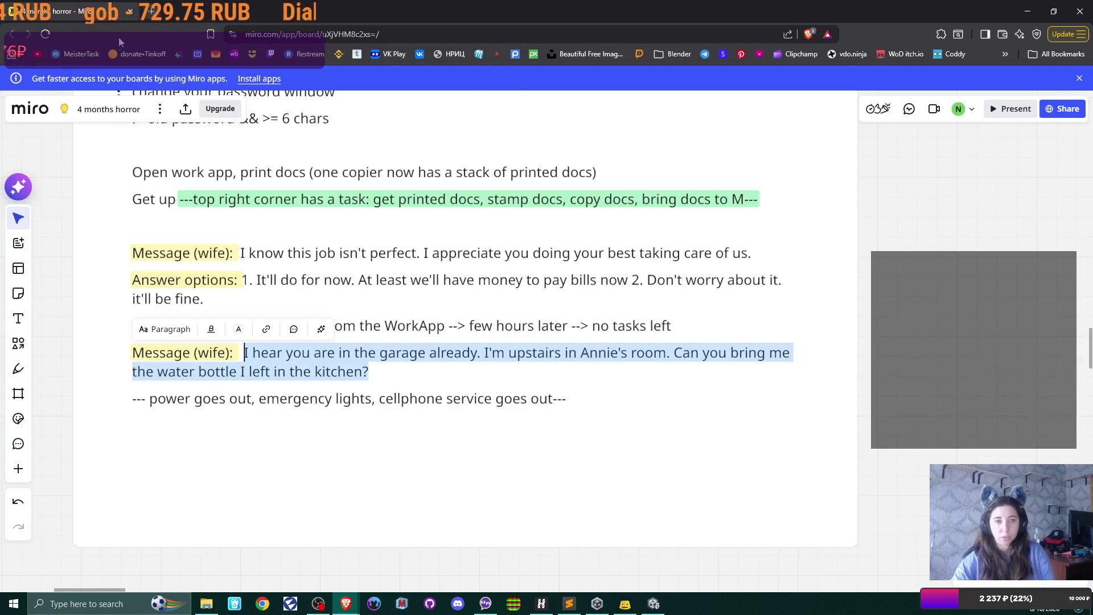
click(207, 5)
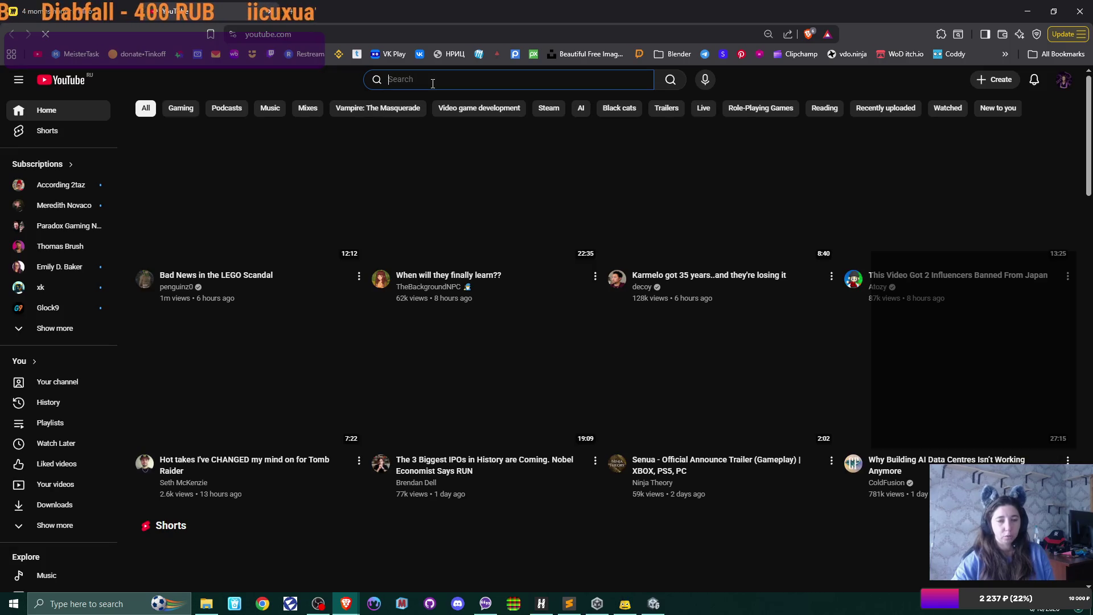
Search YouTube for 'unity 6 shader graph' via the 'unity 6 shader' suggestion.
click(433, 84)
text(u)
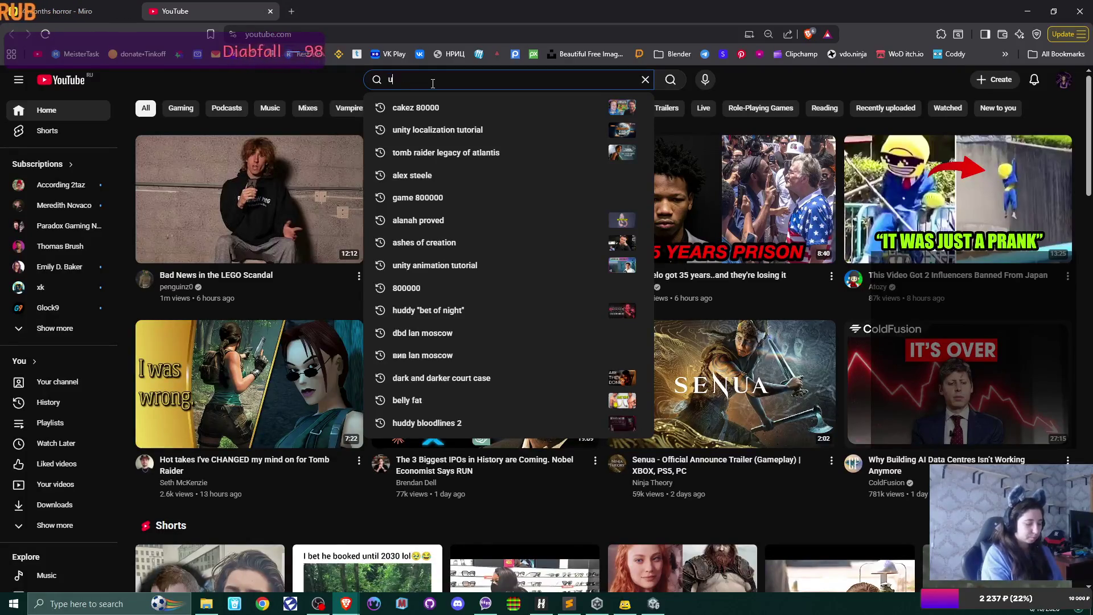
text(nity )
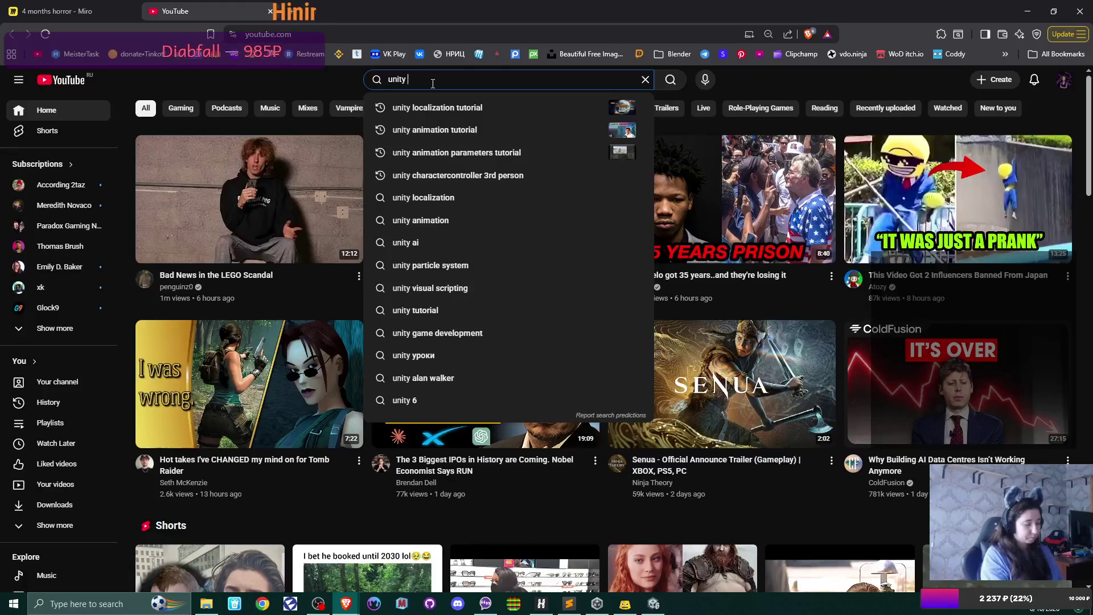
text(6 shader)
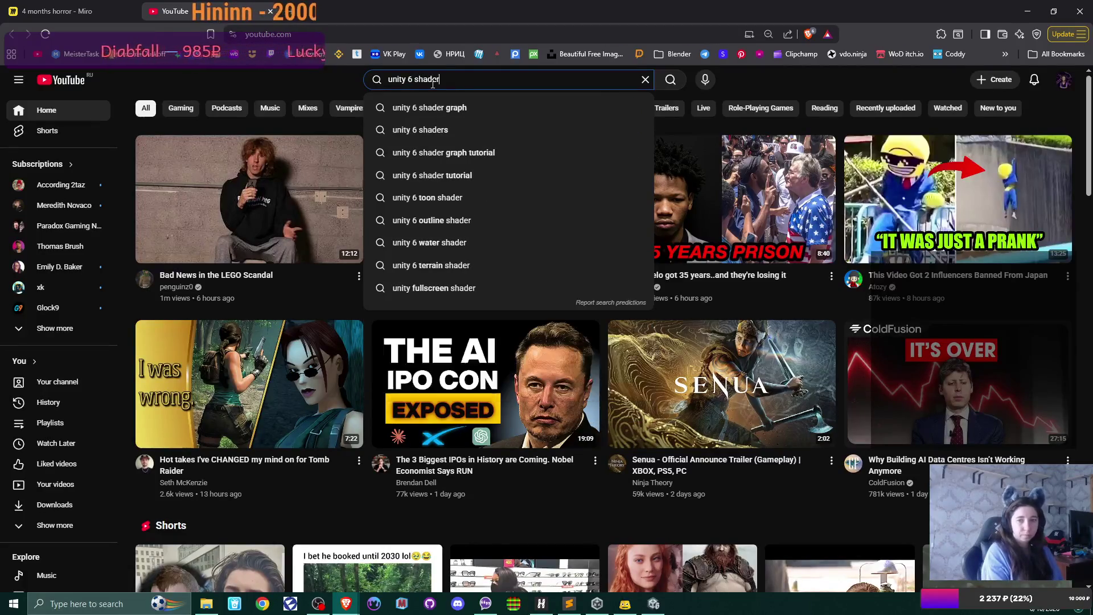
key(Down)
key(Return)
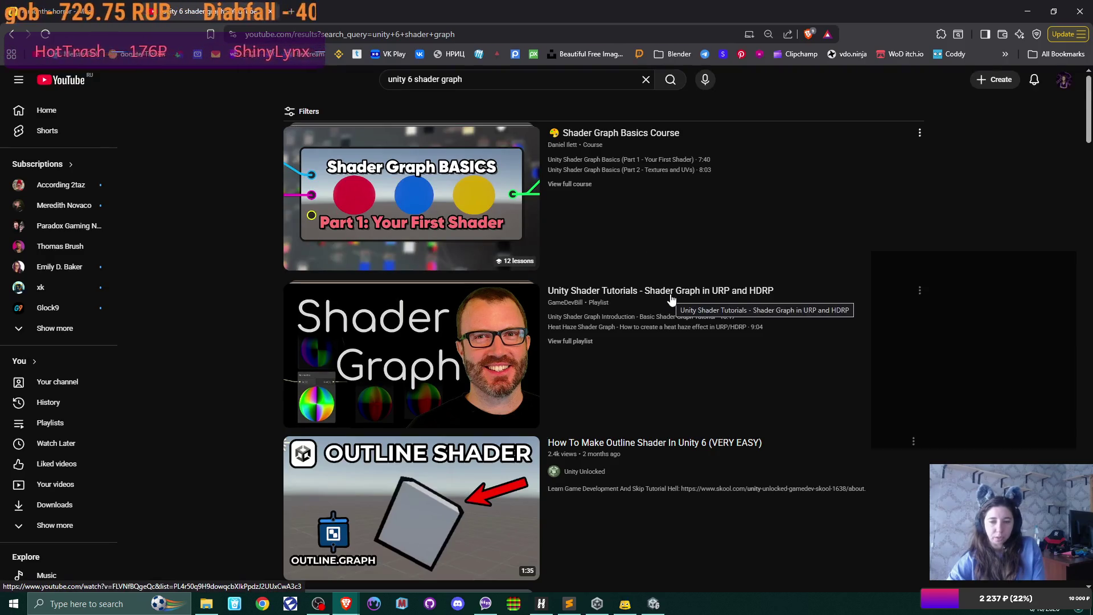
Watch the Unity Shader Tutorials playlist video to about 0:48, then return to Unity's Content folder.
mouse_move(672, 299)
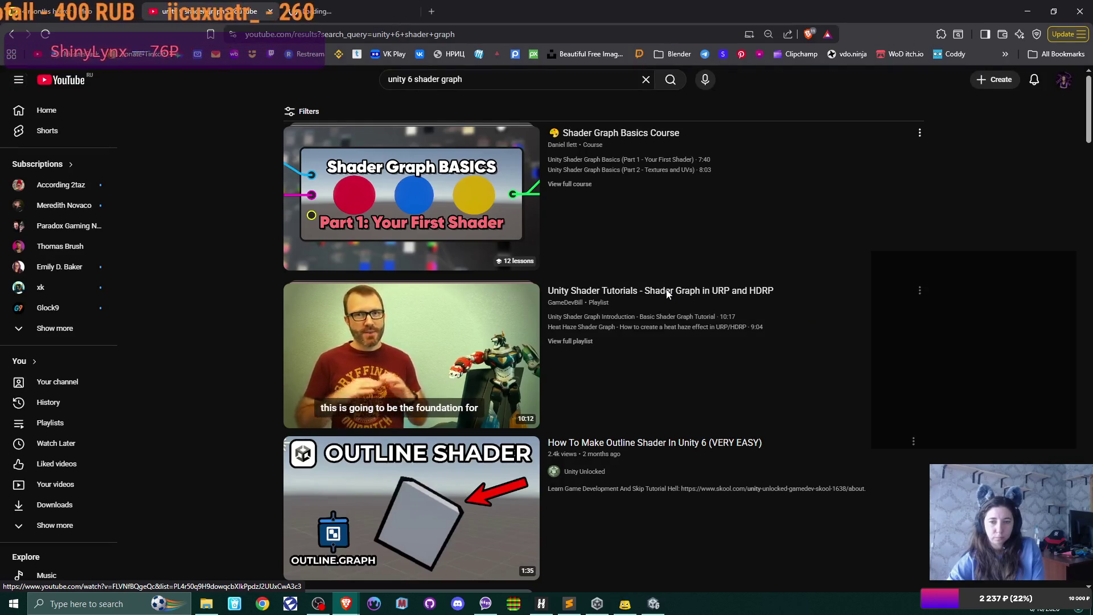
click(667, 294)
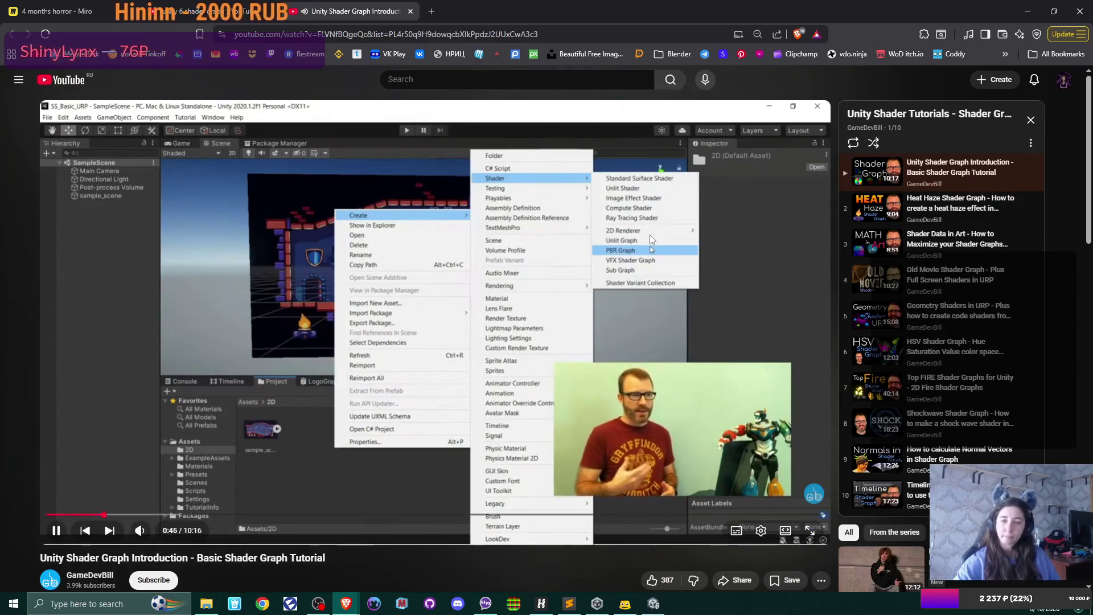
click(689, 289)
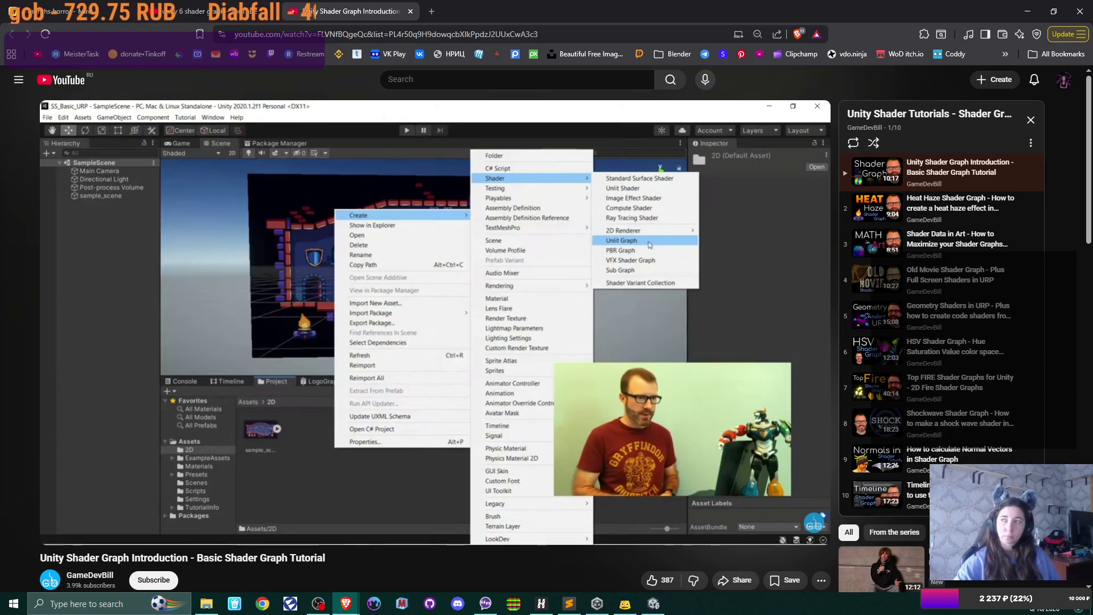
click(673, 303)
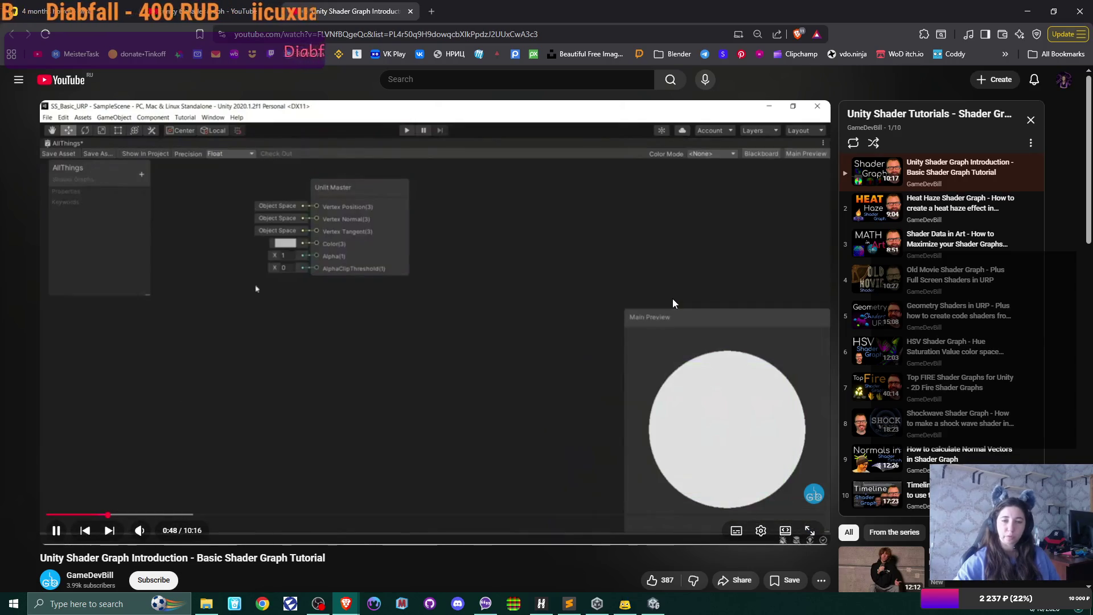
click(593, 305)
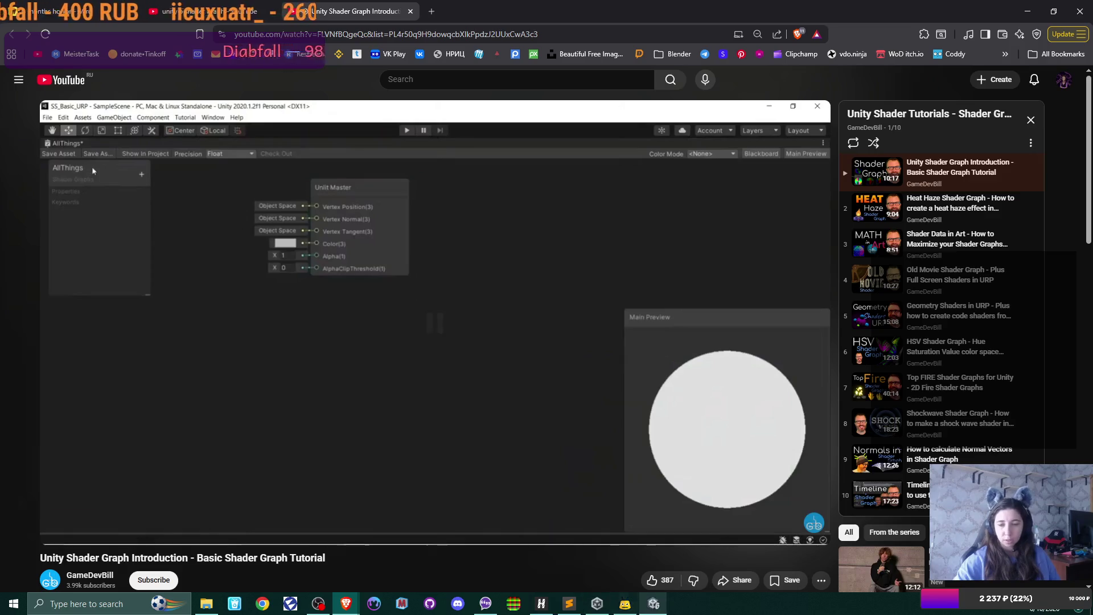
key(alt+Tab)
click(195, 443)
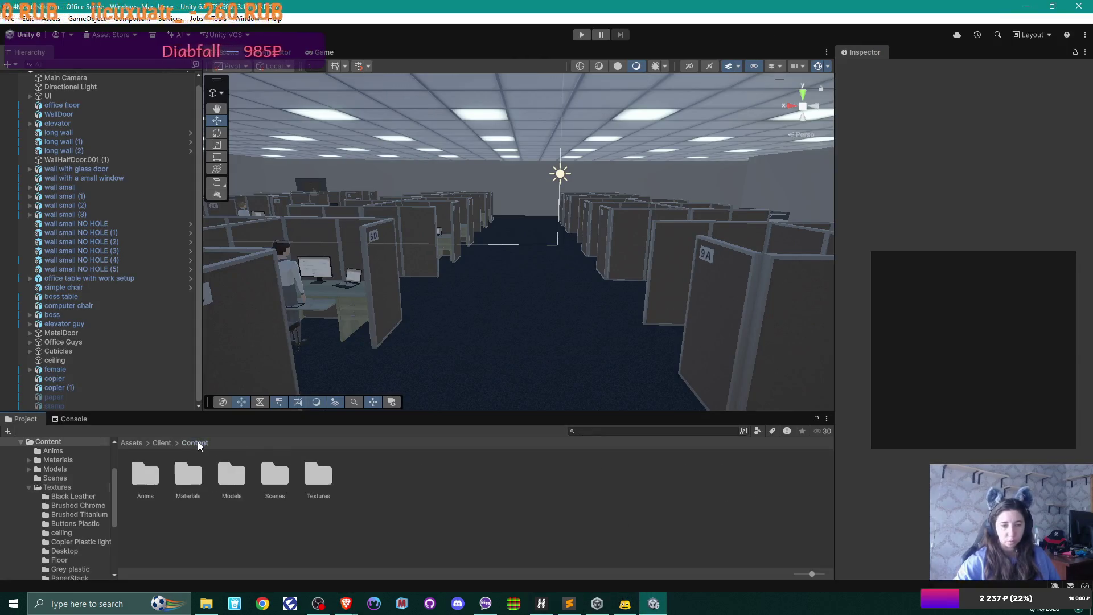
In the Materials folder, create a URP Unlit Shader named Mezmerize.
double_click(190, 470)
right_click(532, 530)
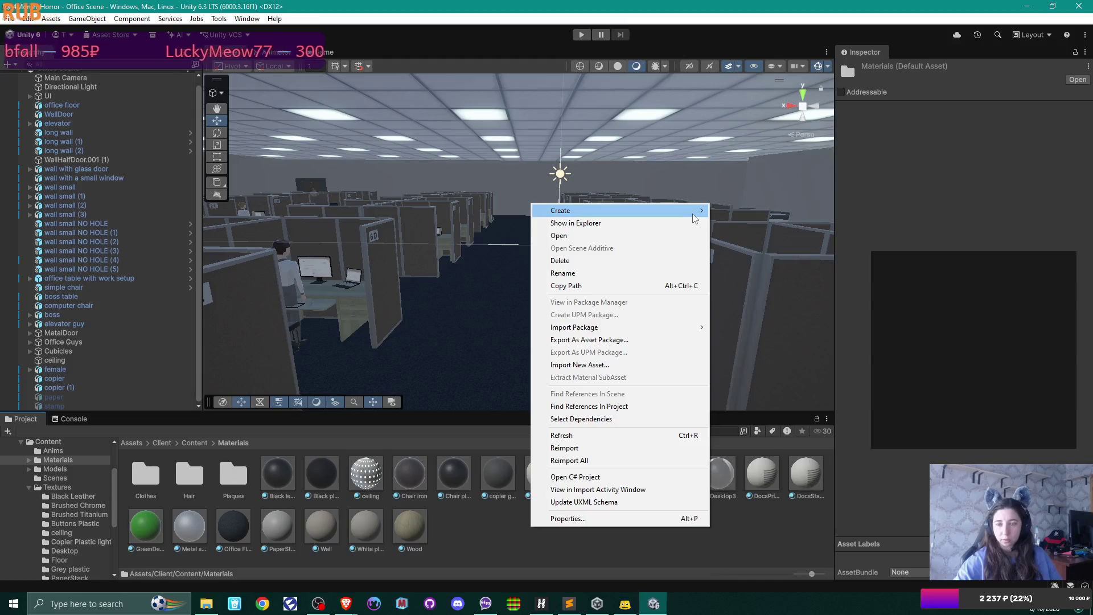
mouse_move(677, 210)
mouse_move(780, 281)
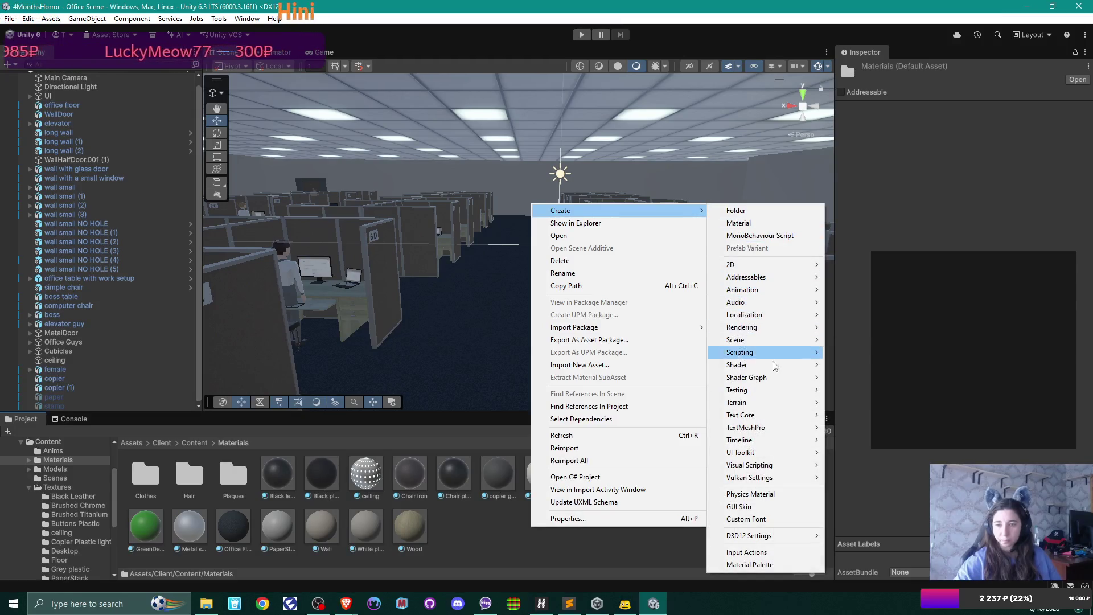
mouse_move(775, 366)
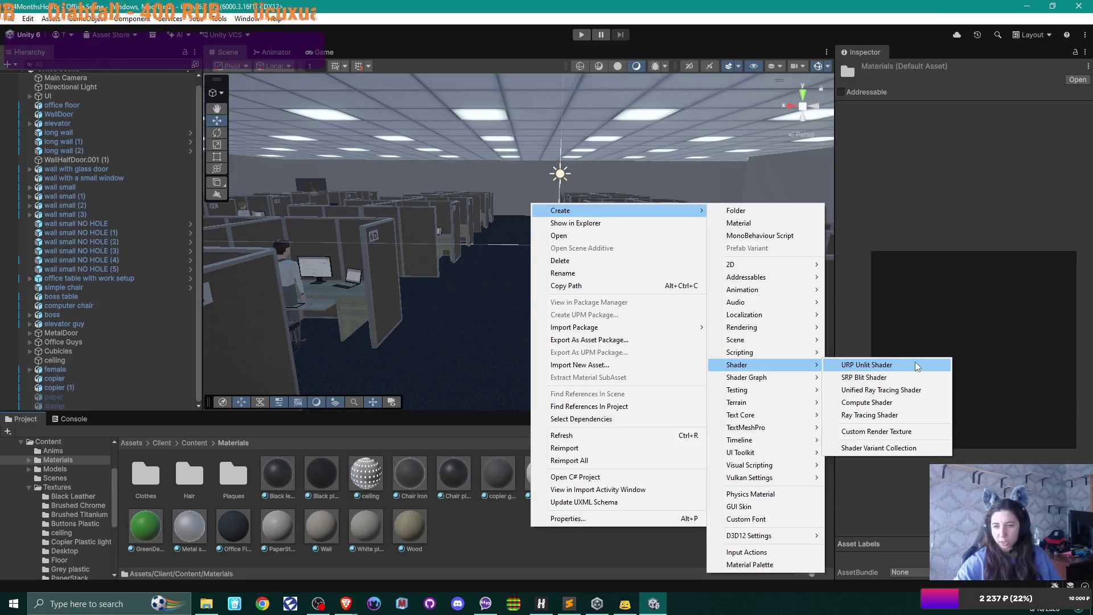
click(917, 366)
text(Mezmeriz)
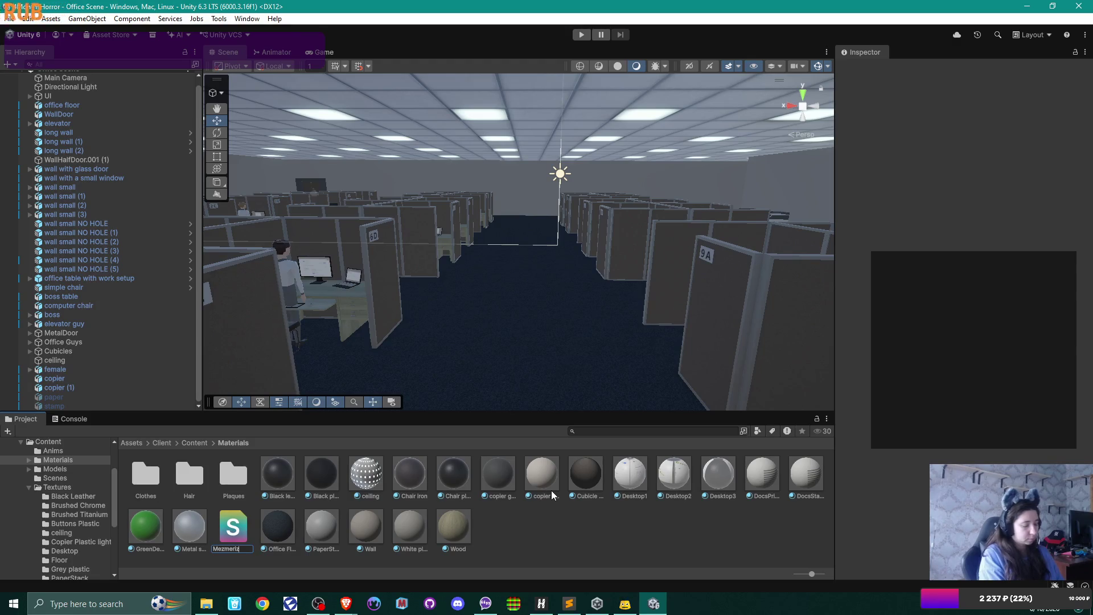
text(e)
key(Return)
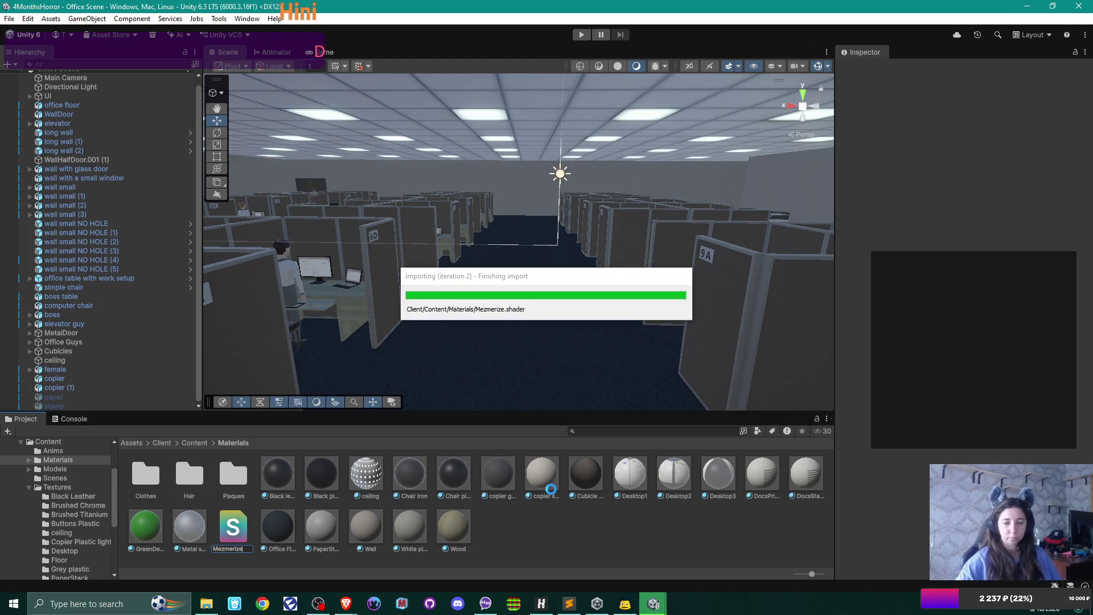
mouse_move(347, 602)
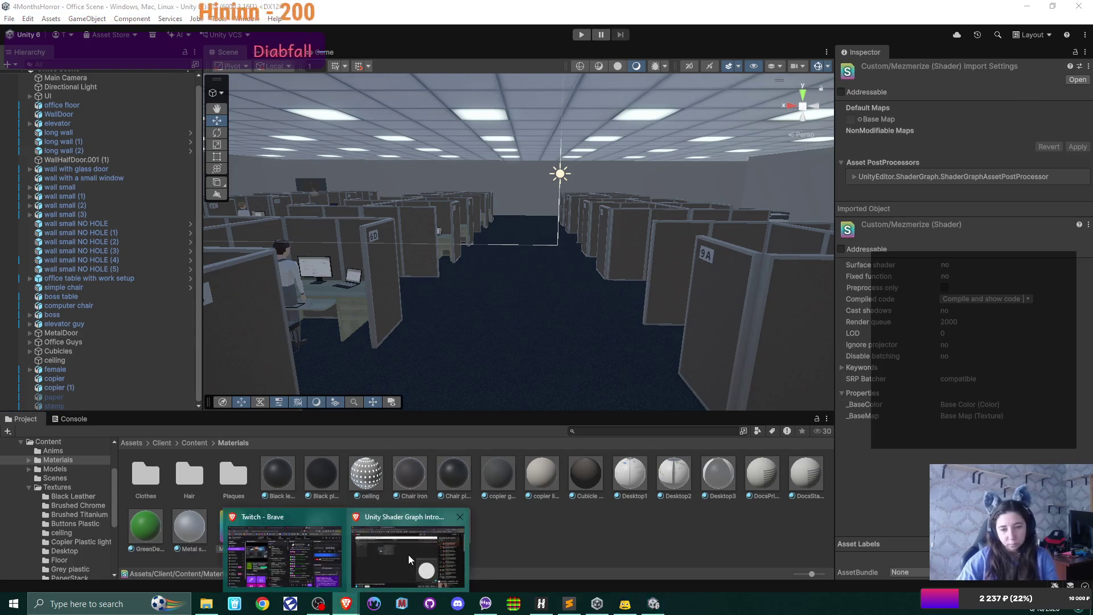
click(409, 559)
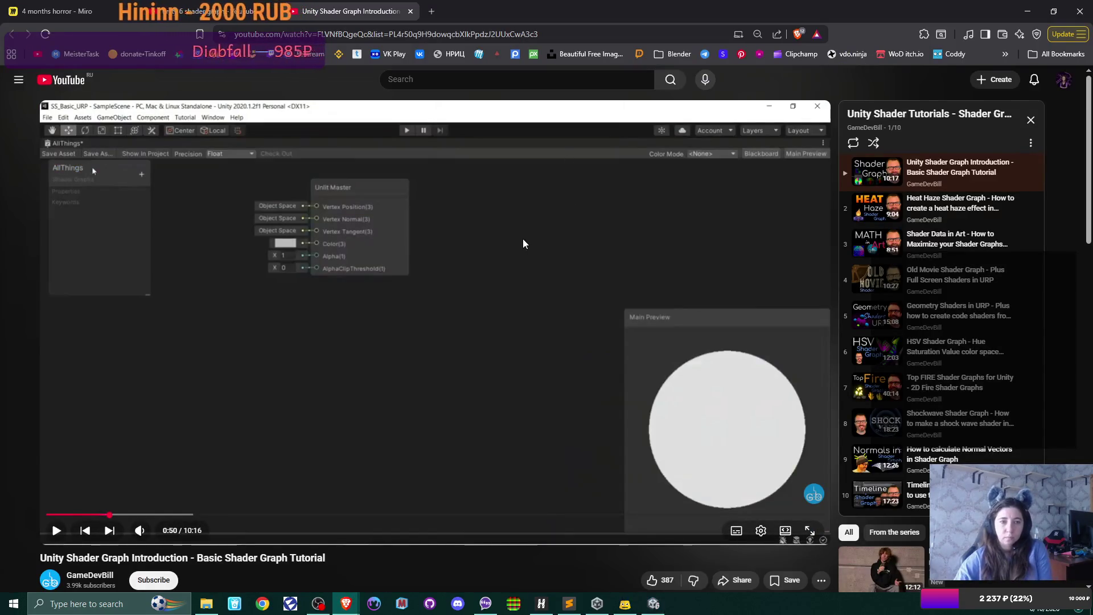
click(511, 279)
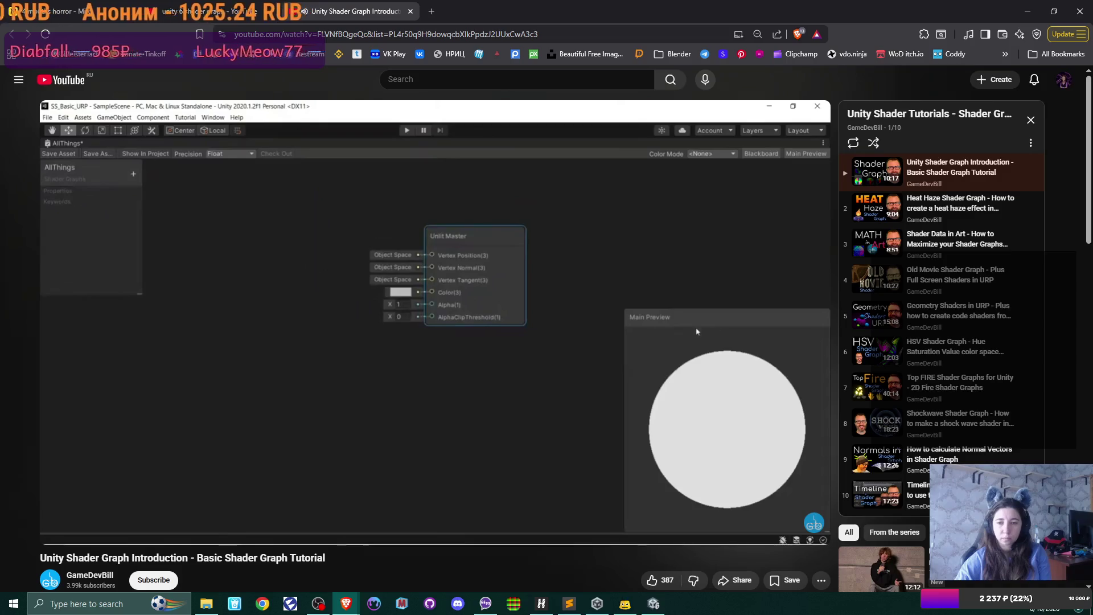
key(space)
click(653, 603)
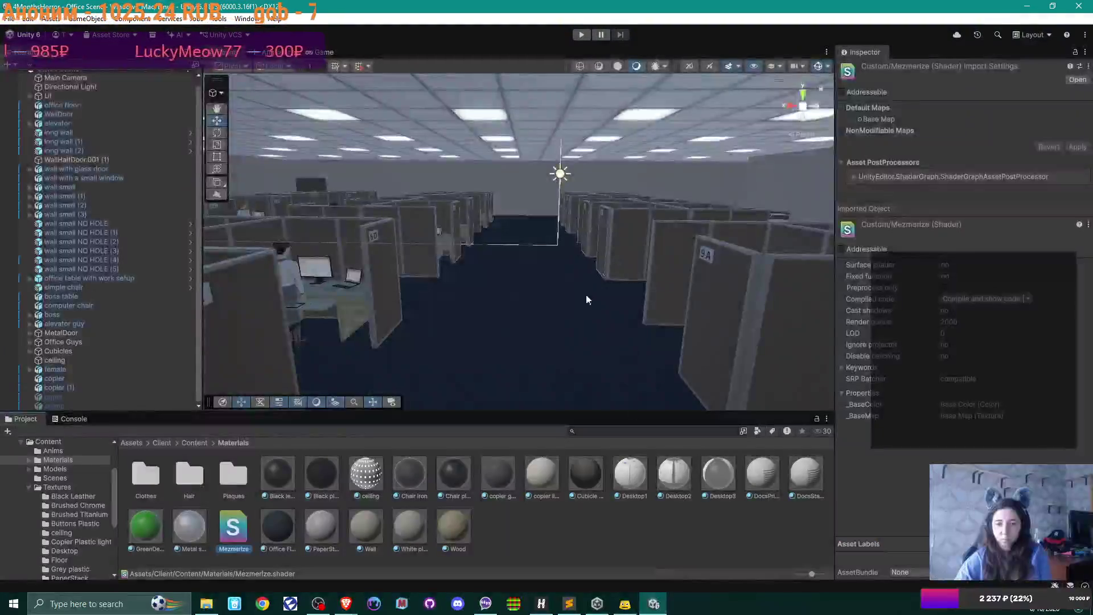
double_click(224, 527)
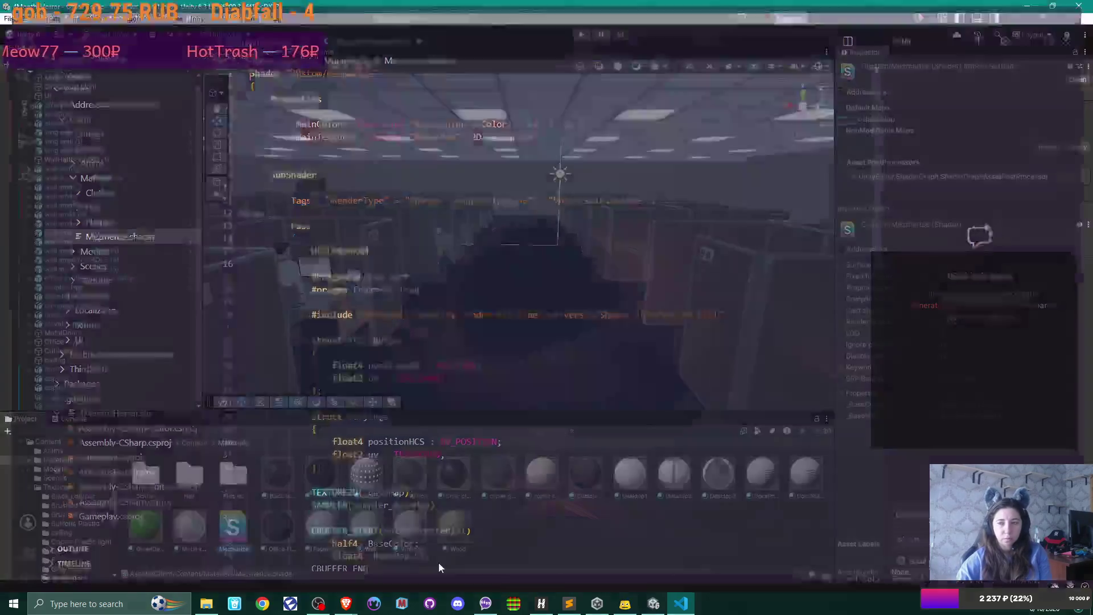
right_click(238, 521)
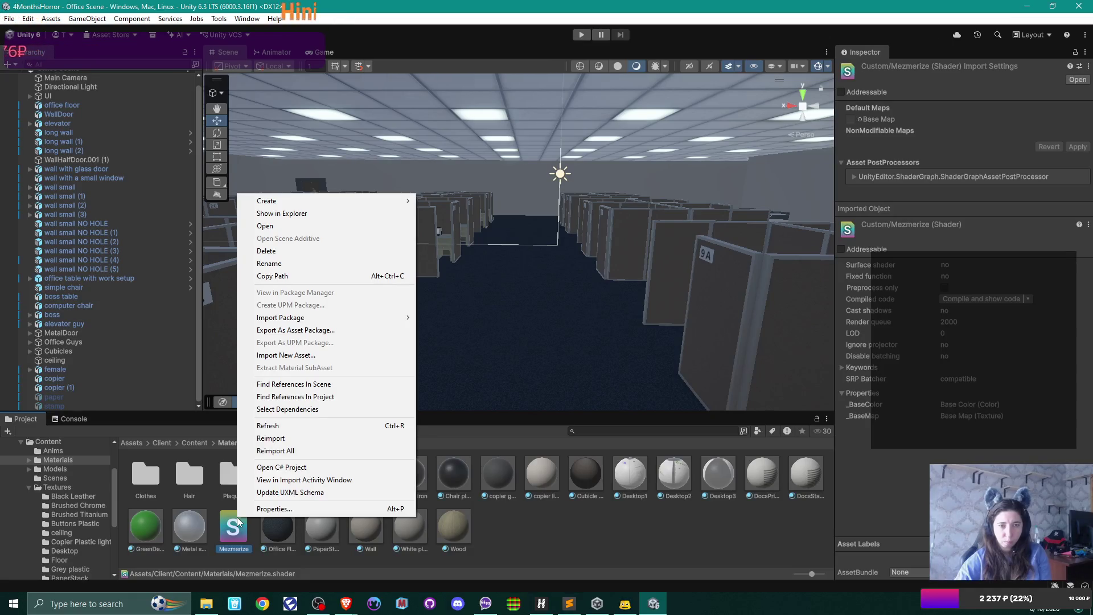
click(706, 537)
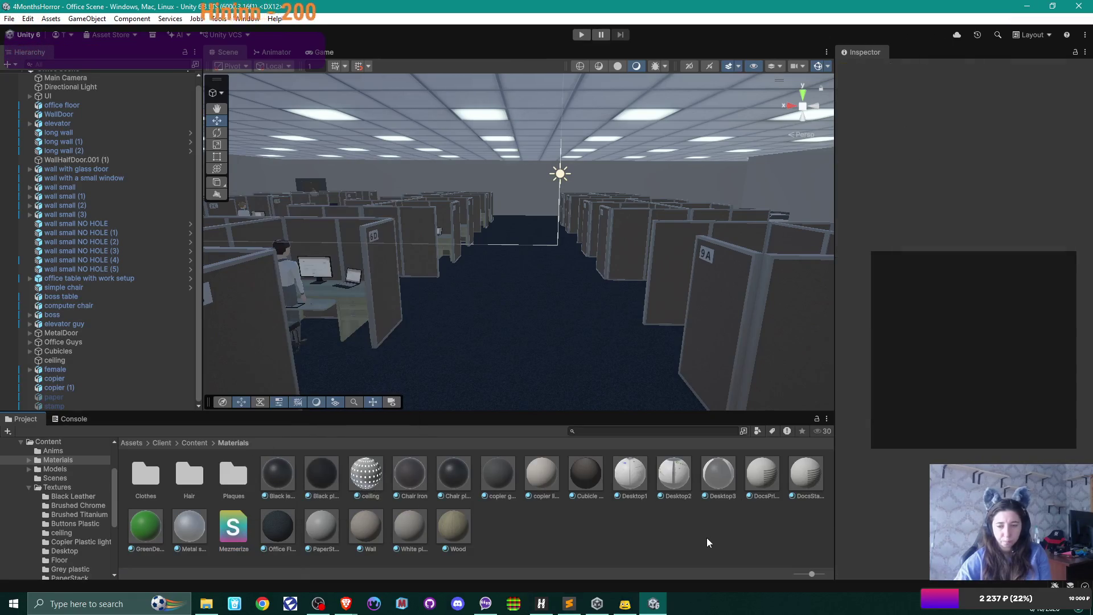
mouse_move(346, 604)
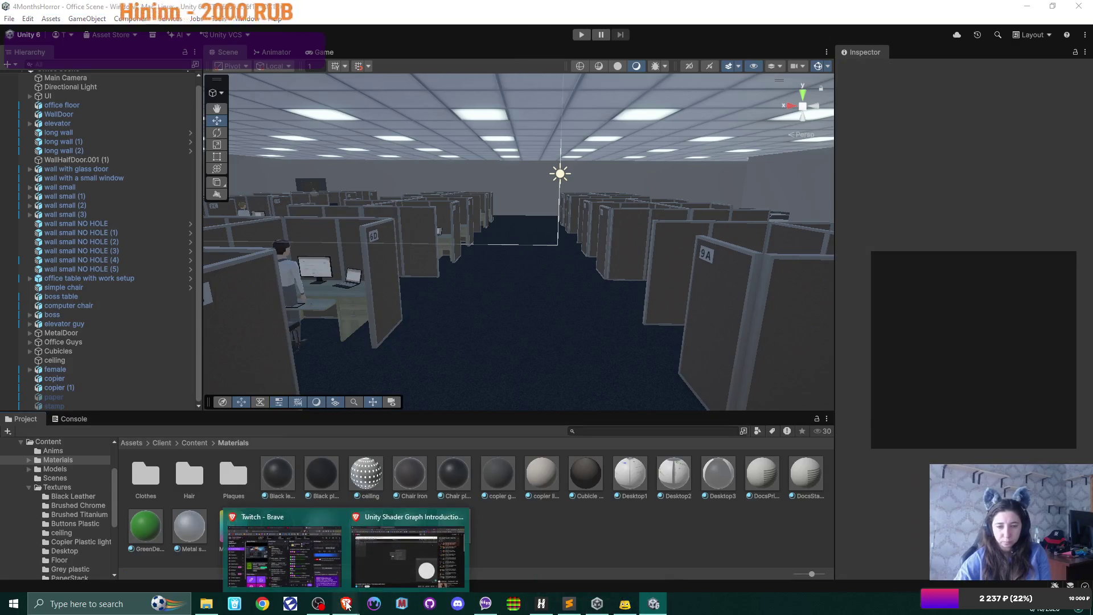
click(409, 555)
key(Left)
key(Left)
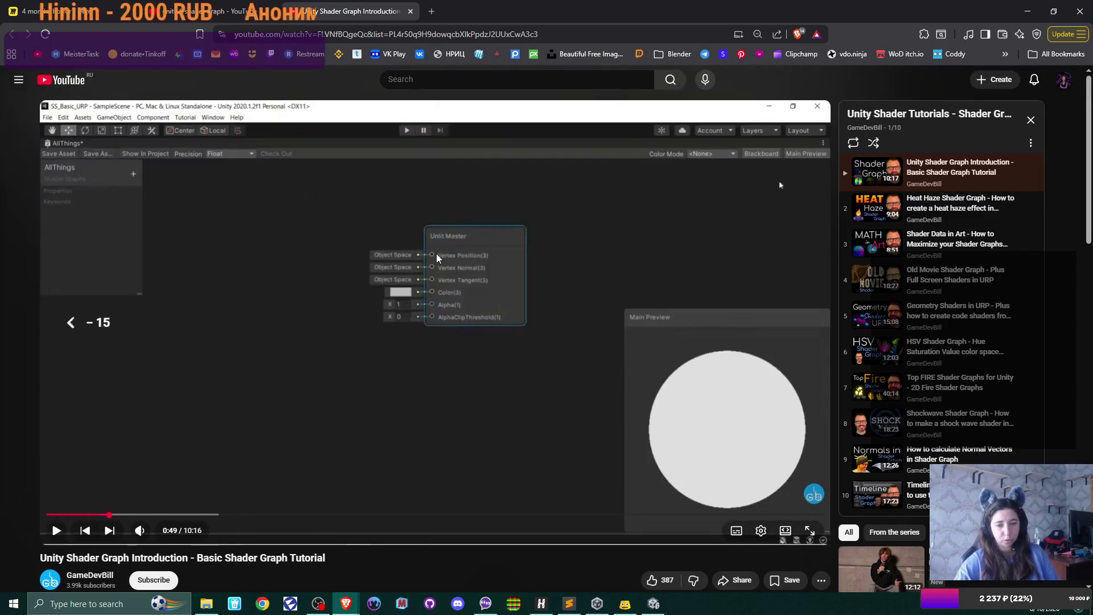
Rewind and pause the tutorial, then select Mezmerize.shader in Unity and delete it.
key(space)
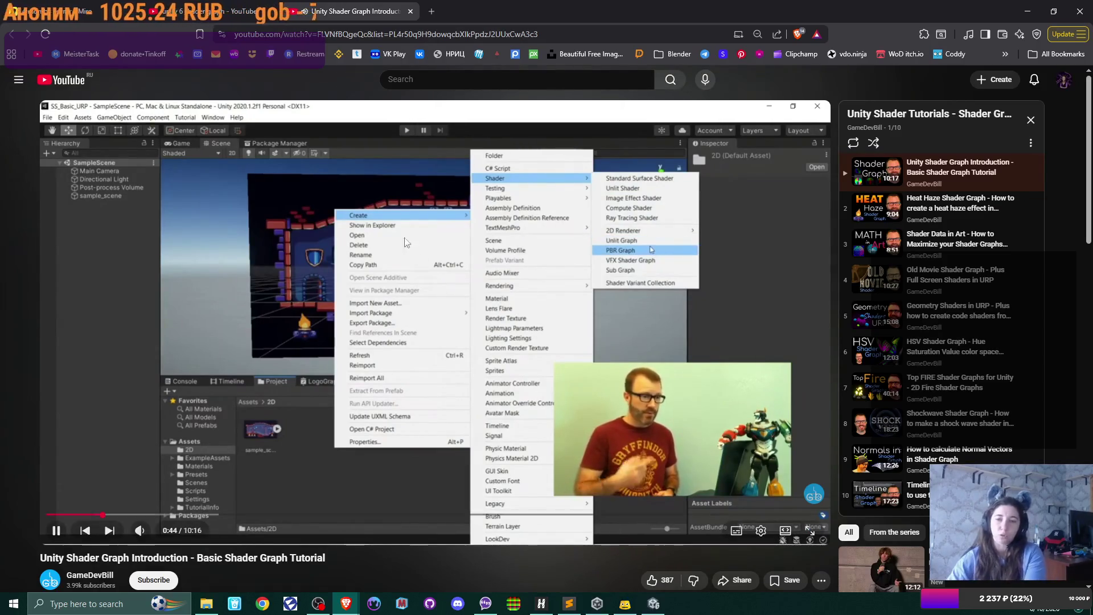
key(space)
mouse_move(579, 603)
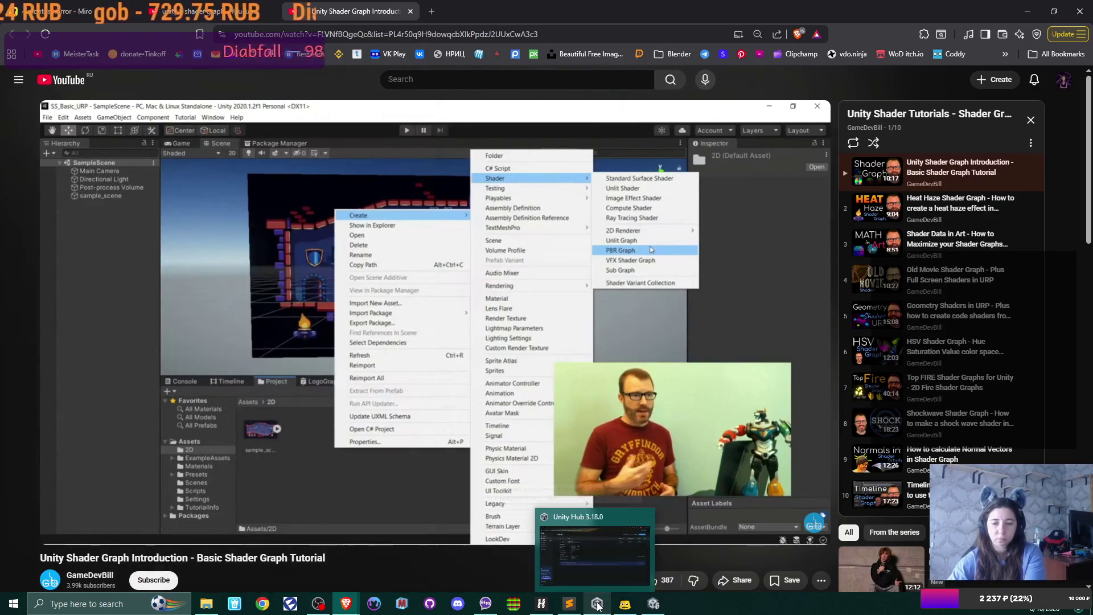
click(596, 604)
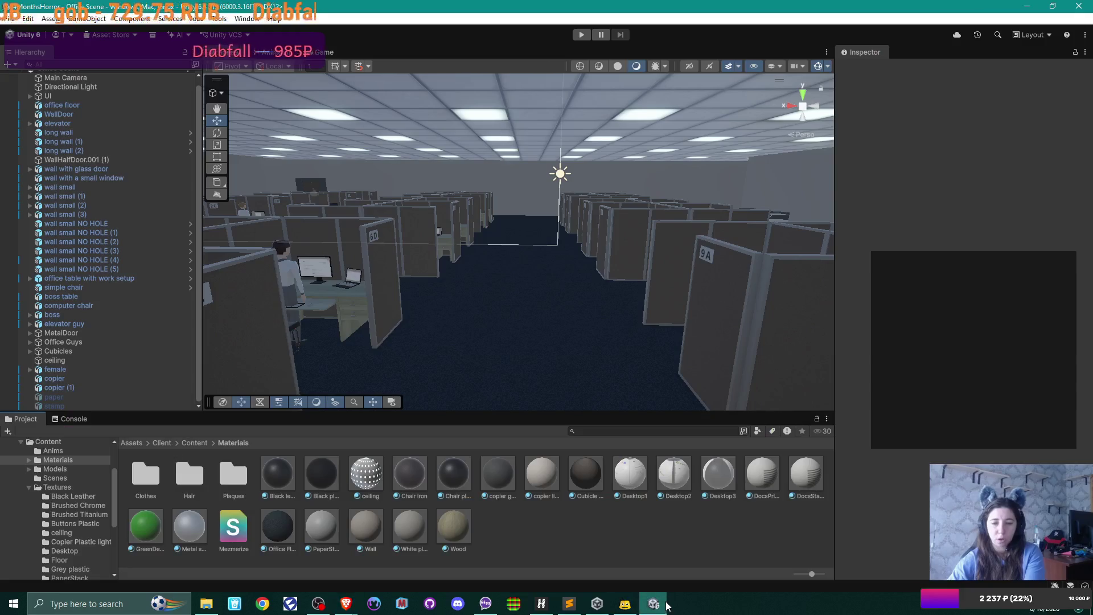
click(238, 534)
key(Delete)
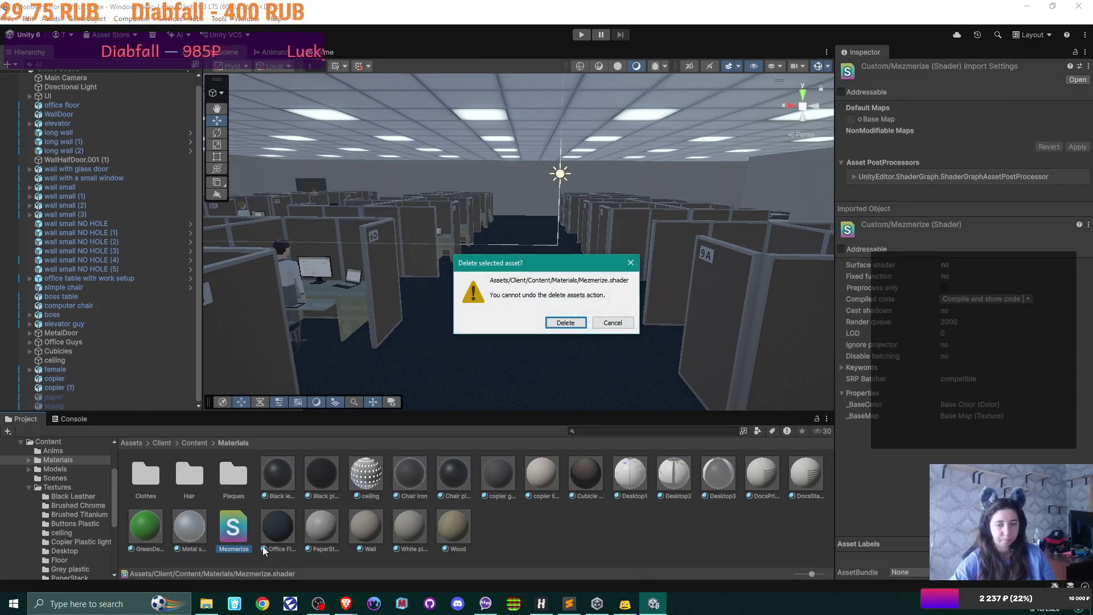
Confirm the deletion and create a URP Unlit Shader Graph named Mezmerize in Materials.
key(Return)
right_click(542, 540)
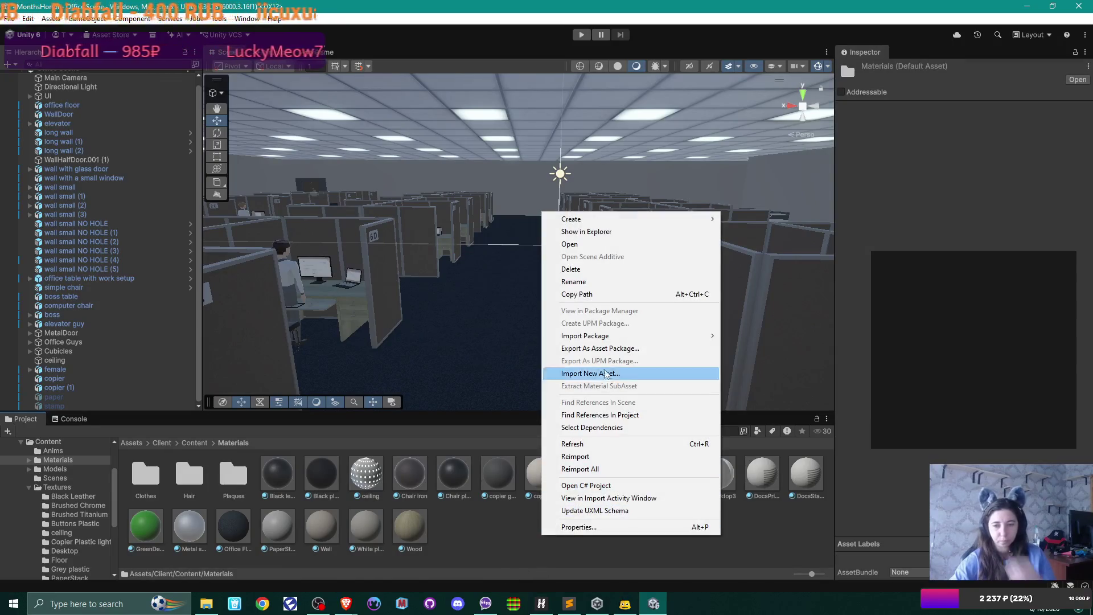
mouse_move(677, 220)
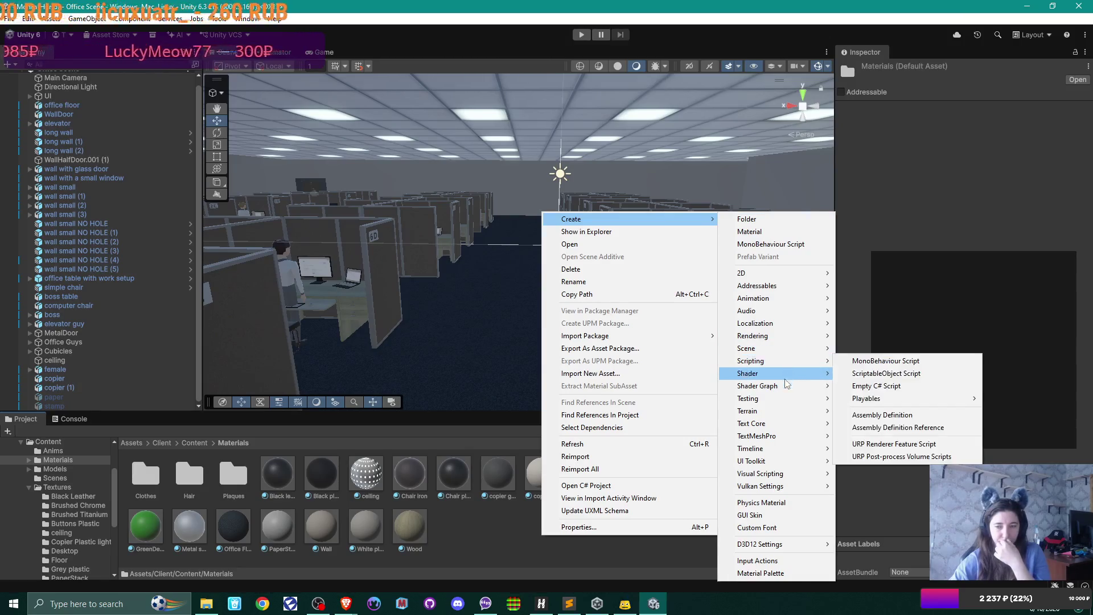
mouse_move(786, 386)
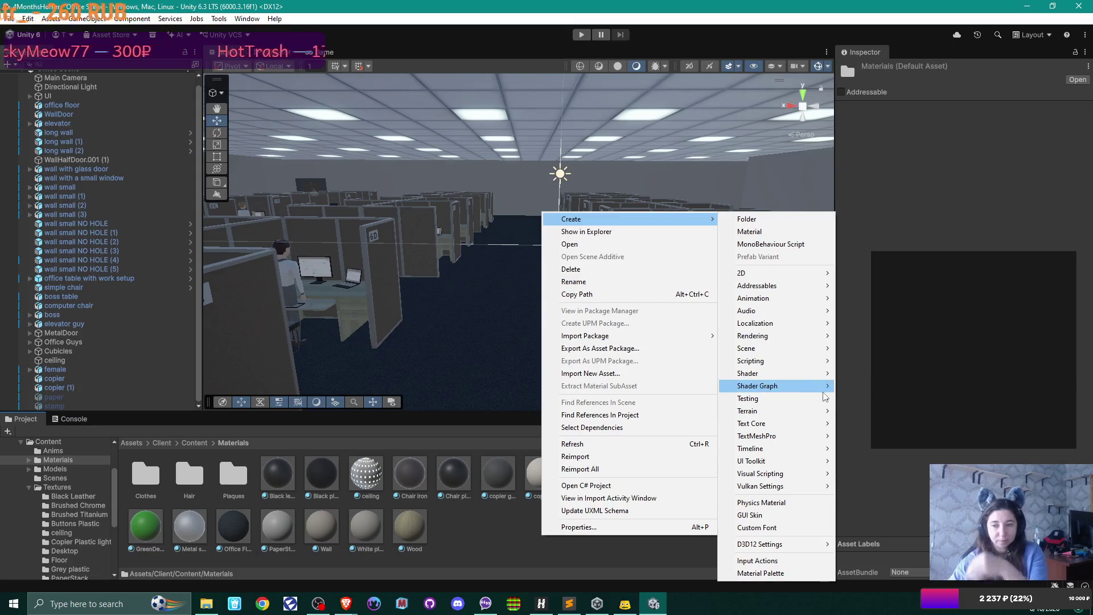
mouse_move(820, 386)
mouse_move(874, 394)
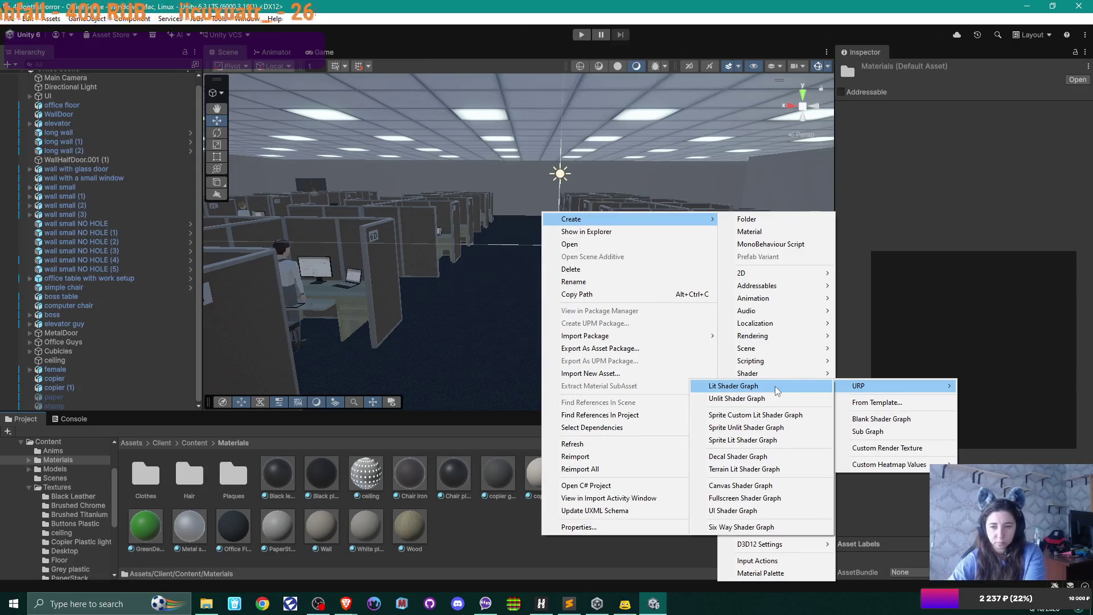
click(774, 396)
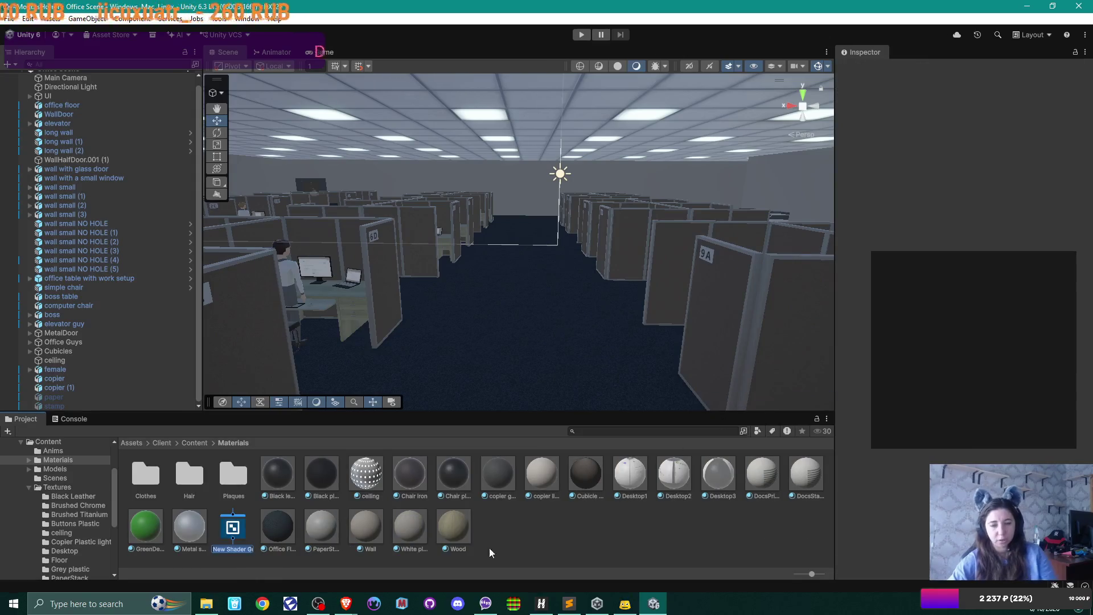
text(Mezmerize)
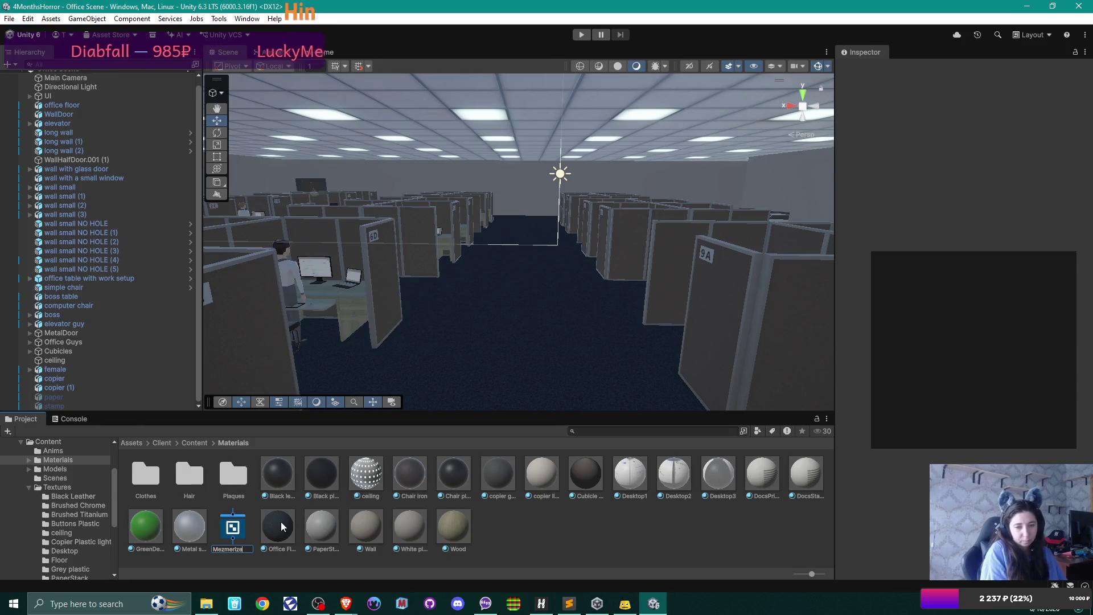
key(Return)
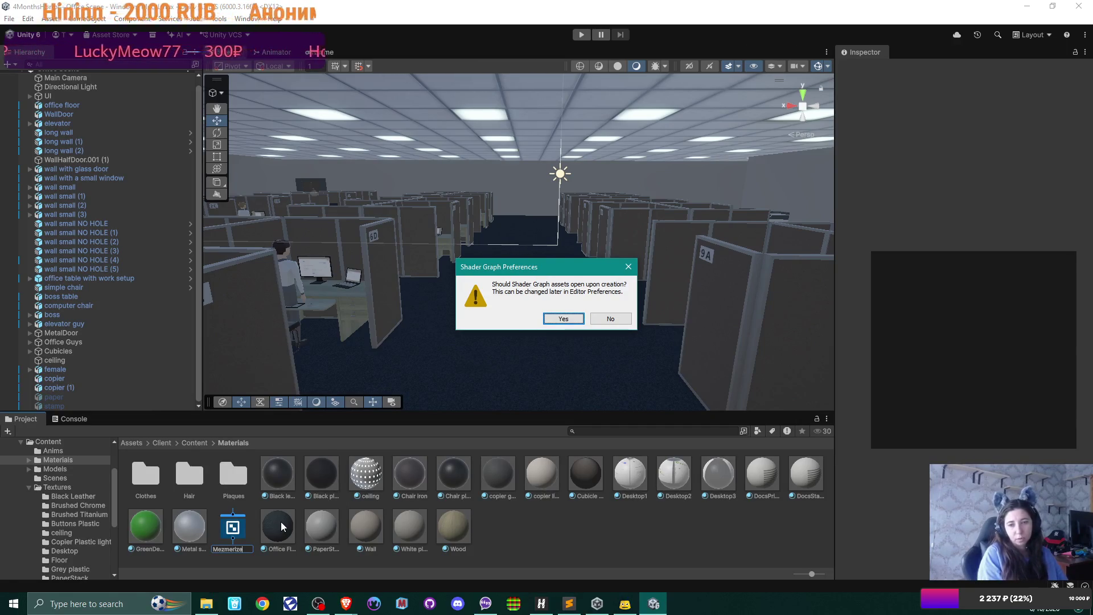
Confirm opening the Mezmerize shader graph and make its editing area taller and wider.
key(Return)
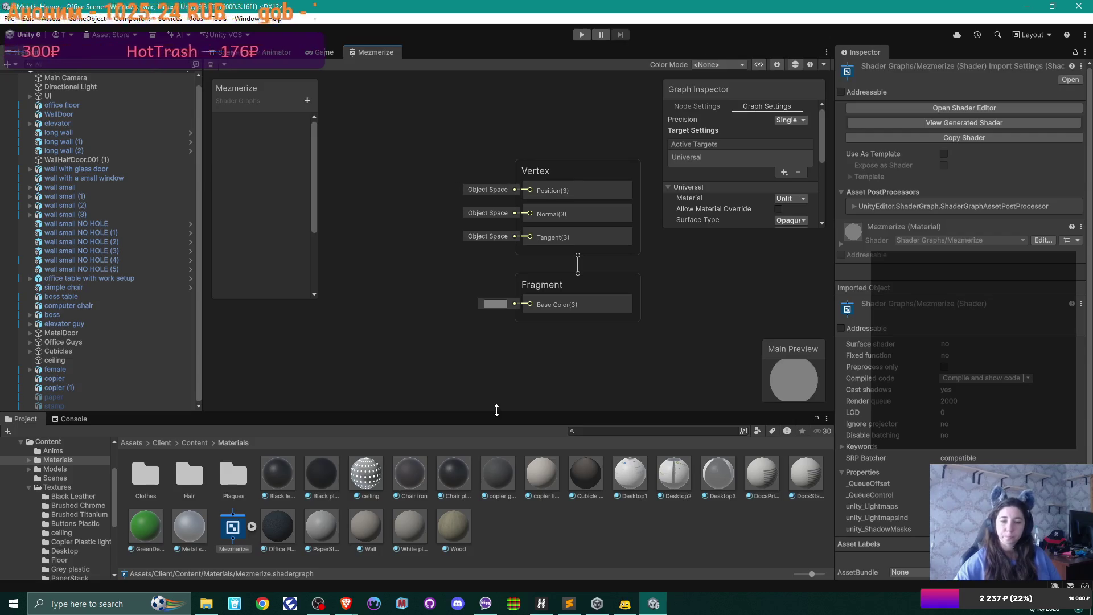
drag(496, 410, 492, 473)
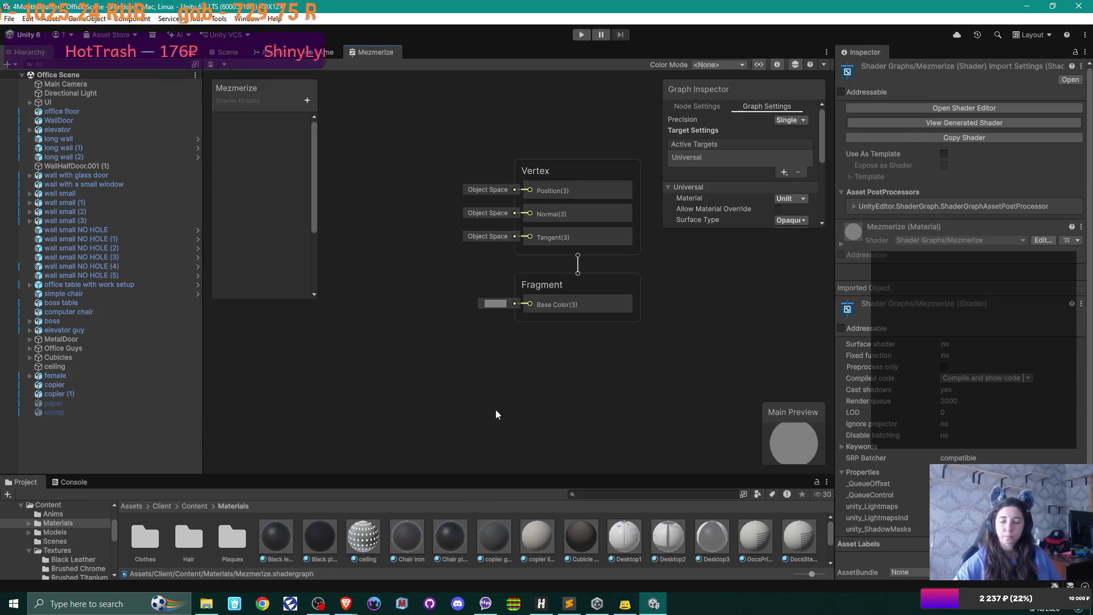
drag(834, 308, 860, 306)
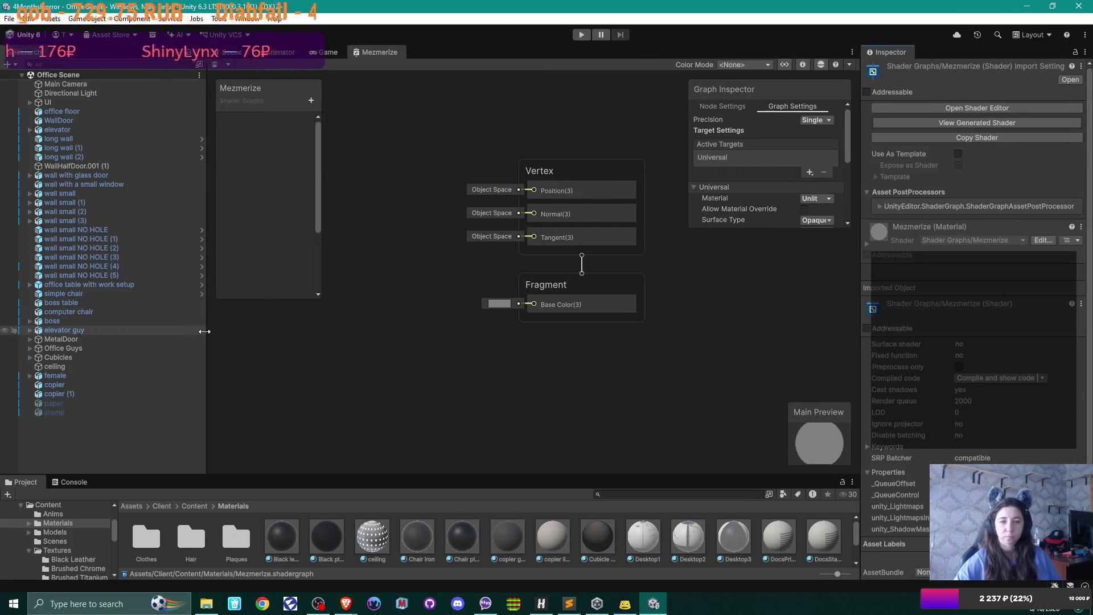
drag(205, 331, 154, 333)
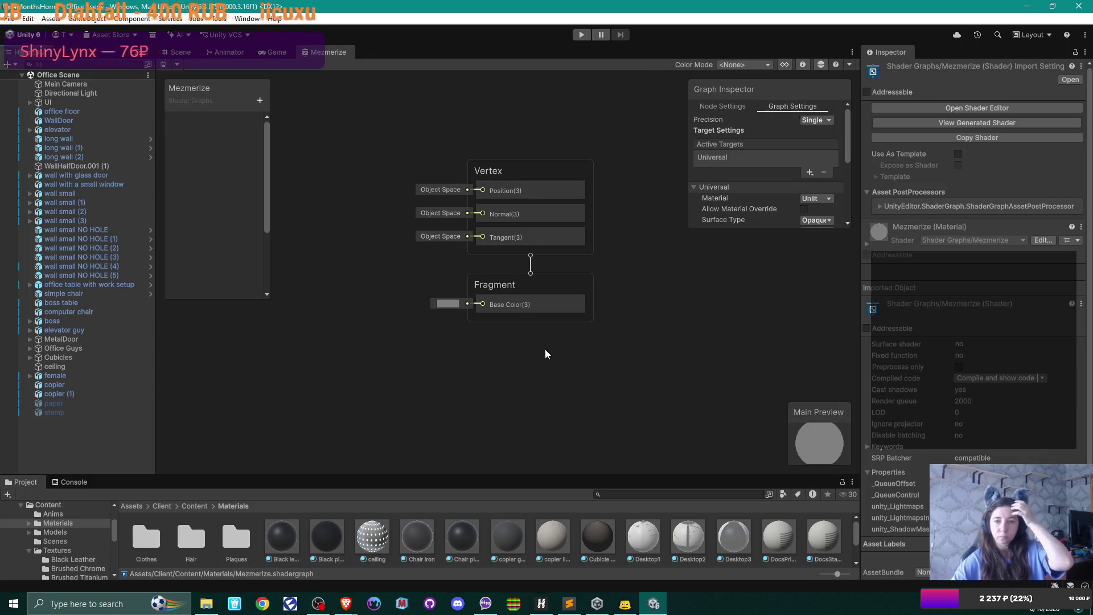
Enlarge the Main Preview, centre the Vertex and Fragment nodes, then resume the tutorial in Brave.
drag(788, 401, 761, 363)
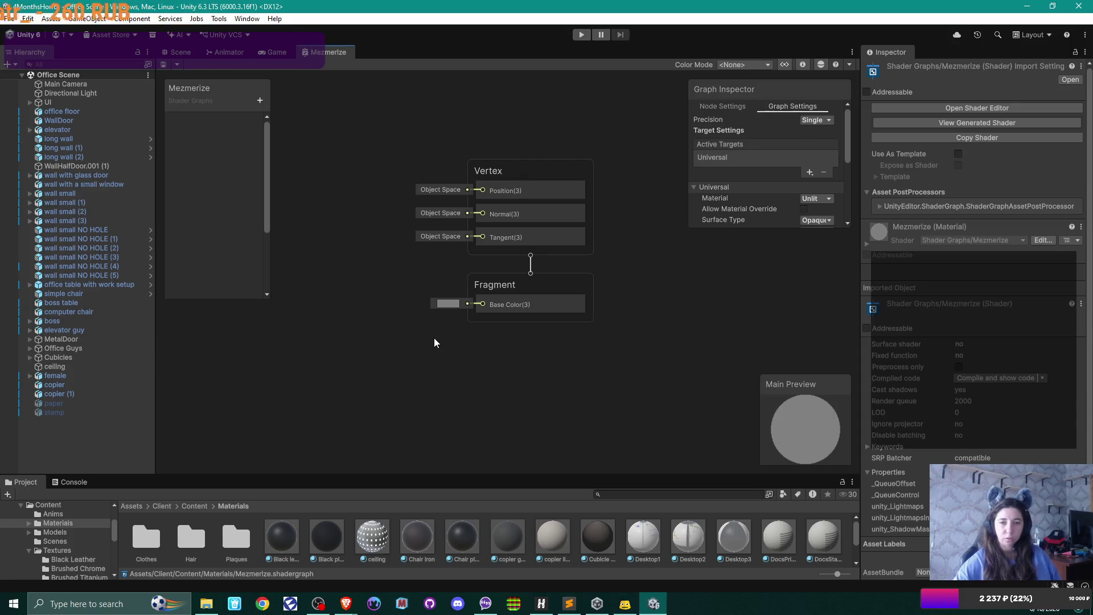
drag(434, 340, 498, 424)
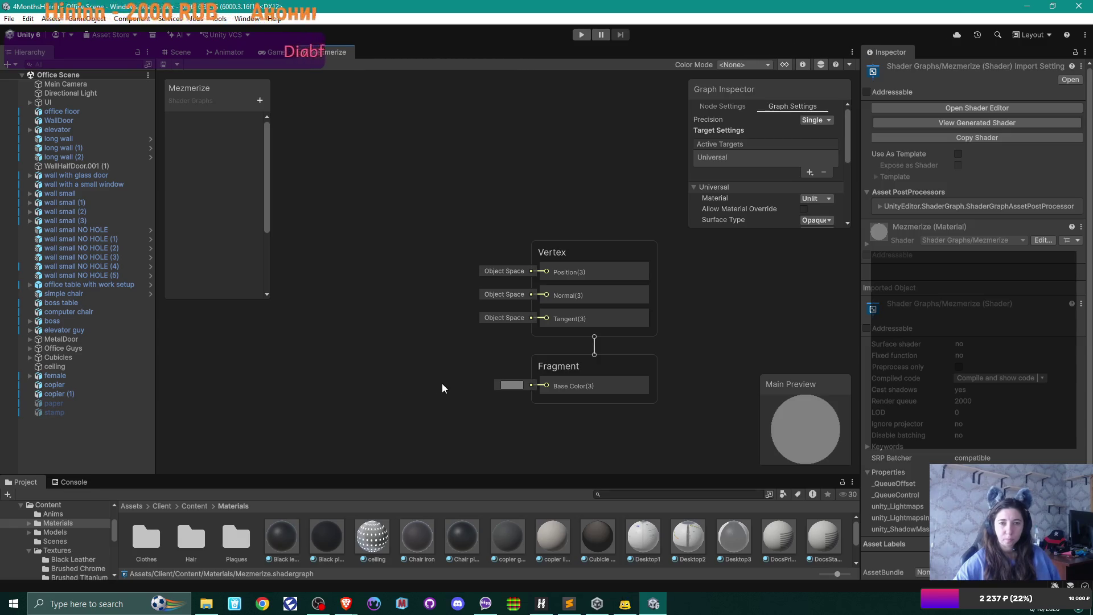
click(345, 604)
click(708, 276)
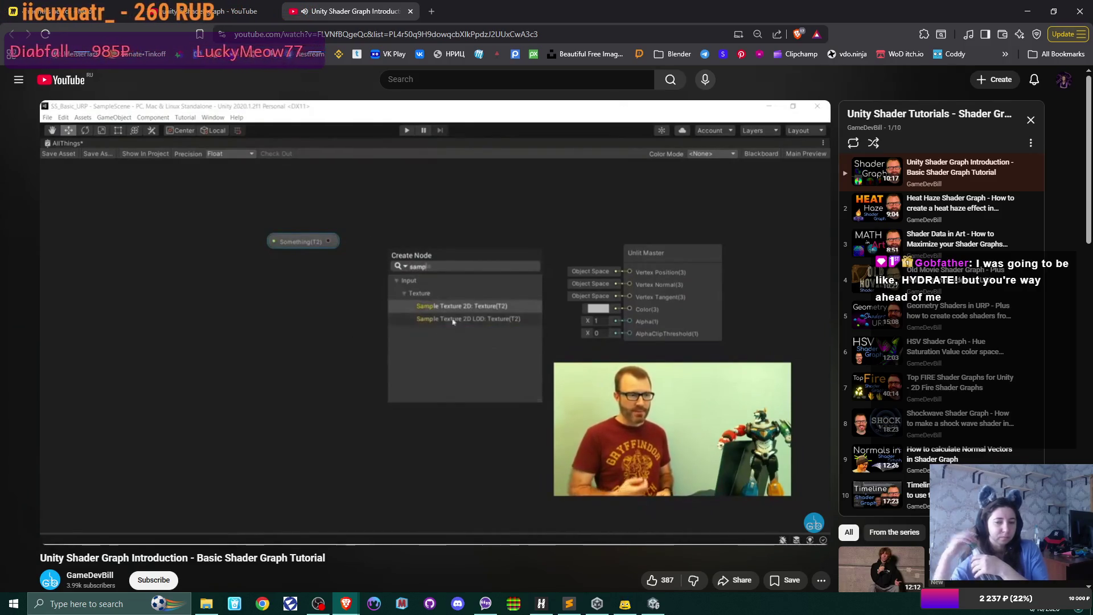
Pause the Shader Graph introduction at the Sample Texture 2D node, resume, then pause again.
click(499, 255)
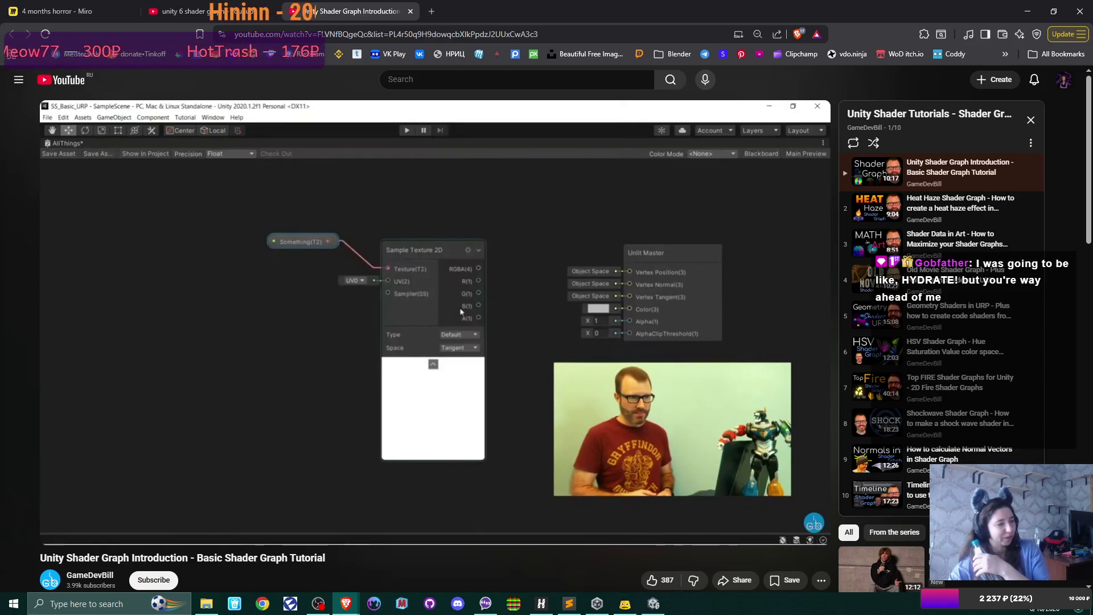
click(497, 268)
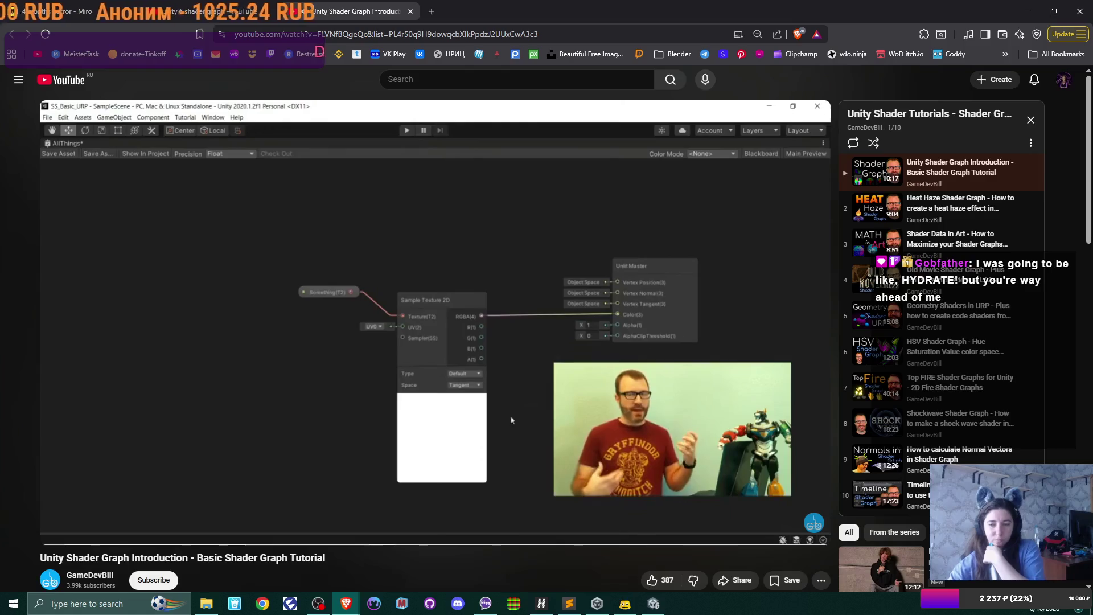
key(space)
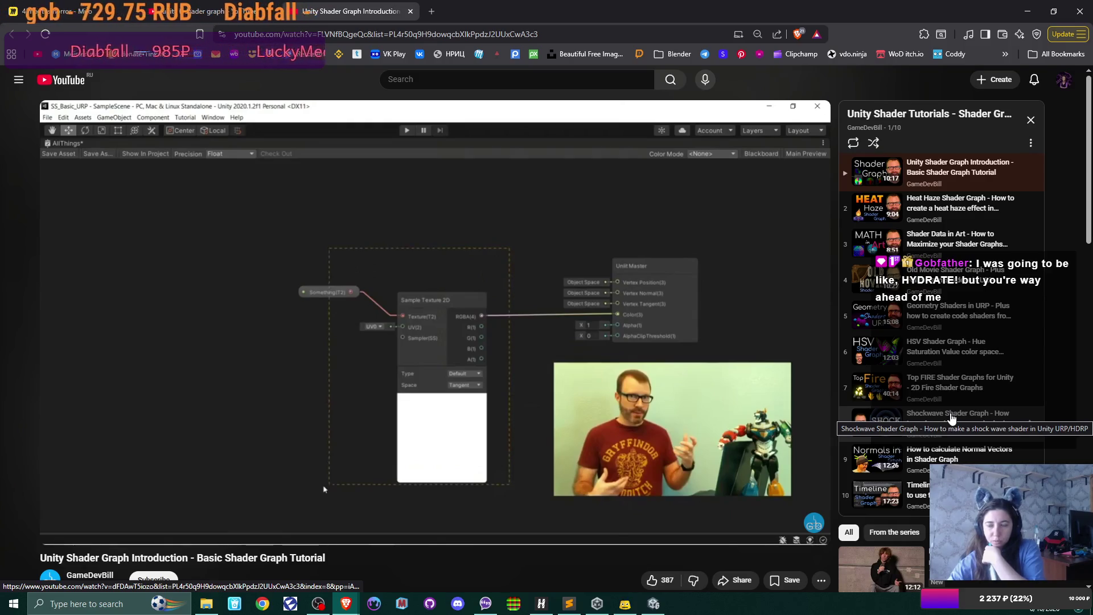
Play the Shockwave Shader Graph tutorial to 1:49 on the MainTex property, then return to Unity.
click(951, 418)
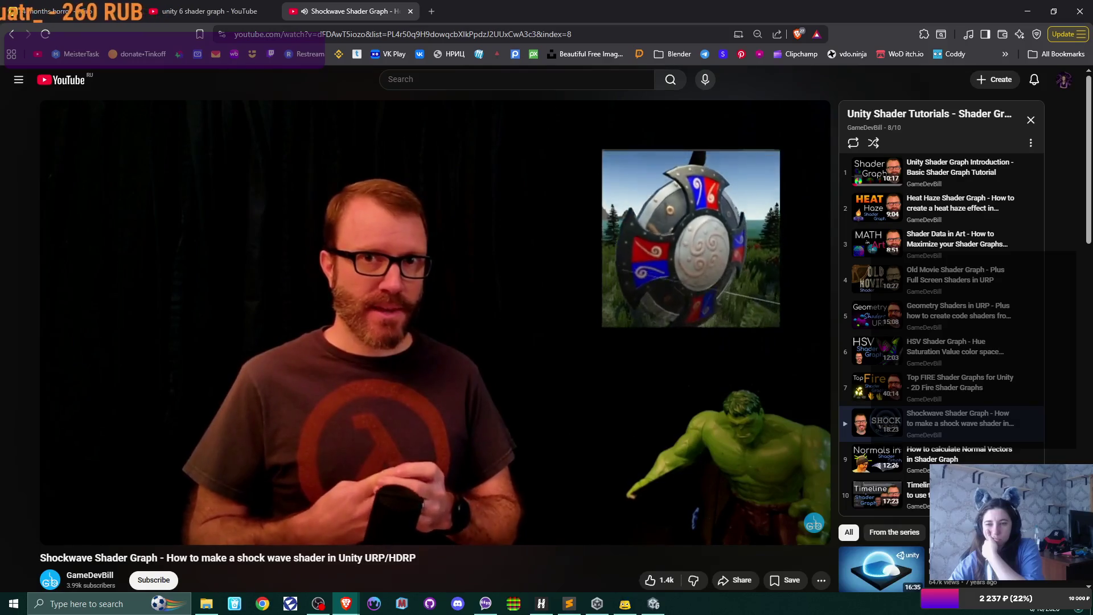
mouse_move(593, 332)
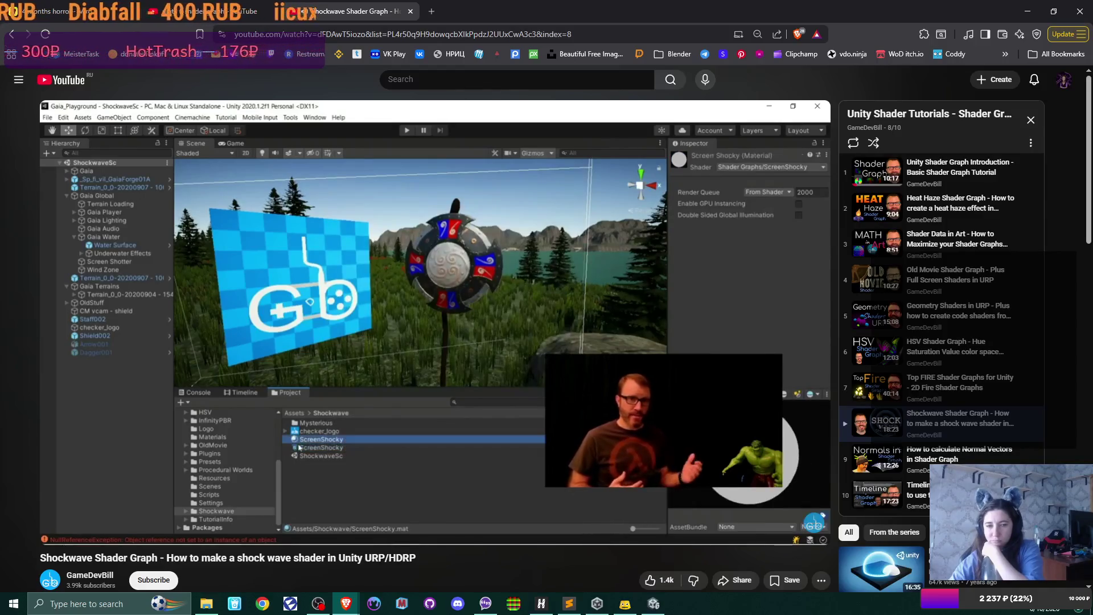
click(435, 377)
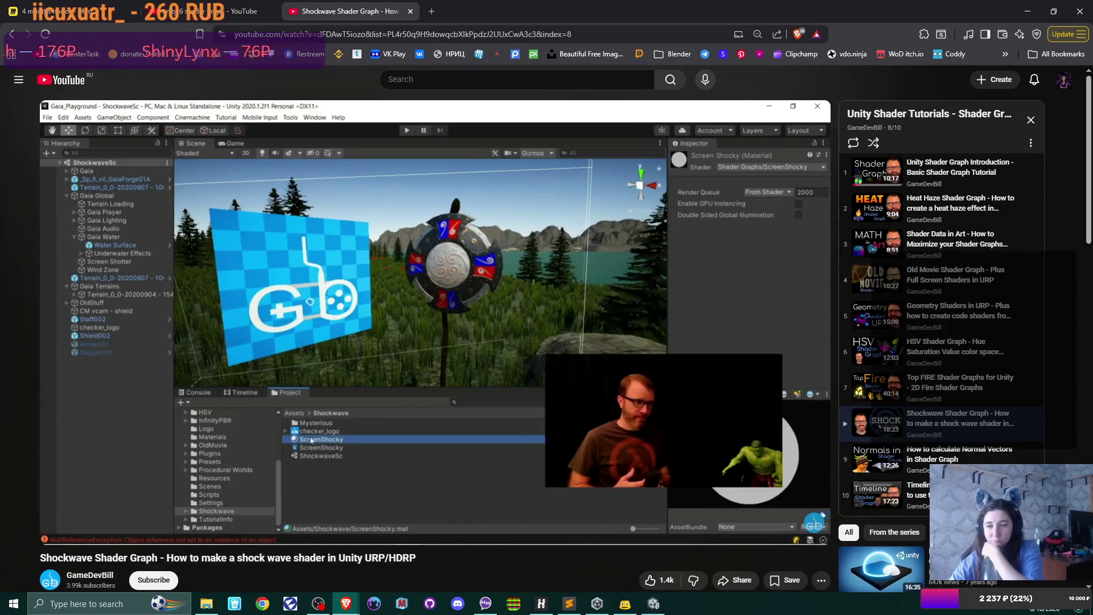
mouse_move(435, 377)
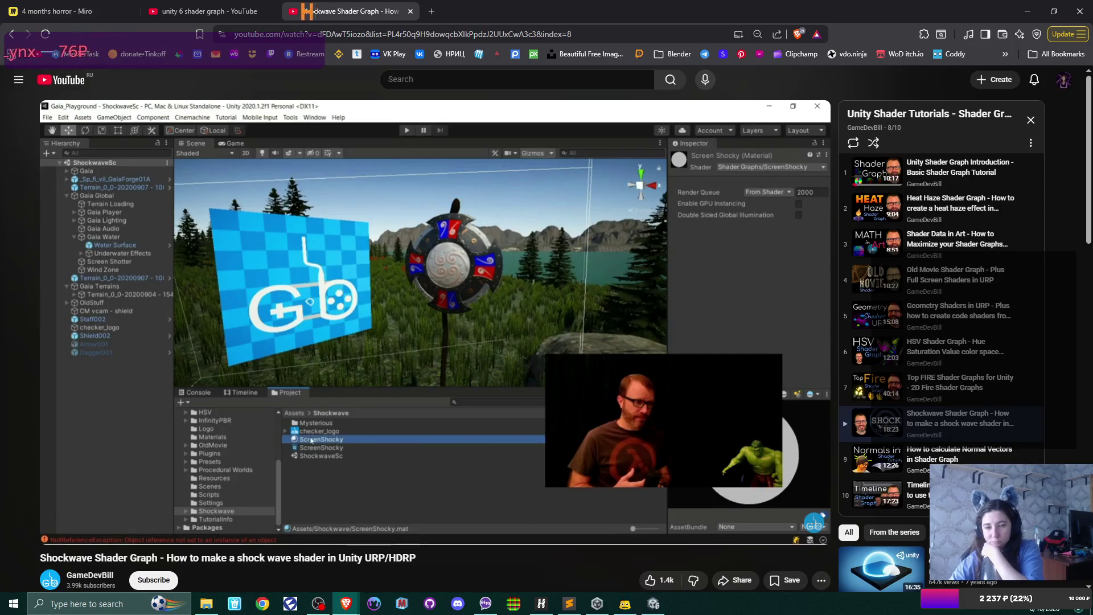
click(435, 377)
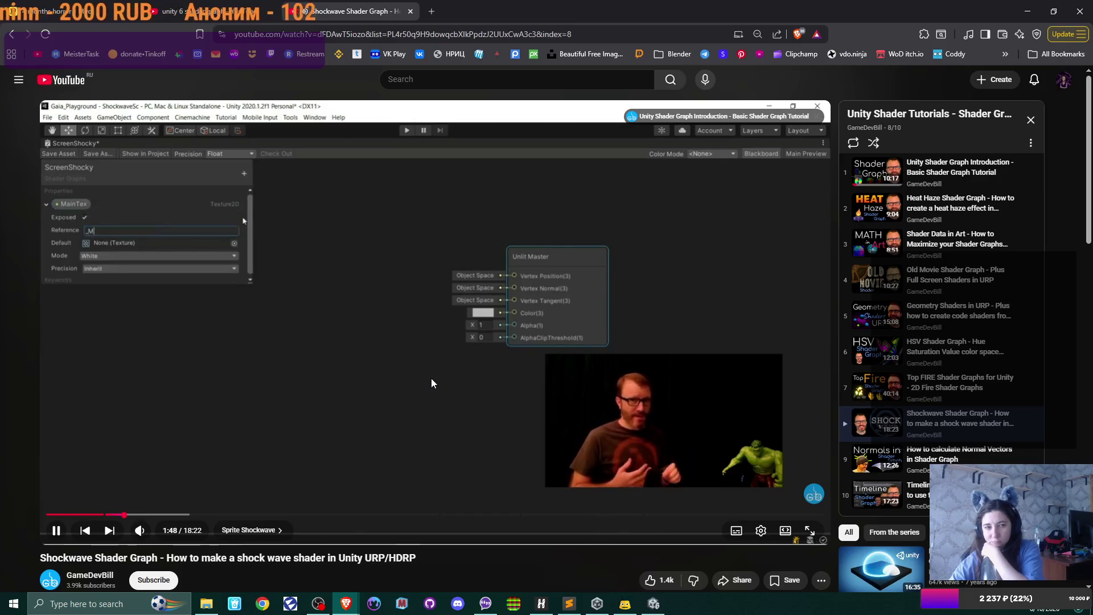
click(431, 378)
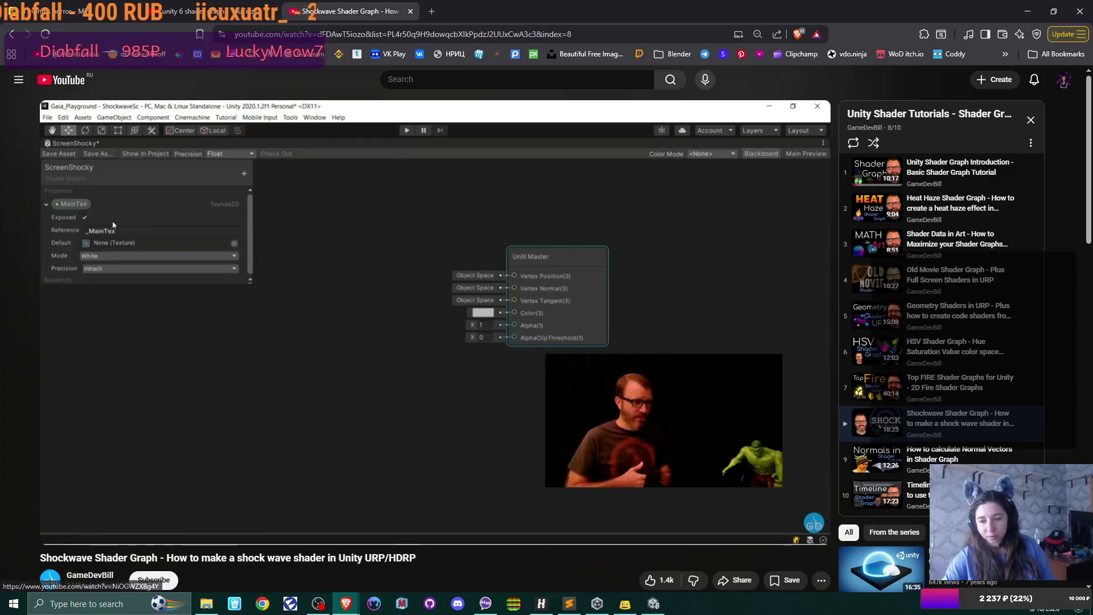
mouse_move(653, 604)
click(654, 549)
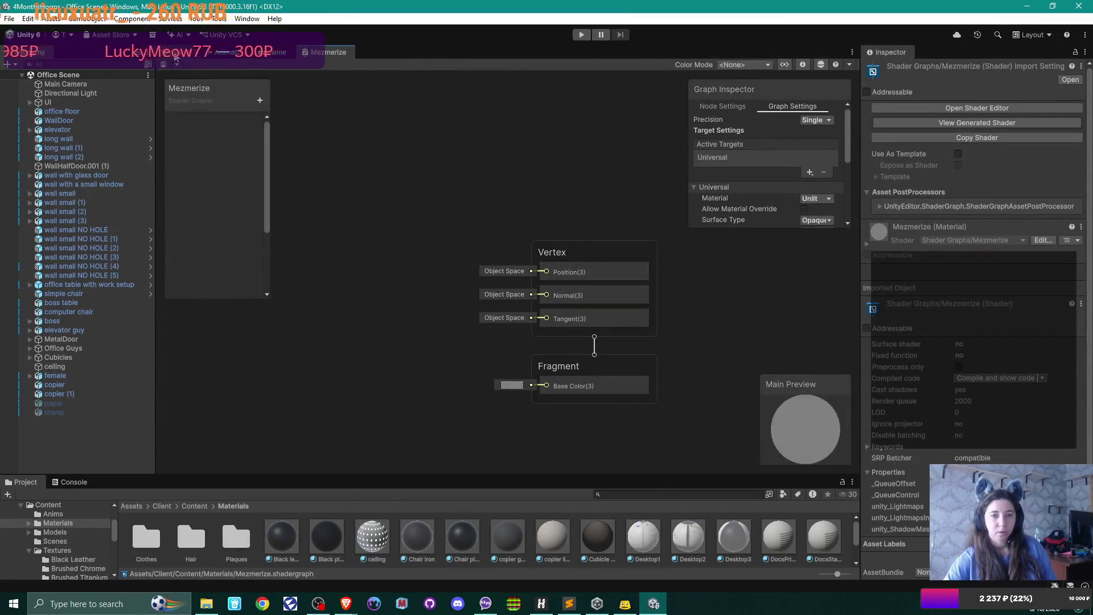
In the Scene view, add a Square sprite via Hierarchy > 2D Object > Sprites > Square.
click(176, 55)
mouse_move(307, 273)
mouse_down()
mouse_move(341, 310)
mouse_move(494, 265)
mouse_move(359, 93)
mouse_move(513, 239)
mouse_move(554, 262)
mouse_move(514, 244)
mouse_up()
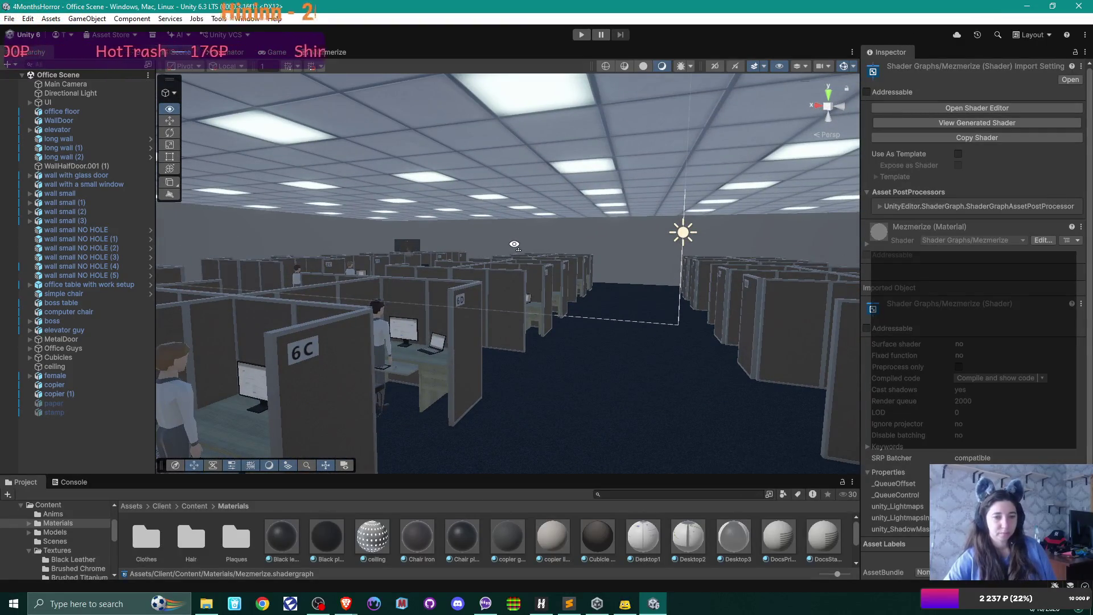
drag(418, 272, 396, 277)
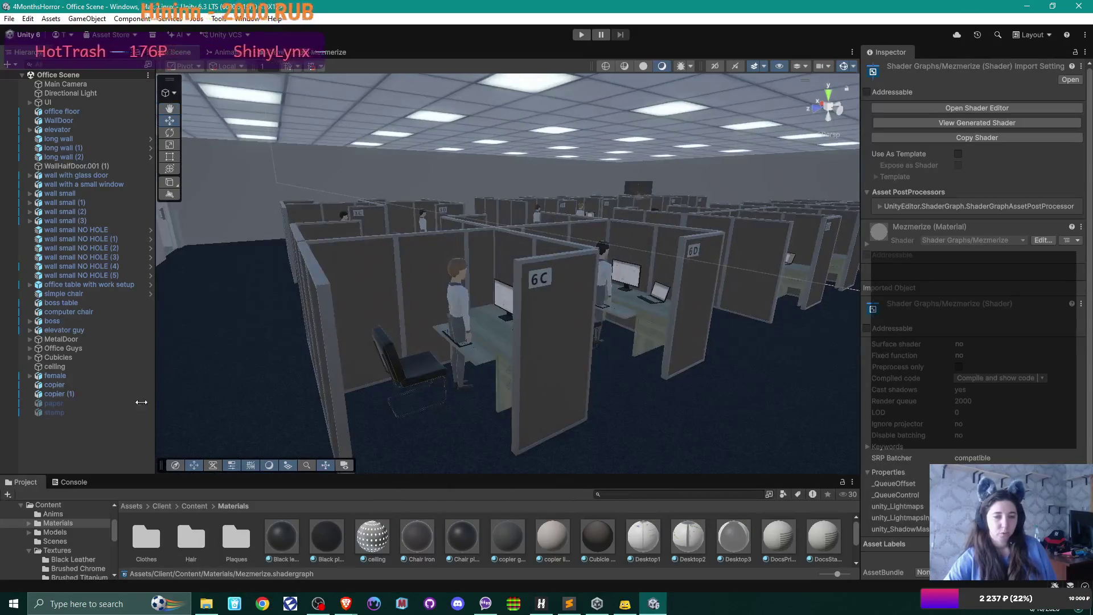
right_click(46, 423)
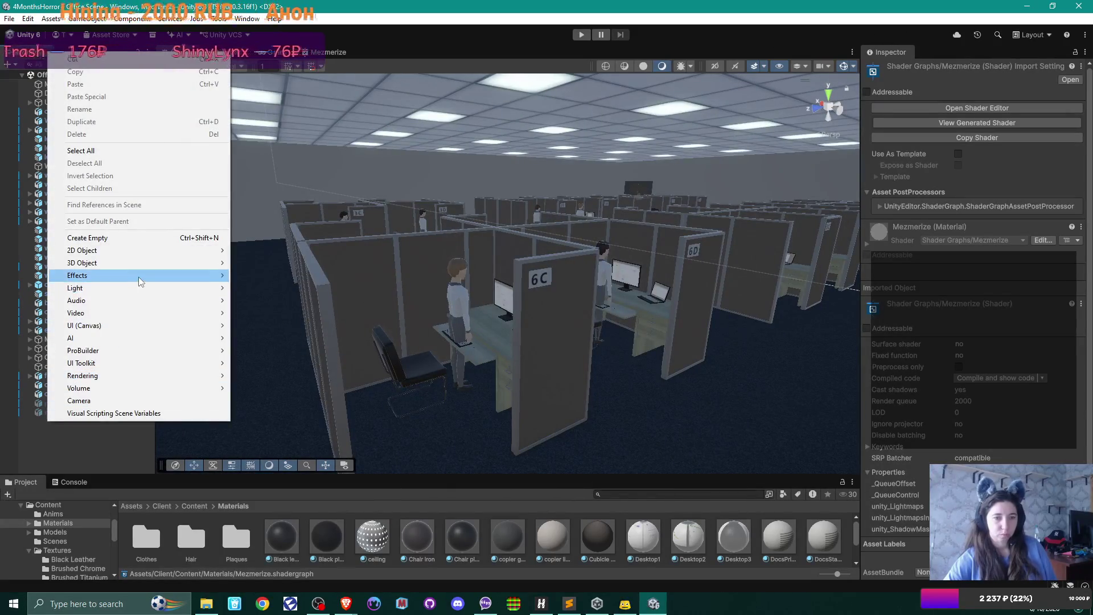
mouse_move(150, 257)
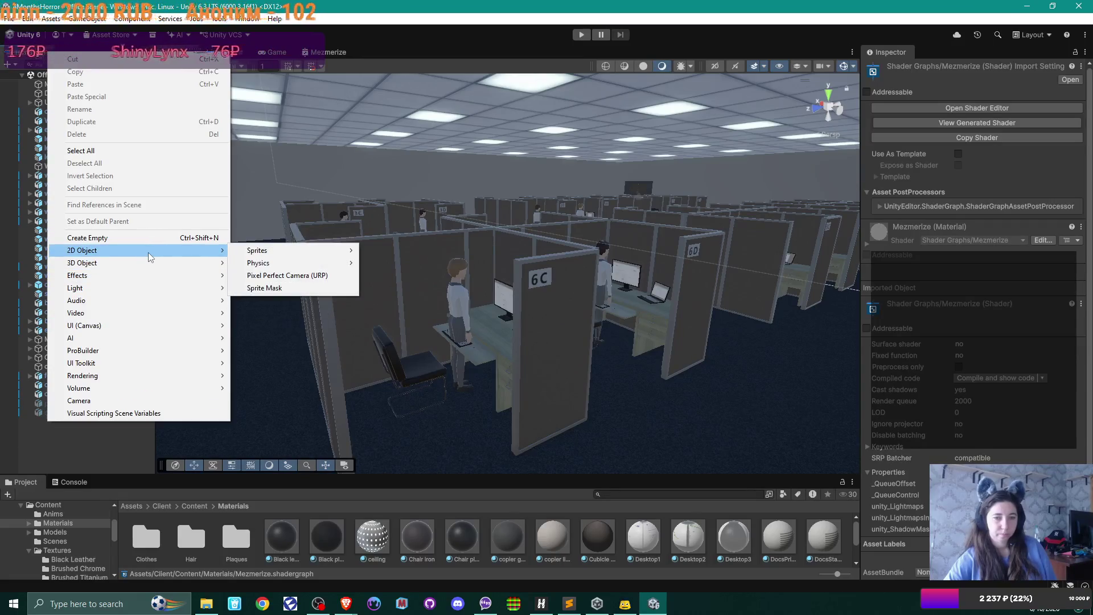
mouse_move(348, 254)
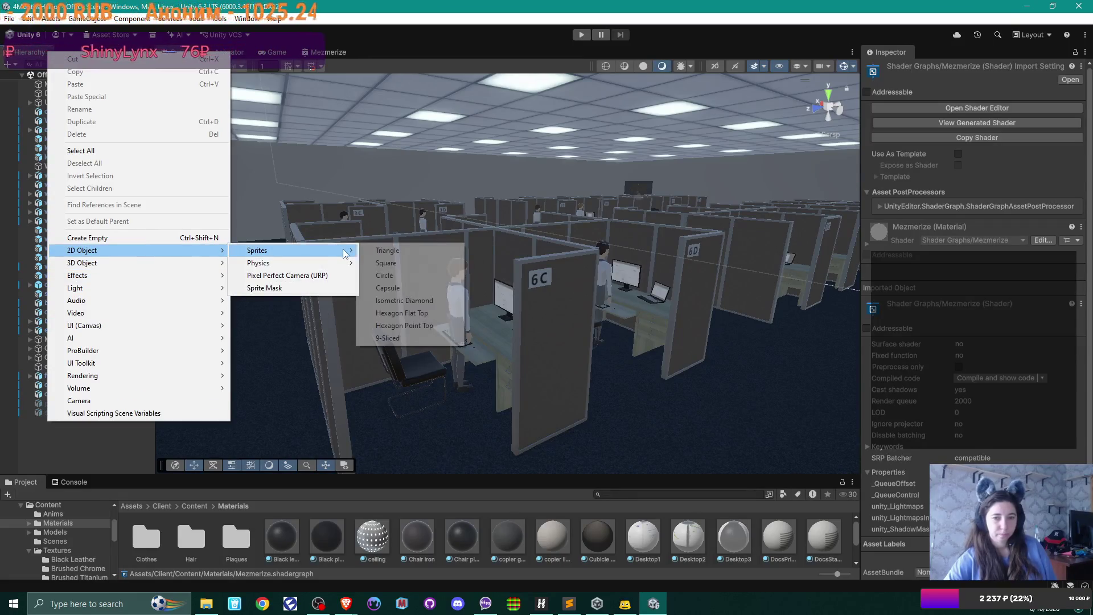
click(423, 264)
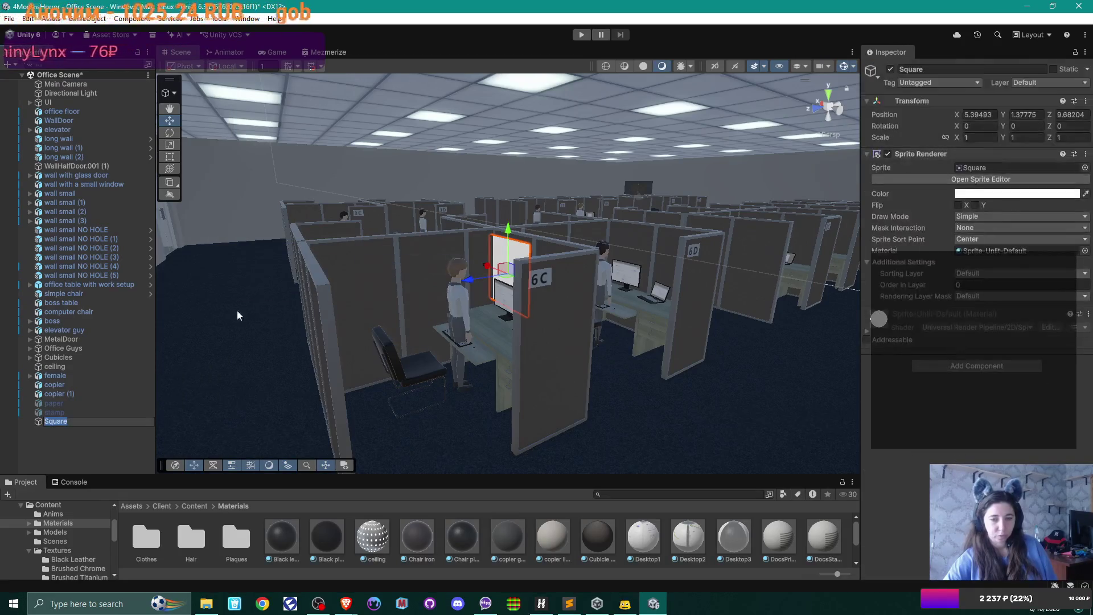
Drag the Square along X into the aisle beside cubicle 6C and enlarge the Project panel.
mouse_move(488, 269)
mouse_down()
mouse_move(644, 328)
mouse_move(712, 330)
mouse_up()
mouse_move(712, 330)
mouse_down()
mouse_move(761, 393)
mouse_move(636, 366)
mouse_up()
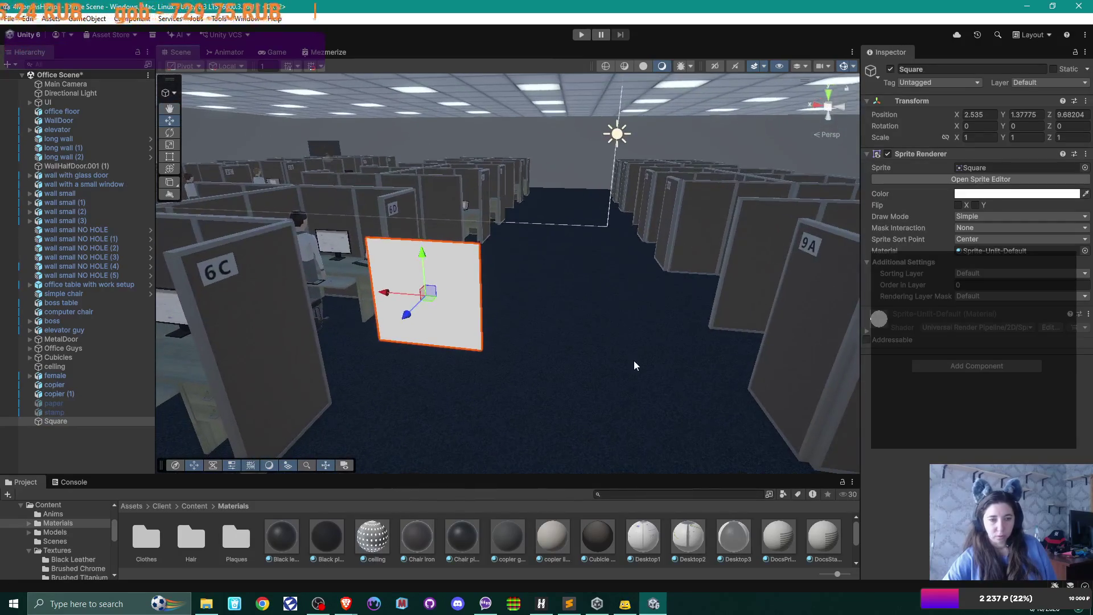
drag(460, 474, 454, 417)
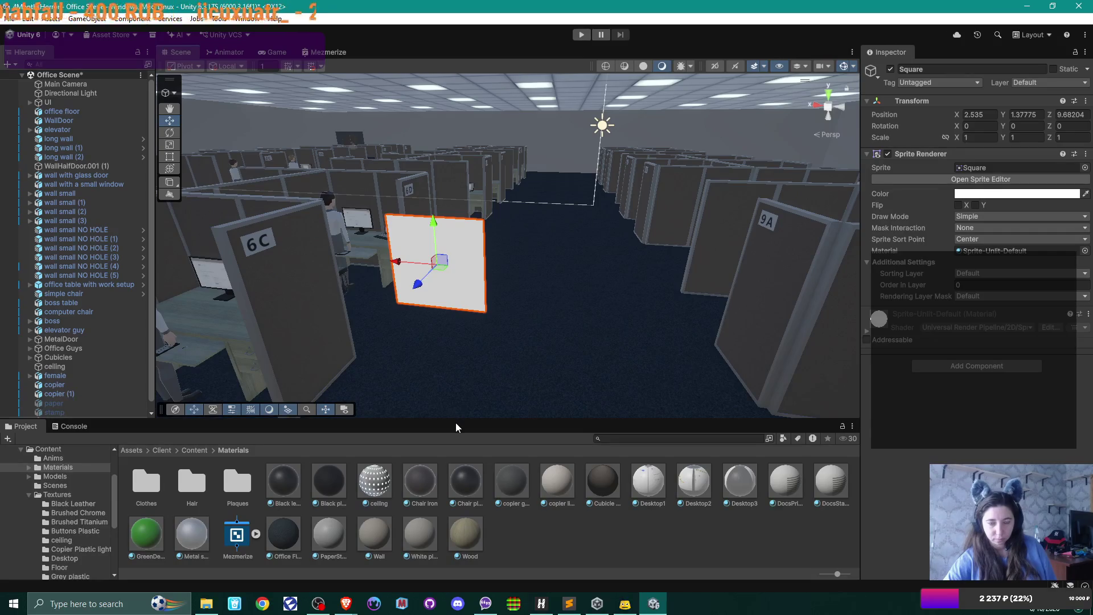
right_click(235, 529)
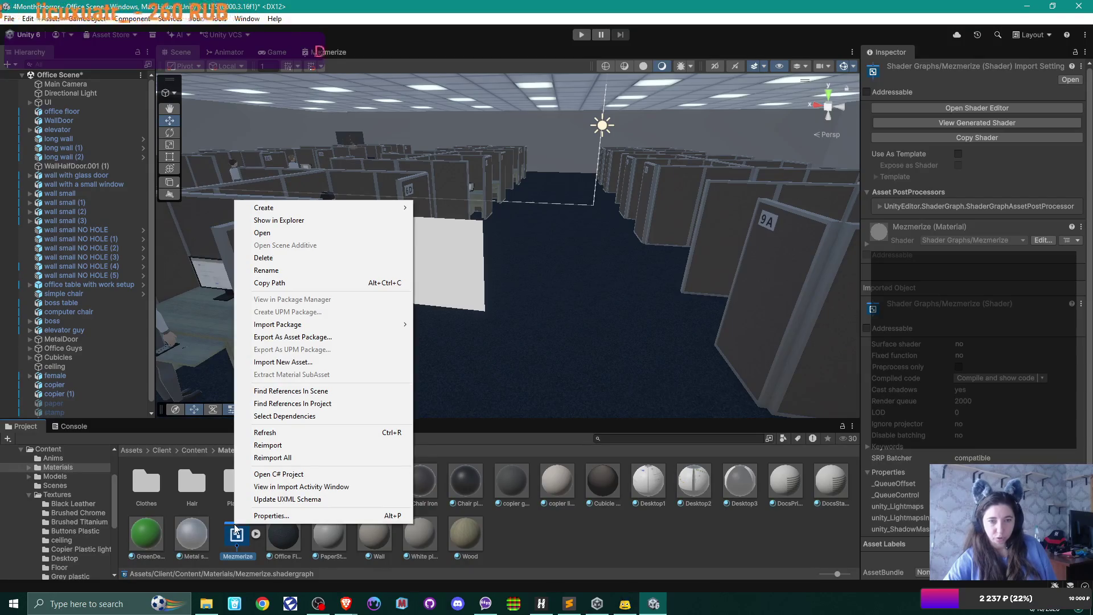
Create the Shader Graphs_Mezmerize material from the Mezmerize shader and drag it onto Square.
mouse_move(343, 211)
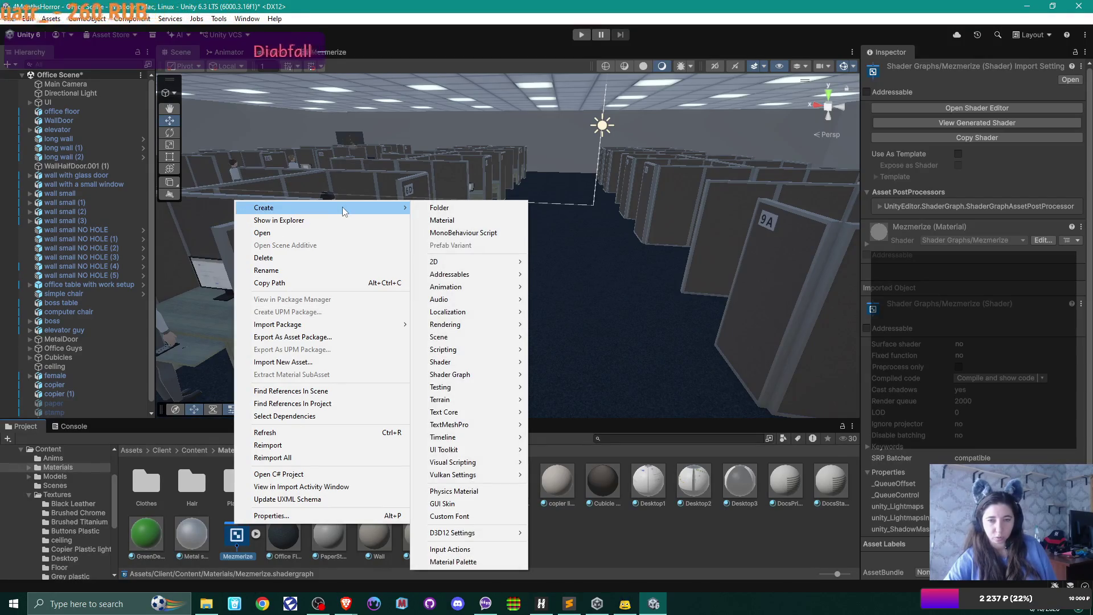
click(460, 221)
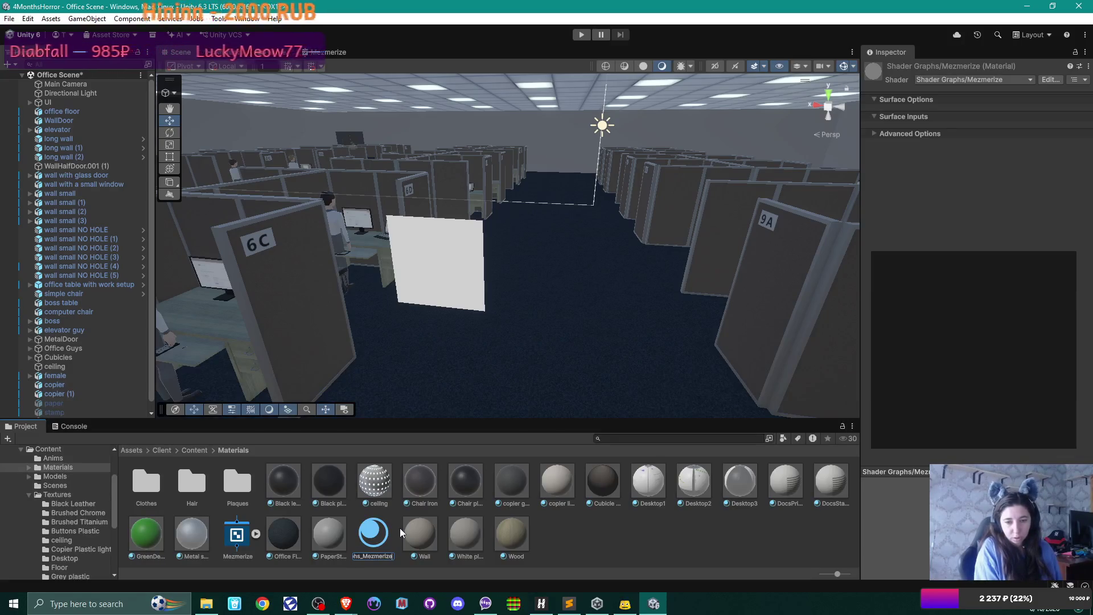
key(Return)
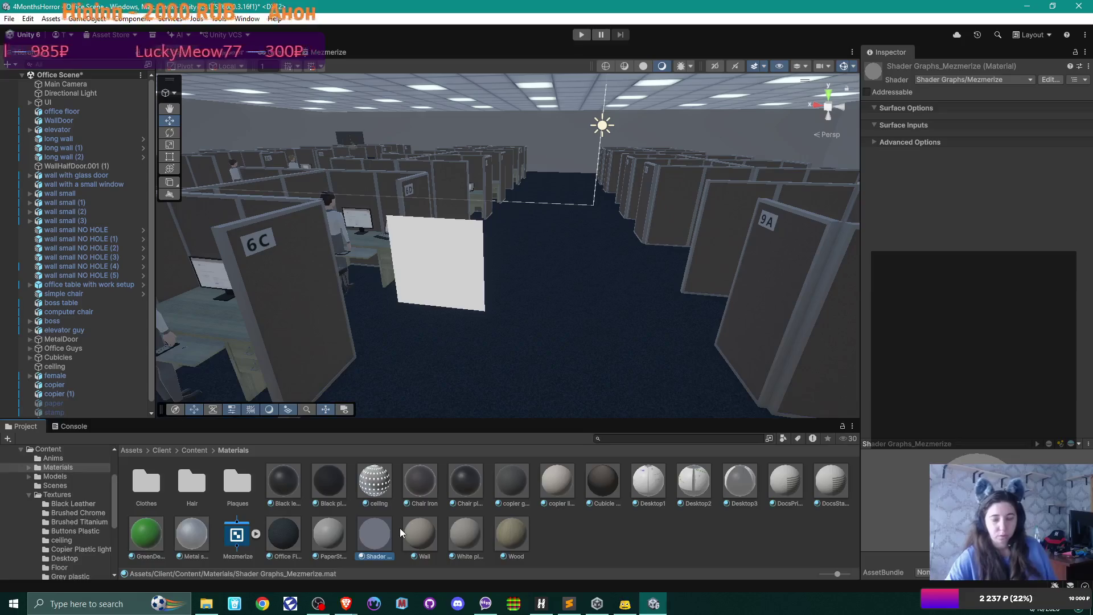
scroll(85, 243, down, 1)
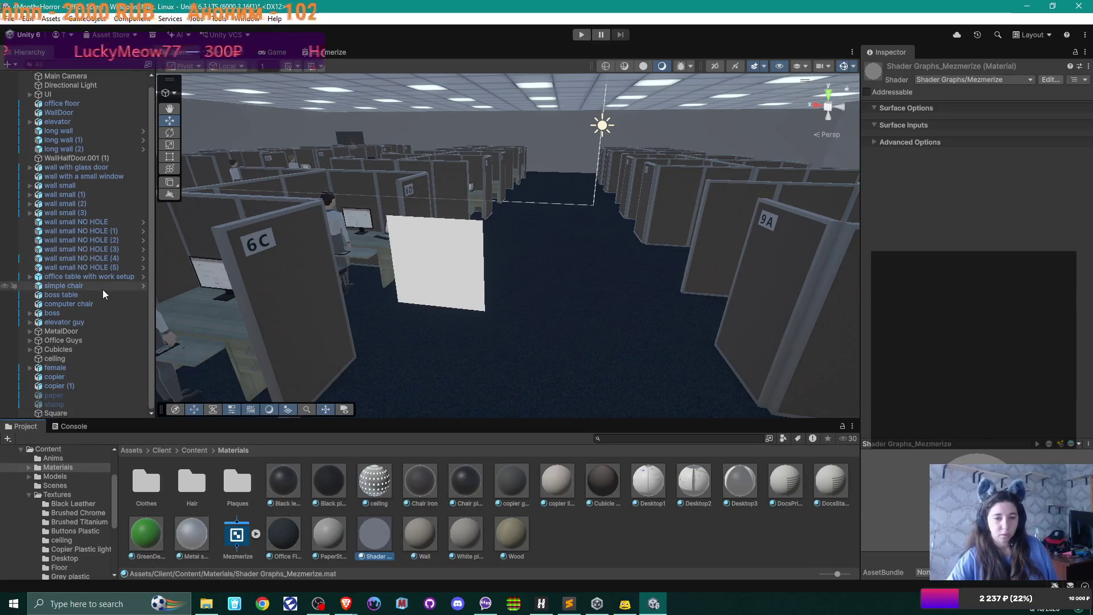
mouse_move(376, 537)
mouse_down()
mouse_move(252, 453)
mouse_move(57, 391)
mouse_move(58, 418)
mouse_up()
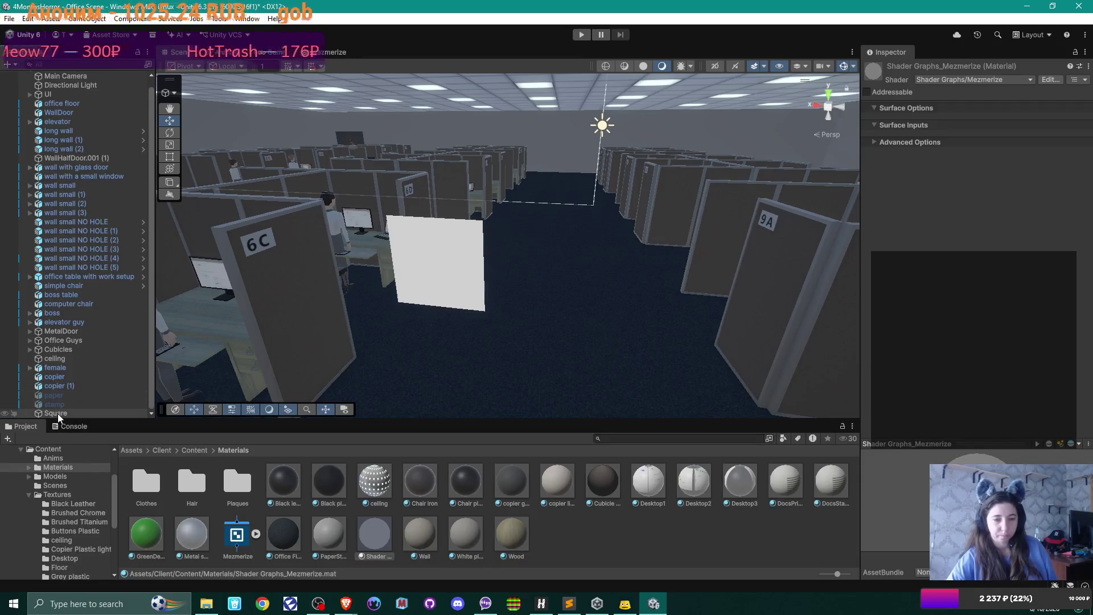
double_click(239, 543)
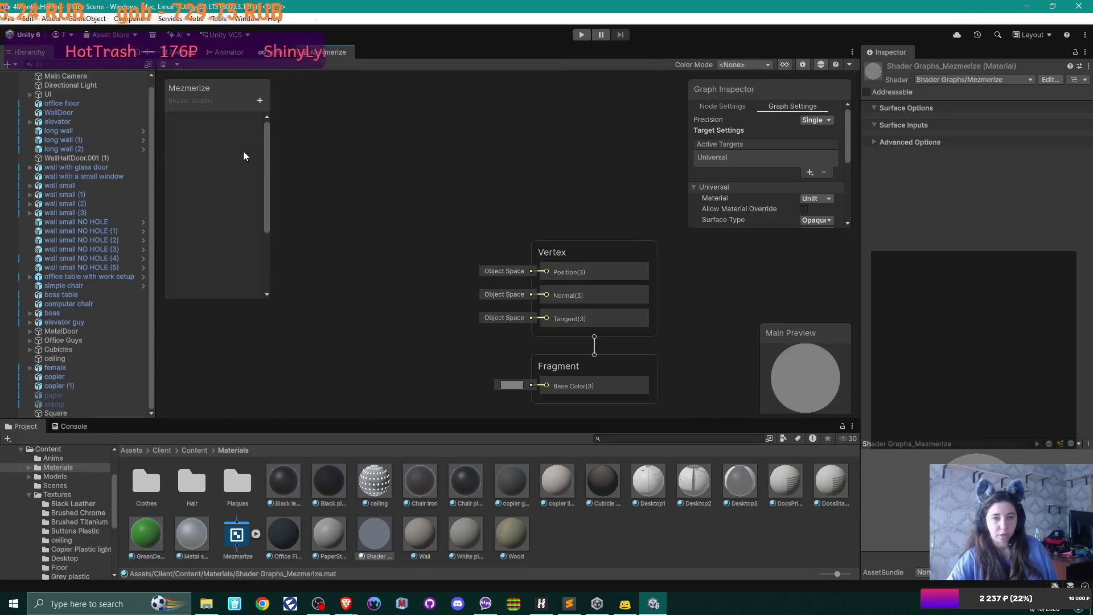
Add a Texture 2D Blackboard property named MainText and widen the Blackboard and Graph Inspector to show its settings.
click(259, 100)
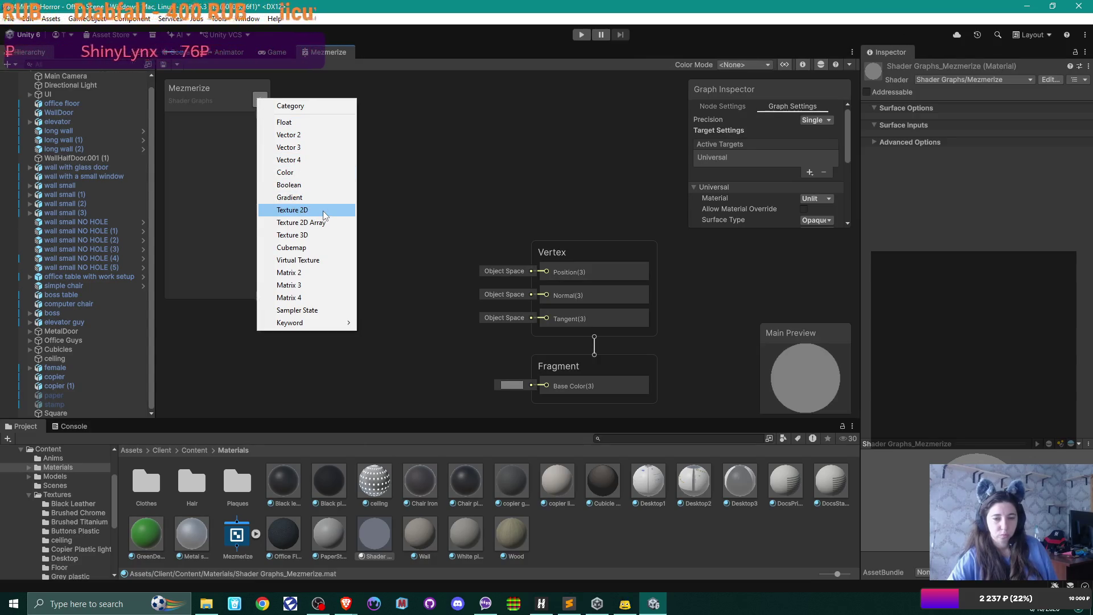
click(324, 215)
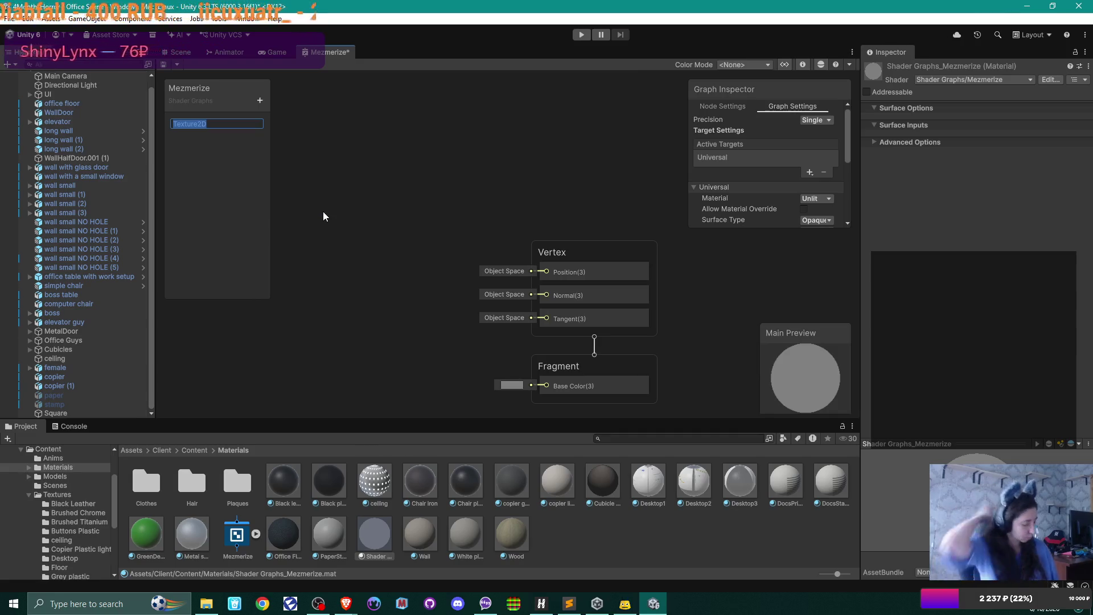
text(MainText)
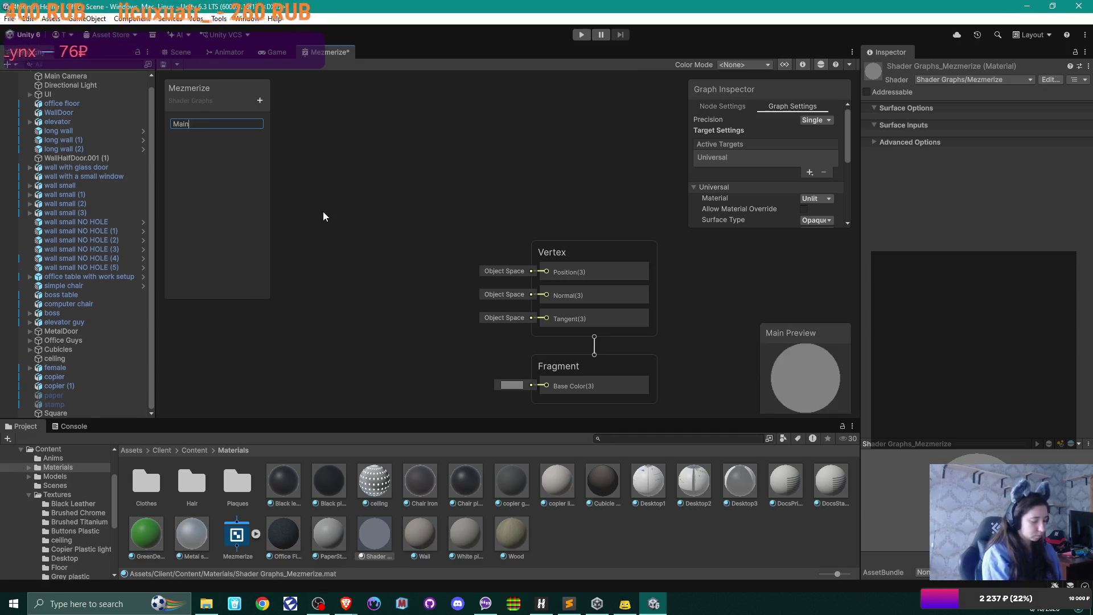
key(Return)
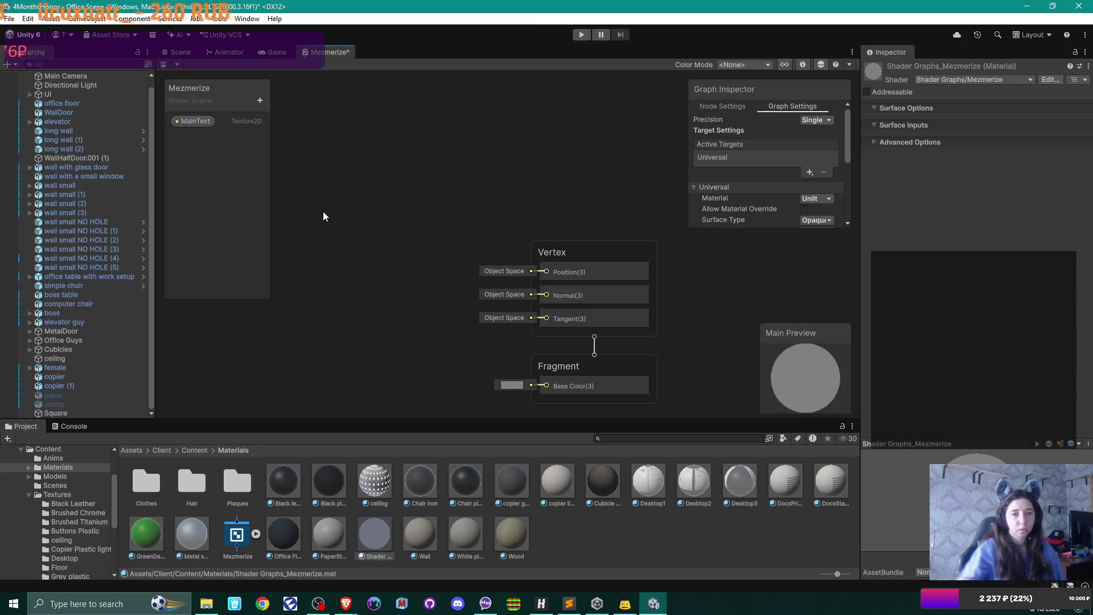
click(194, 122)
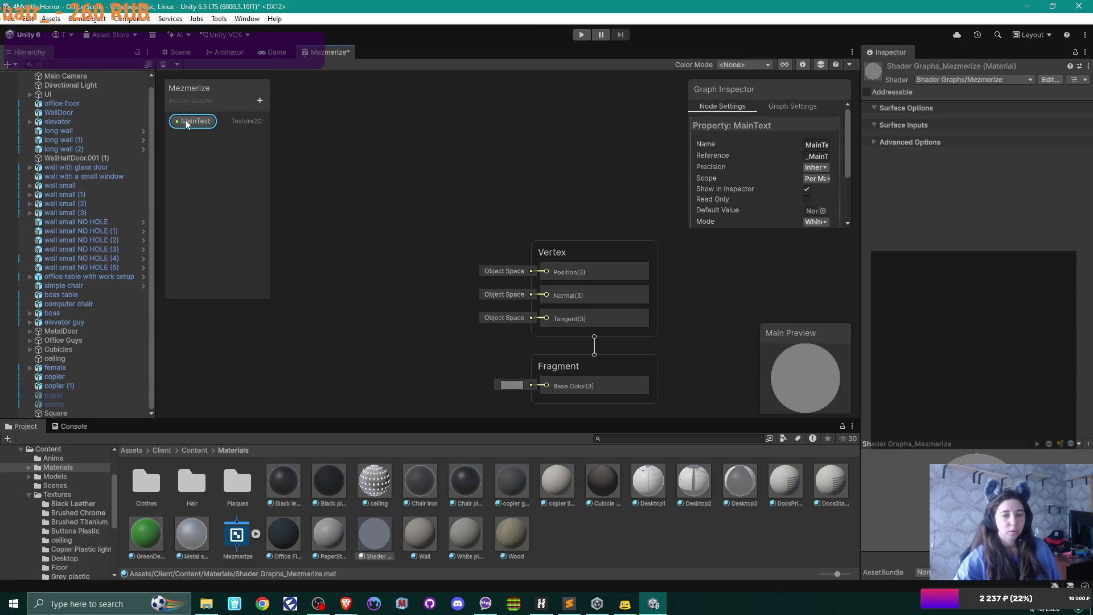
drag(274, 145, 343, 147)
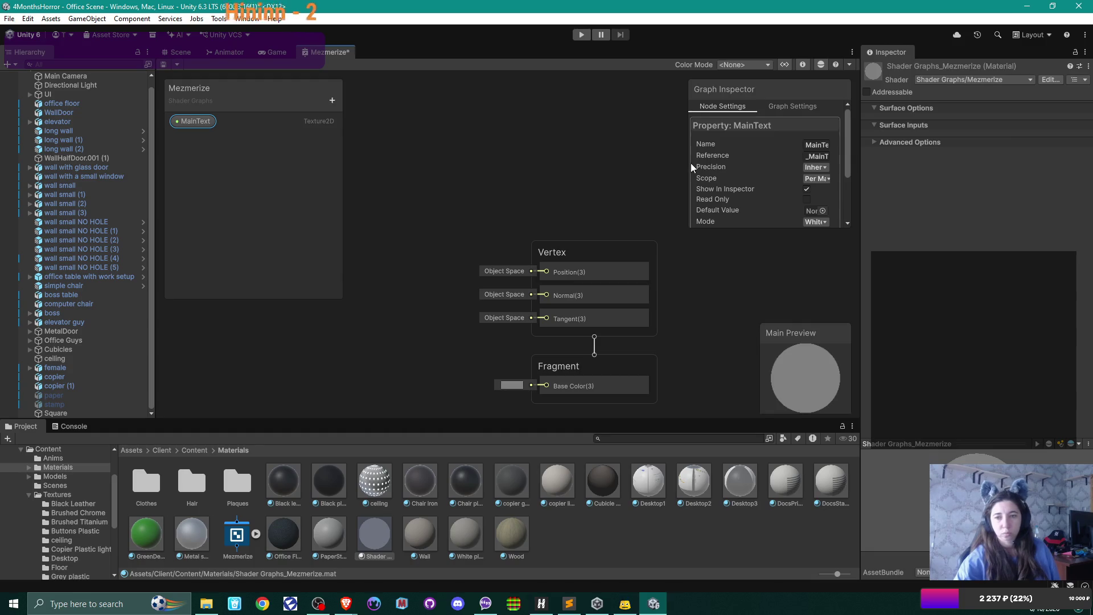
drag(688, 164, 640, 159)
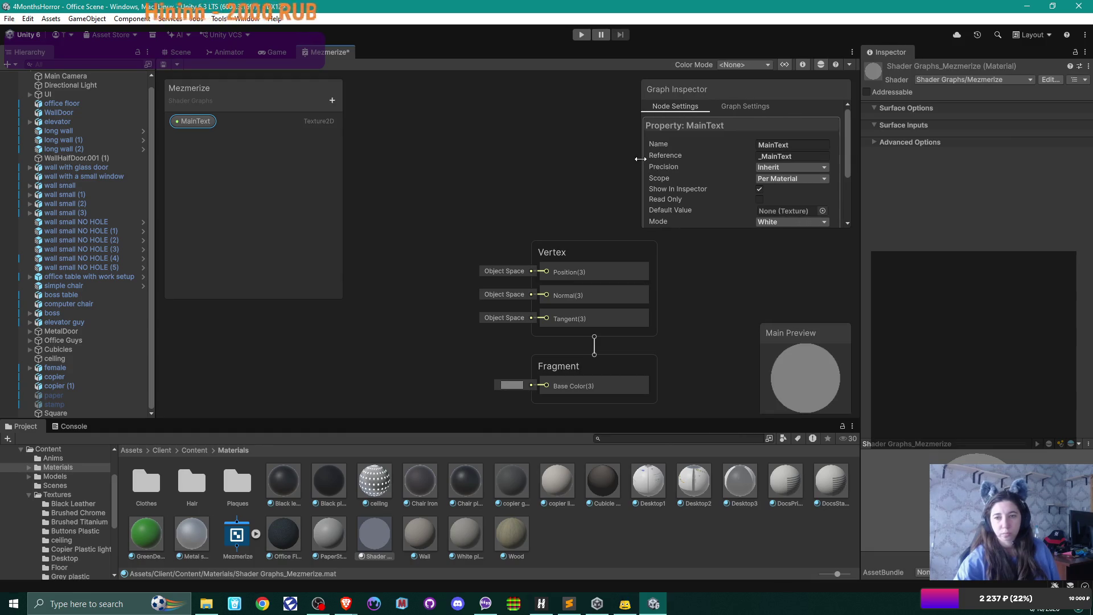
click(290, 157)
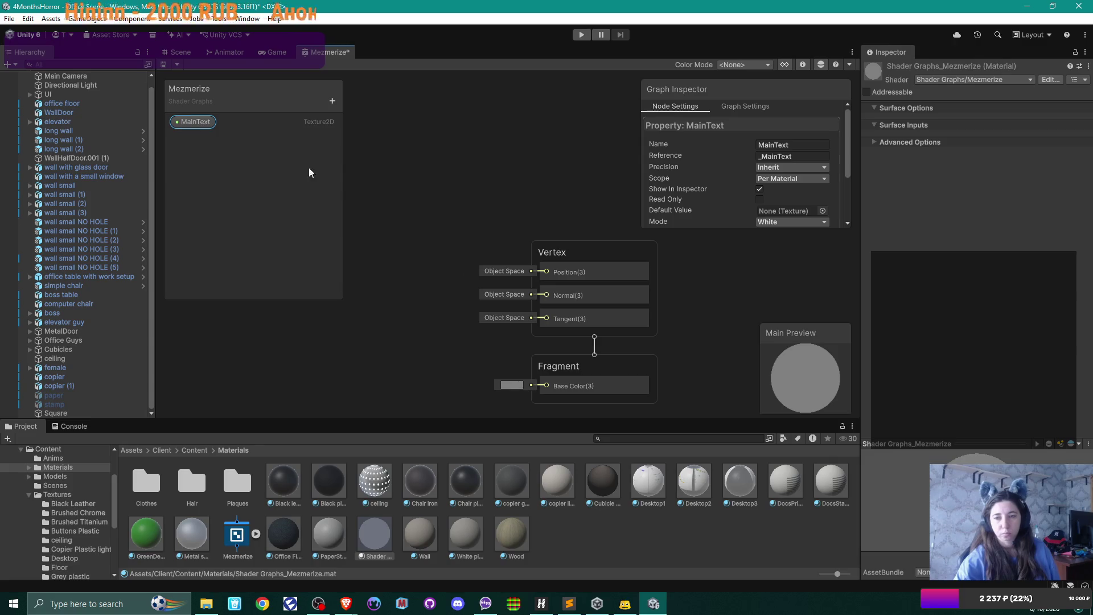
click(176, 121)
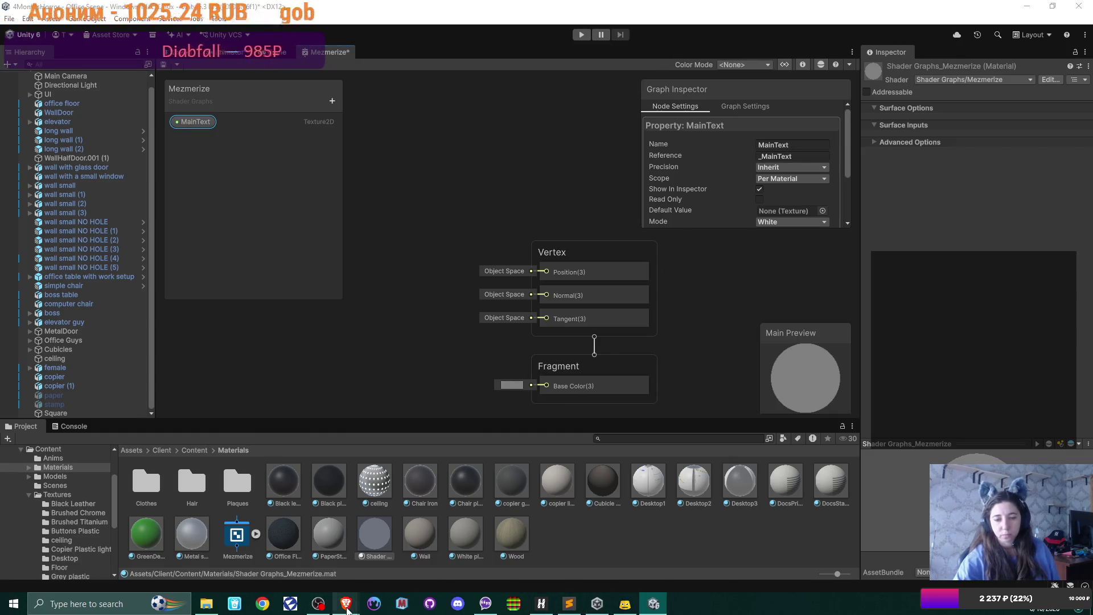
Play the shockwave tutorial to 1:53, where MainTex feeds Sample Texture 2D, then return to Unity.
mouse_move(346, 603)
click(422, 530)
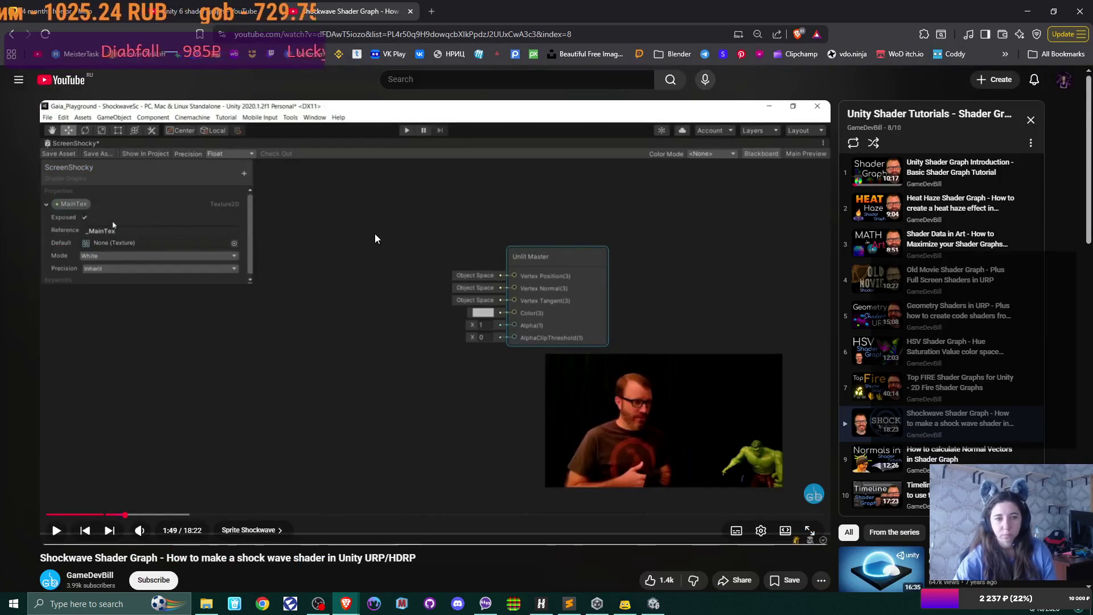
click(346, 279)
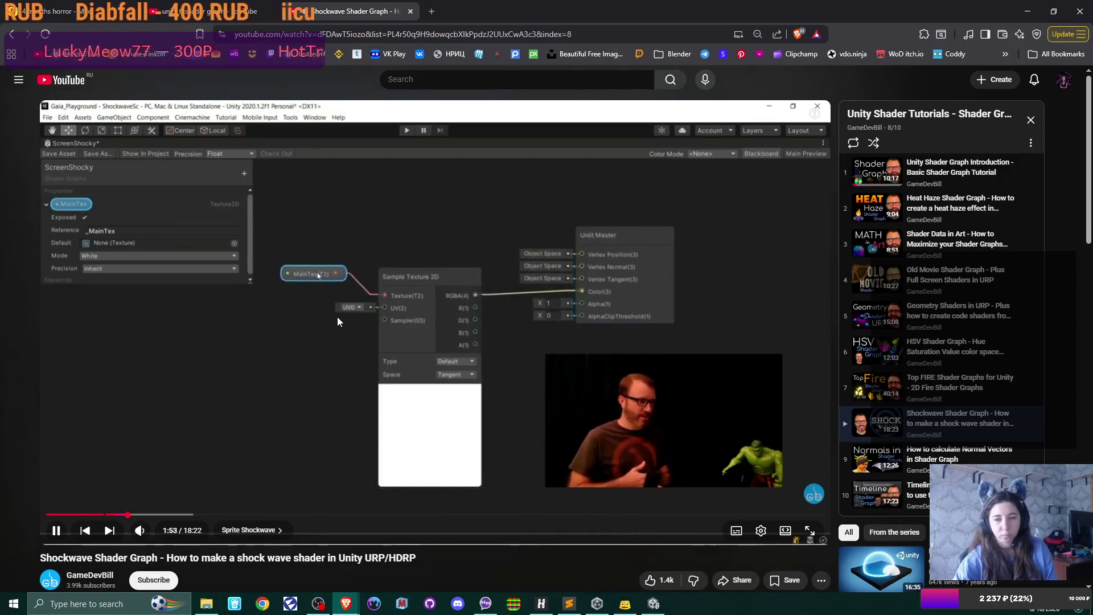
click(405, 393)
click(652, 602)
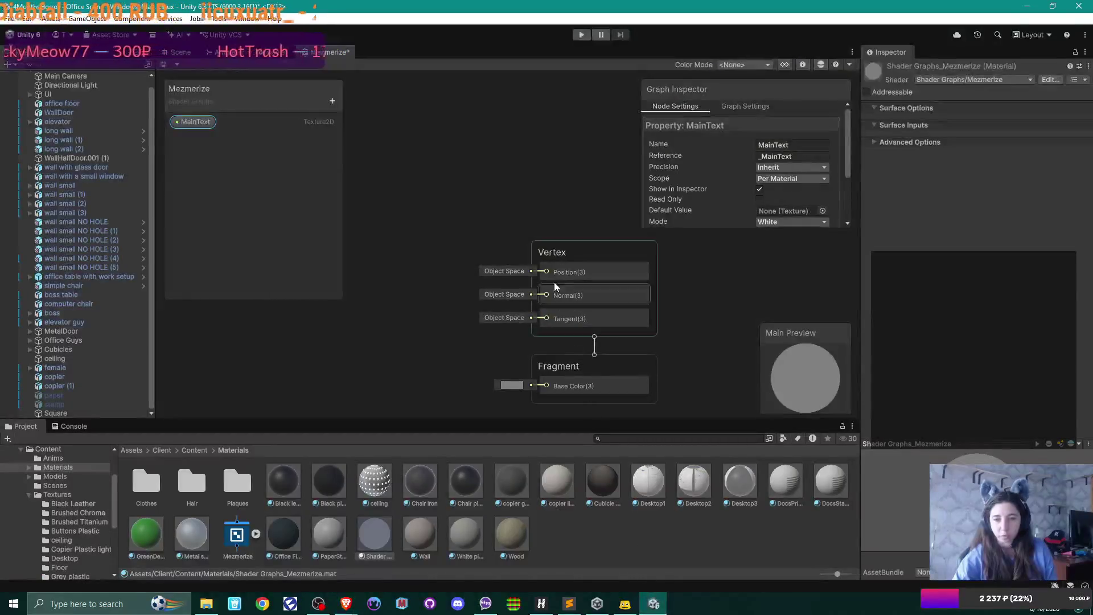
Drag MainText from the Blackboard into the graph as a node beside the Fragment node.
drag(464, 175, 446, 171)
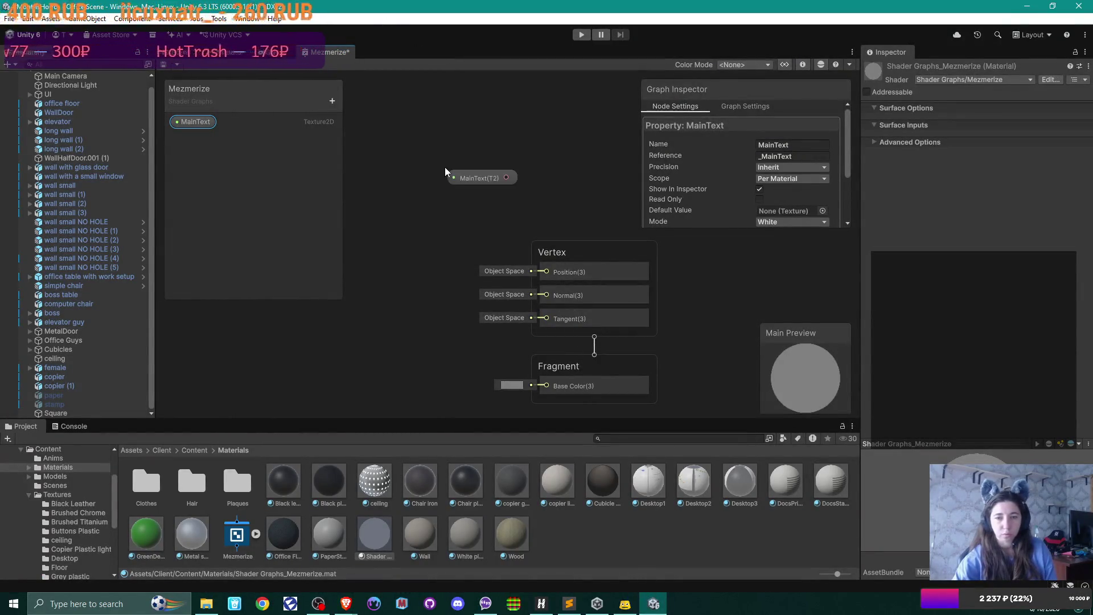
drag(341, 148, 291, 151)
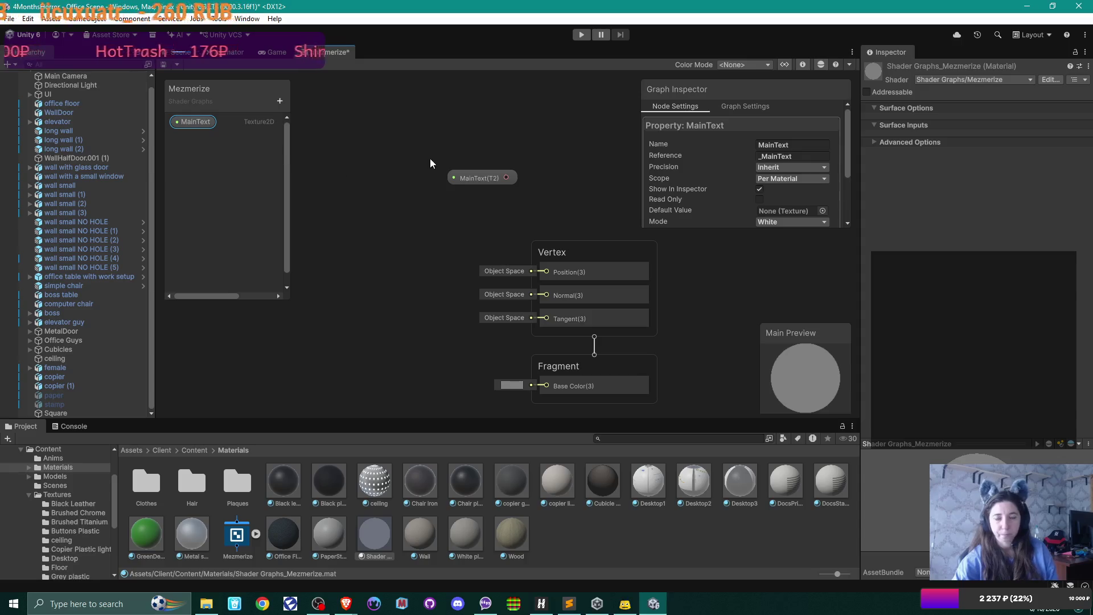
drag(477, 180, 362, 344)
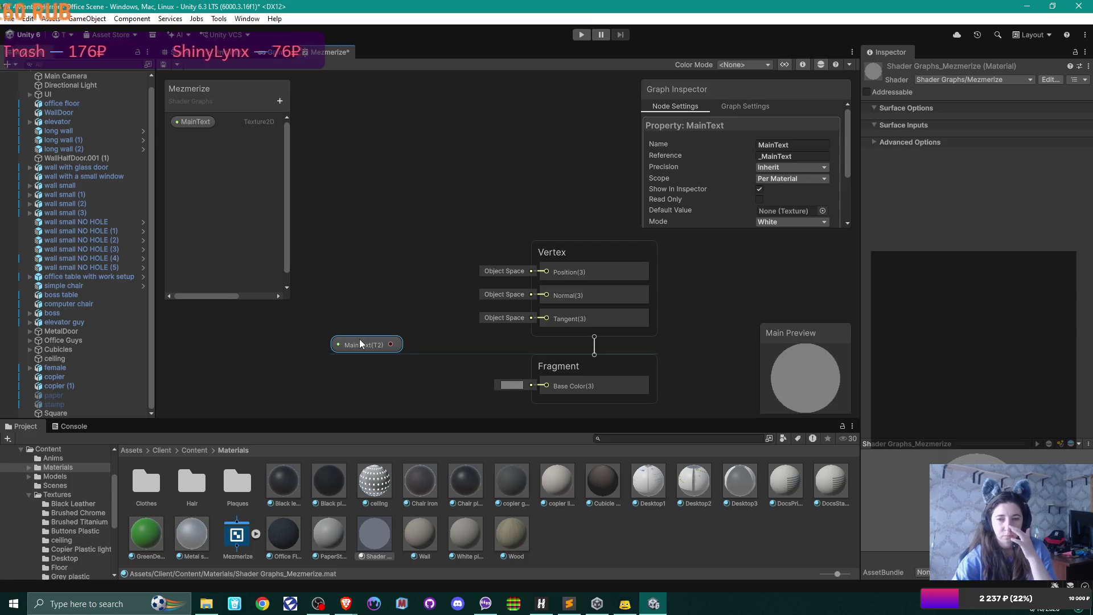
drag(360, 344, 351, 338)
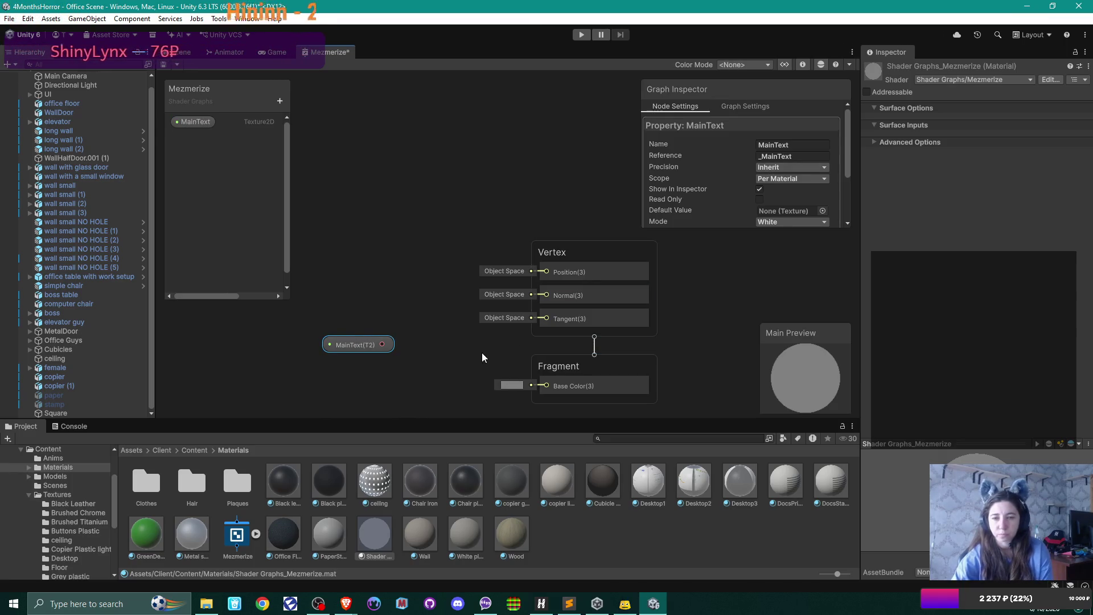
scroll(483, 358, down, 2)
scroll(483, 358, up, 2)
drag(524, 380, 524, 266)
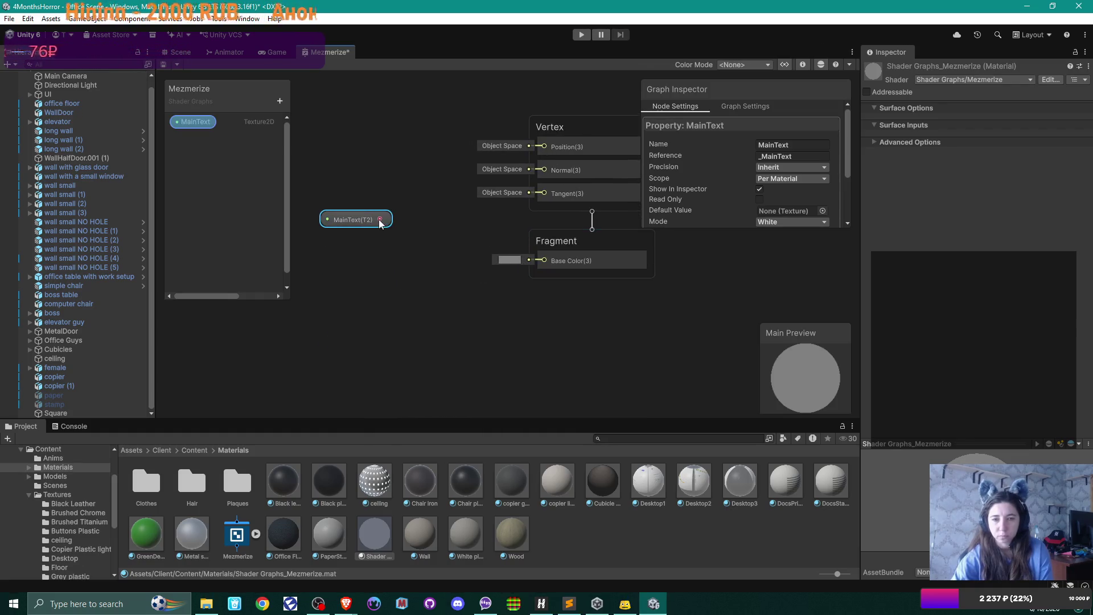
Wire the MainText(T2) node into the Fragment Base Color input and recentre the graph.
mouse_move(380, 219)
mouse_down()
mouse_move(550, 263)
mouse_move(542, 272)
mouse_up()
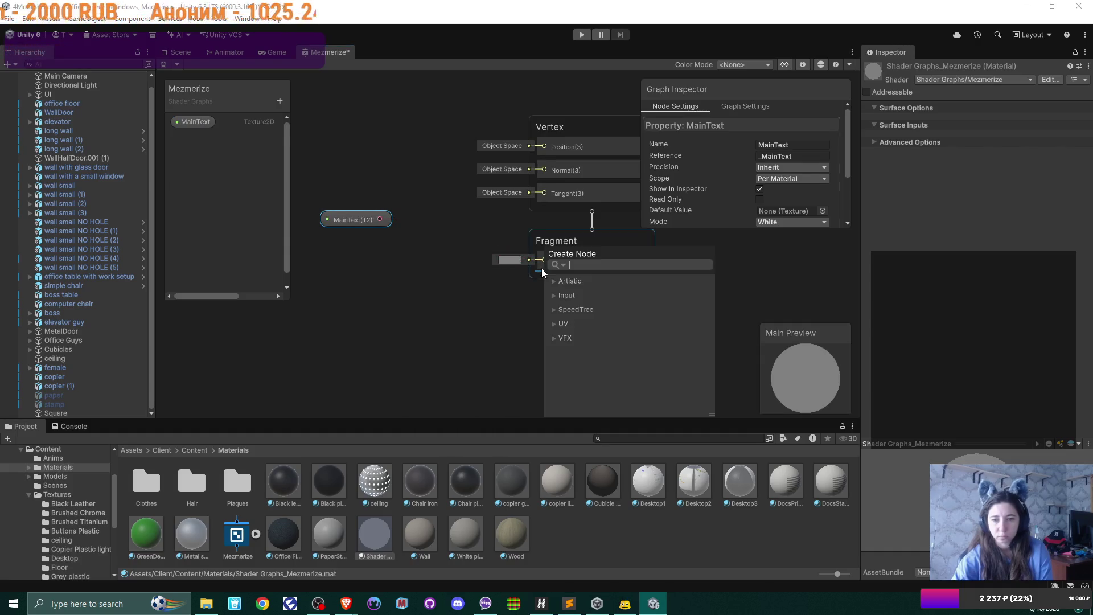
click(509, 260)
click(631, 210)
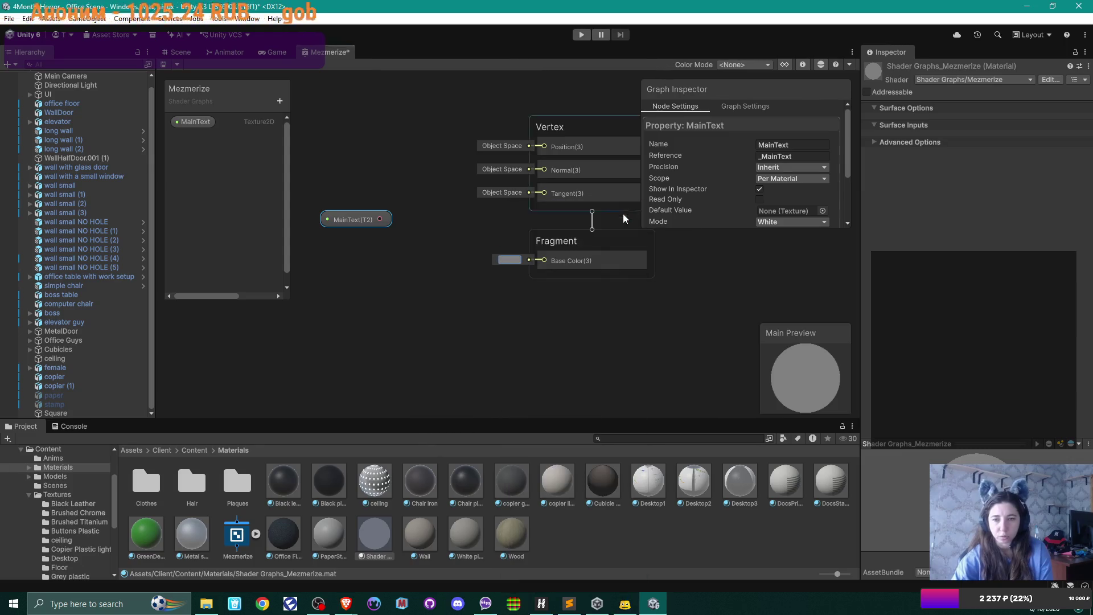
click(510, 260)
click(494, 261)
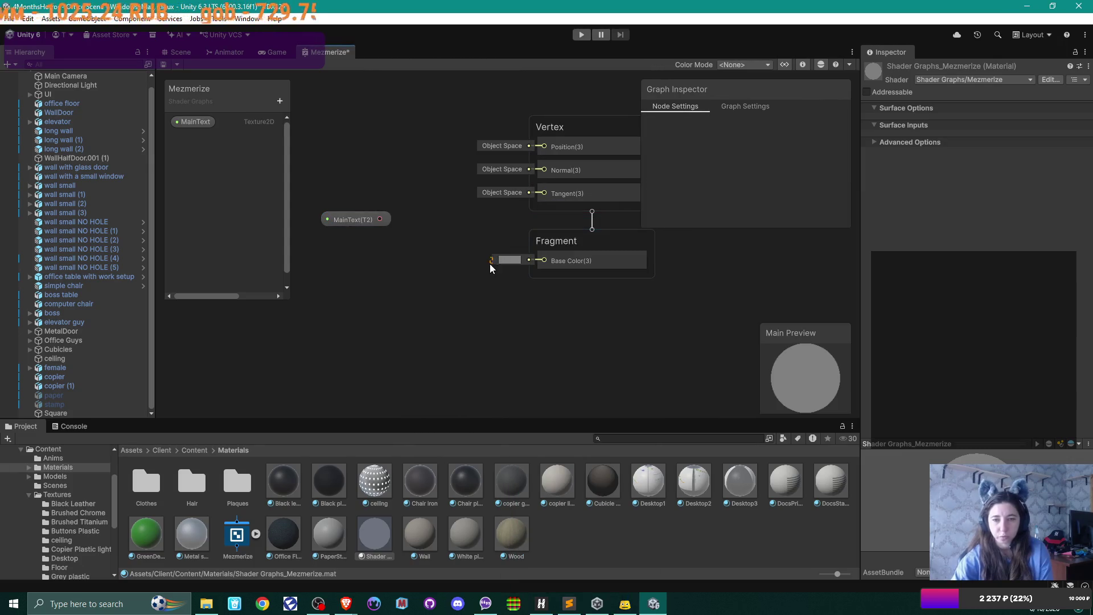
drag(534, 294, 532, 293)
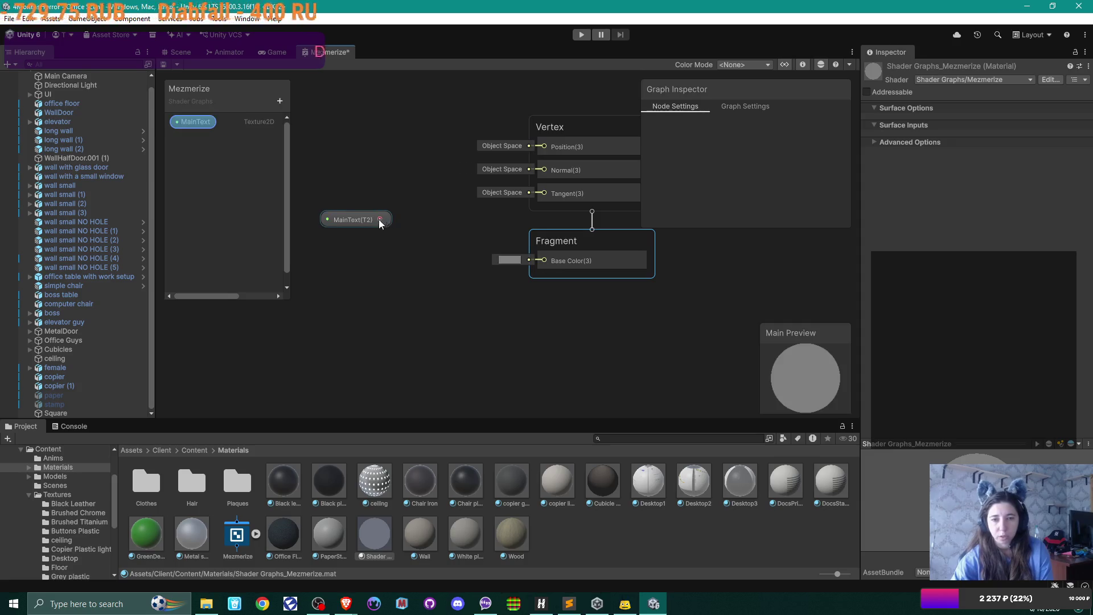
mouse_move(379, 219)
mouse_down()
mouse_move(545, 266)
mouse_move(427, 220)
mouse_move(384, 225)
mouse_up()
key(Escape)
key(Escape)
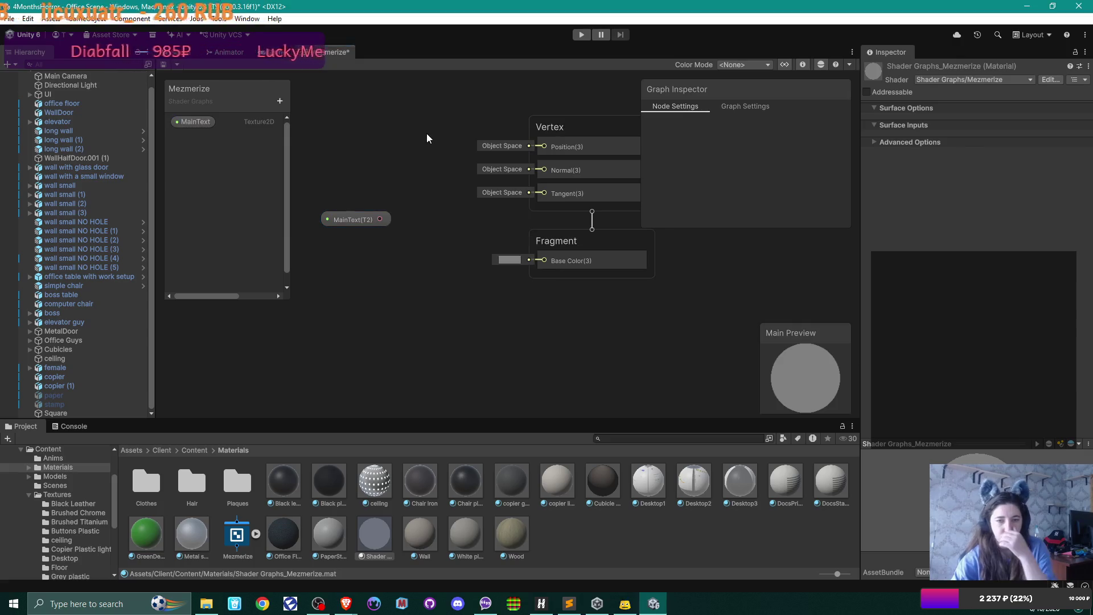
click(594, 240)
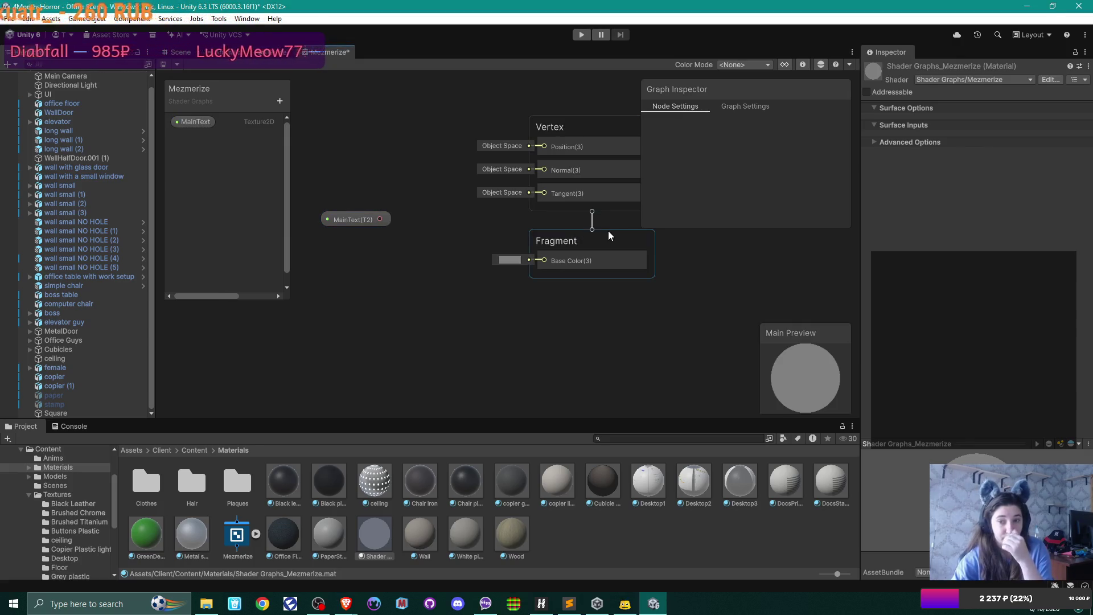
drag(442, 237, 421, 335)
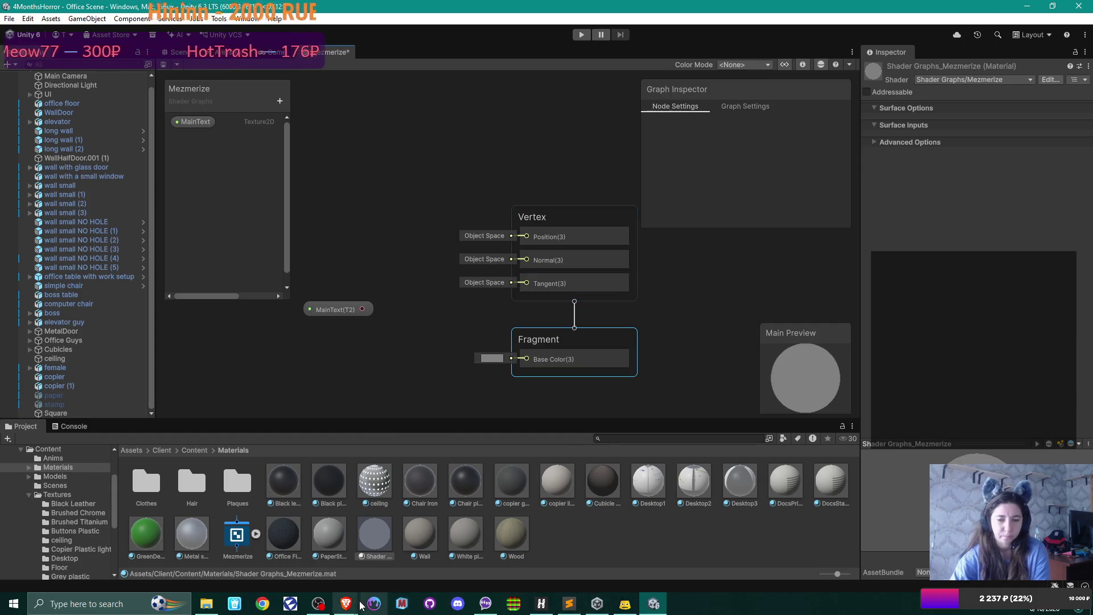
mouse_move(348, 603)
click(408, 551)
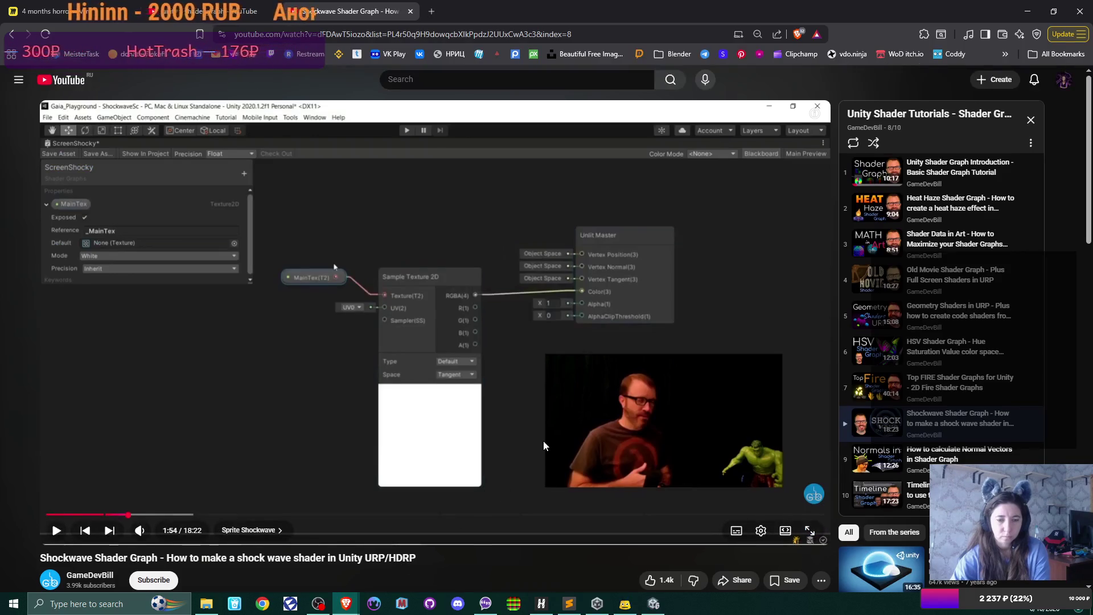
Close the Shockwave tab and open Code Monkey's Shader Graph playlist from the search results in a new tab.
scroll(543, 441, down, 4)
scroll(541, 439, up, 3)
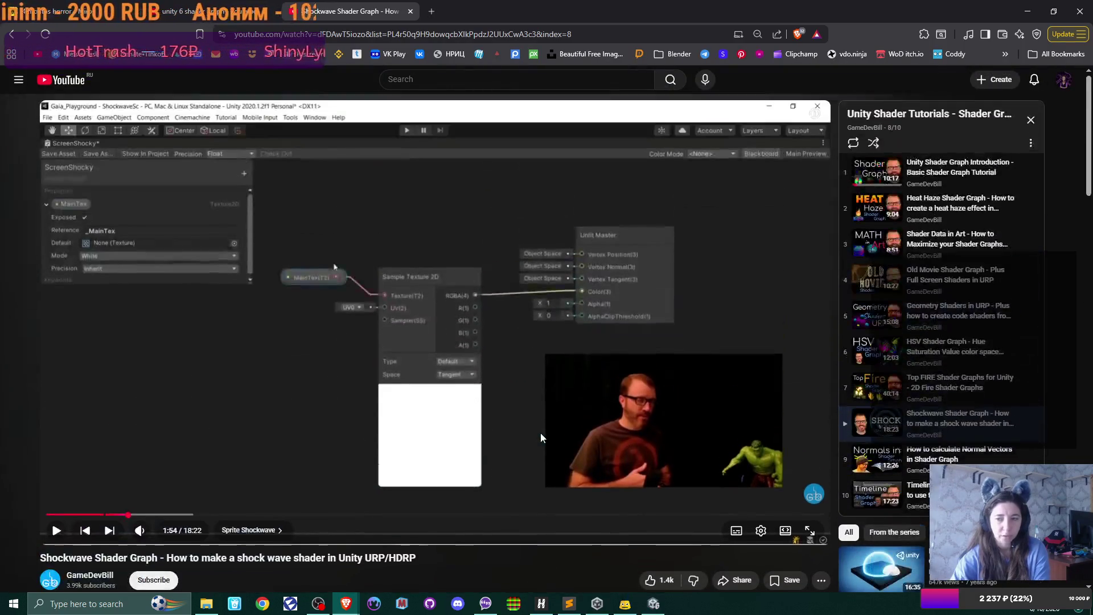
click(411, 11)
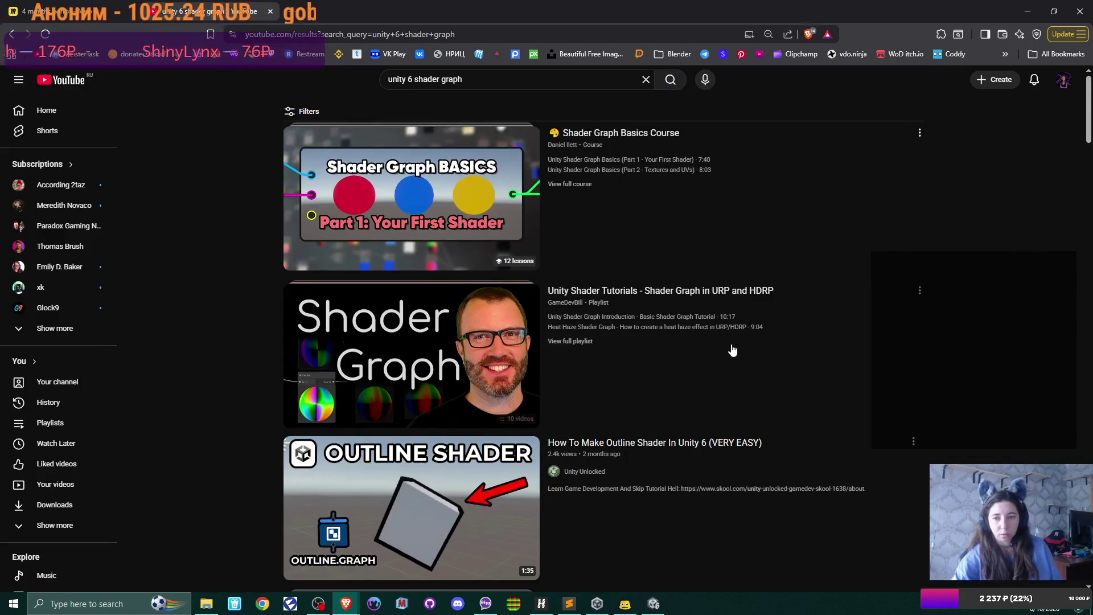
scroll(734, 345, down, 5)
scroll(735, 342, down, 3)
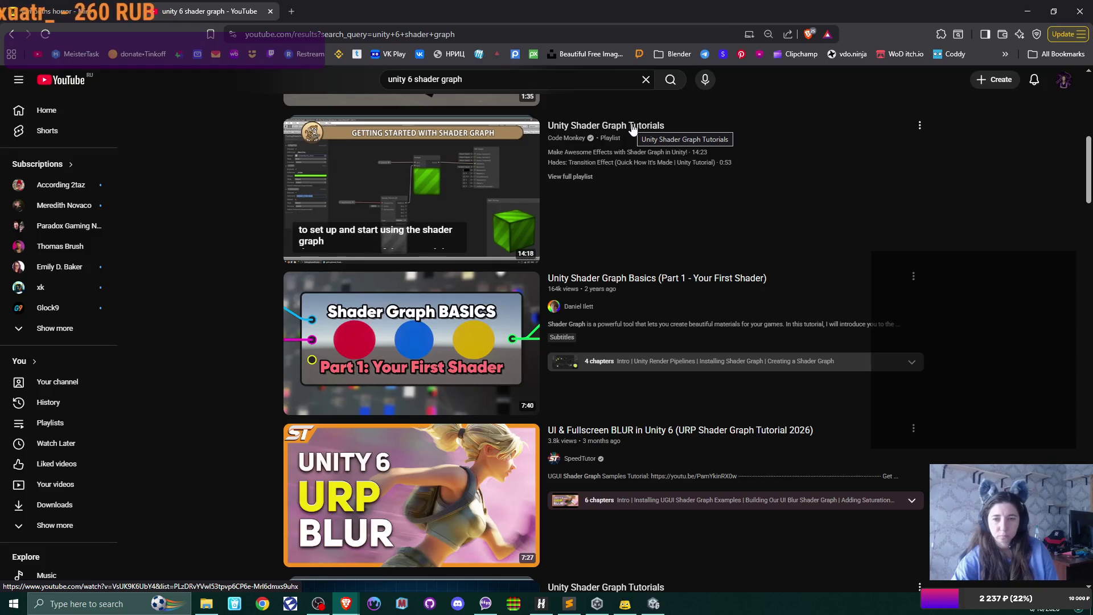
middle_click(633, 130)
Preview Code Monkey's 'Make Awesome Effects with Shader Graph in Unity!' video, then close its tab.
click(348, 11)
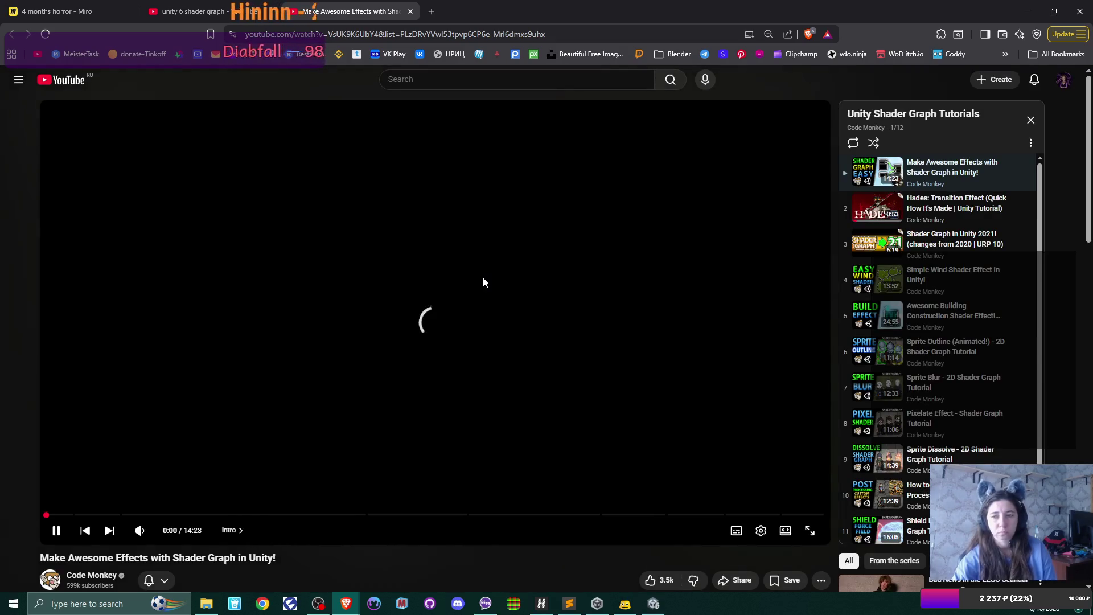
scroll(473, 344, down, 3)
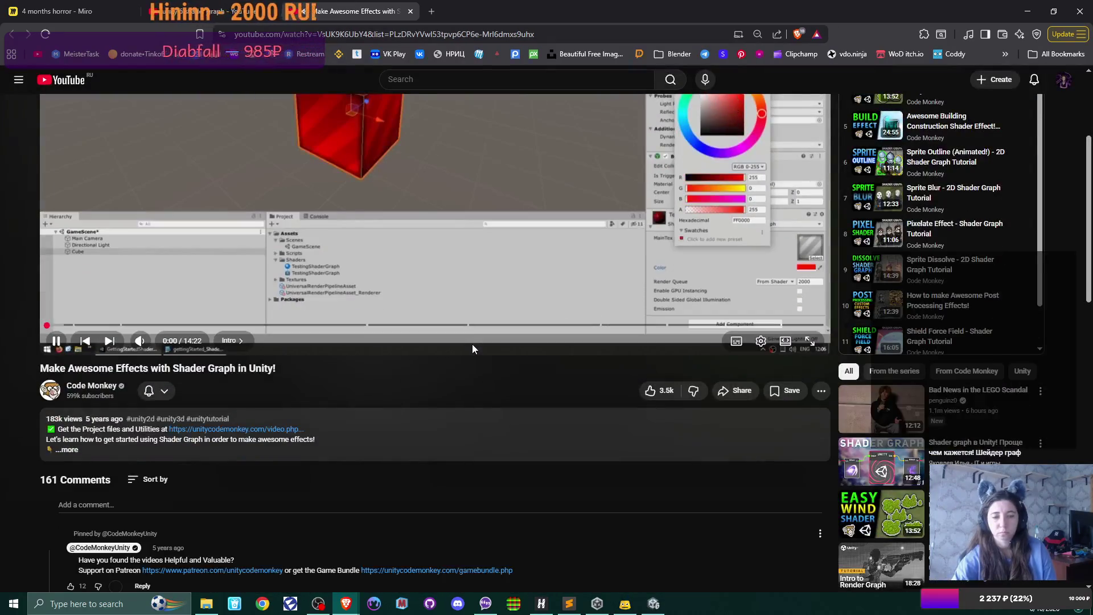
scroll(473, 349, up, 3)
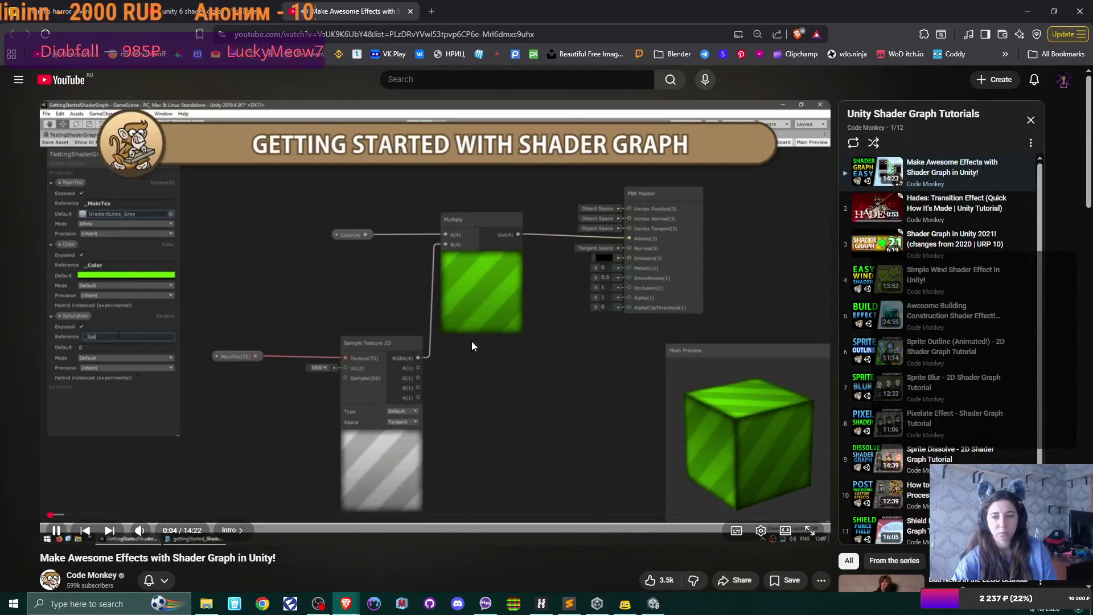
click(410, 11)
Scroll the search results and open 'unity 6 - shader graph water moving' in a new tab.
scroll(672, 326, down, 3)
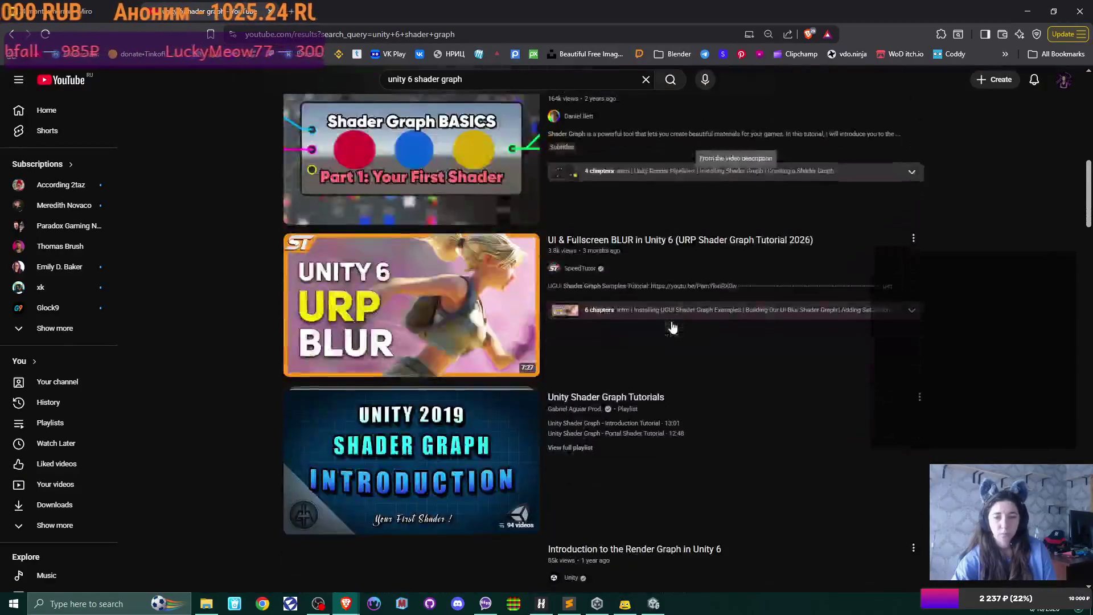
scroll(671, 326, down, 3)
scroll(671, 327, down, 2)
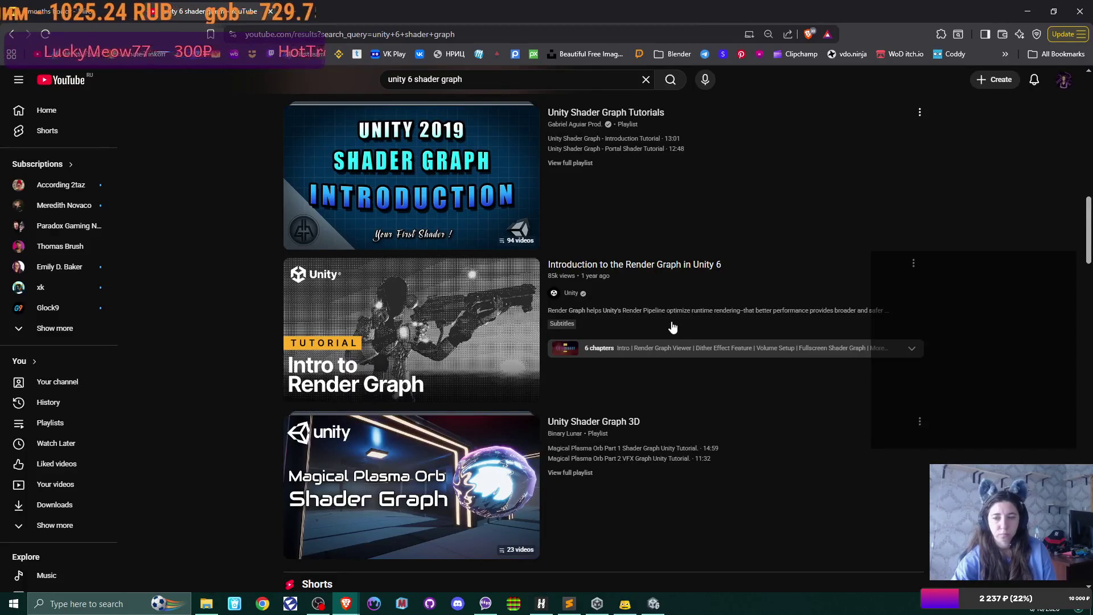
scroll(672, 326, down, 3)
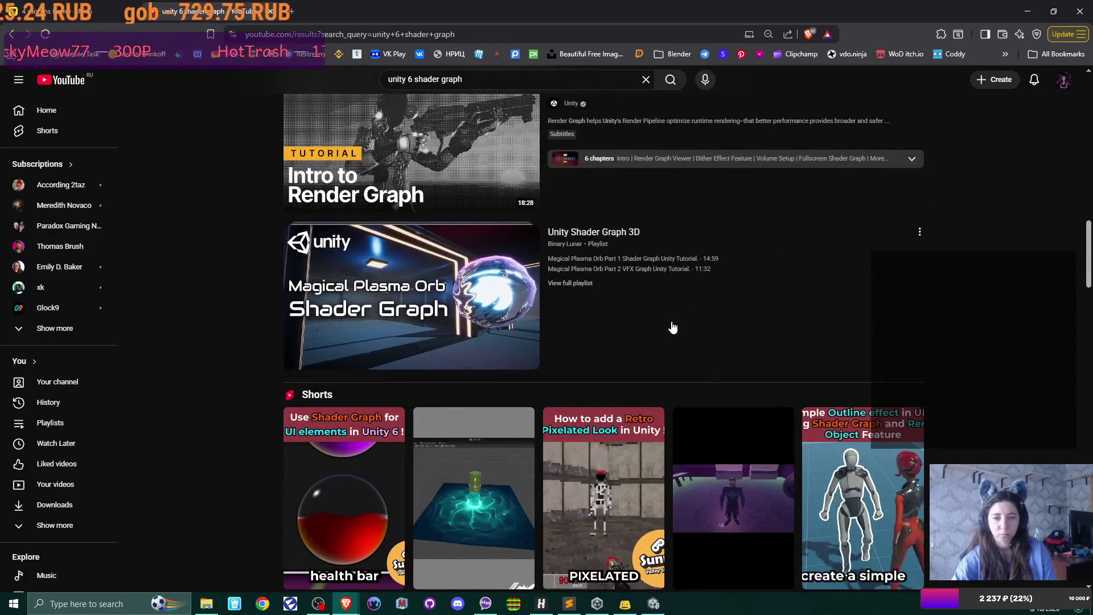
scroll(672, 327, down, 5)
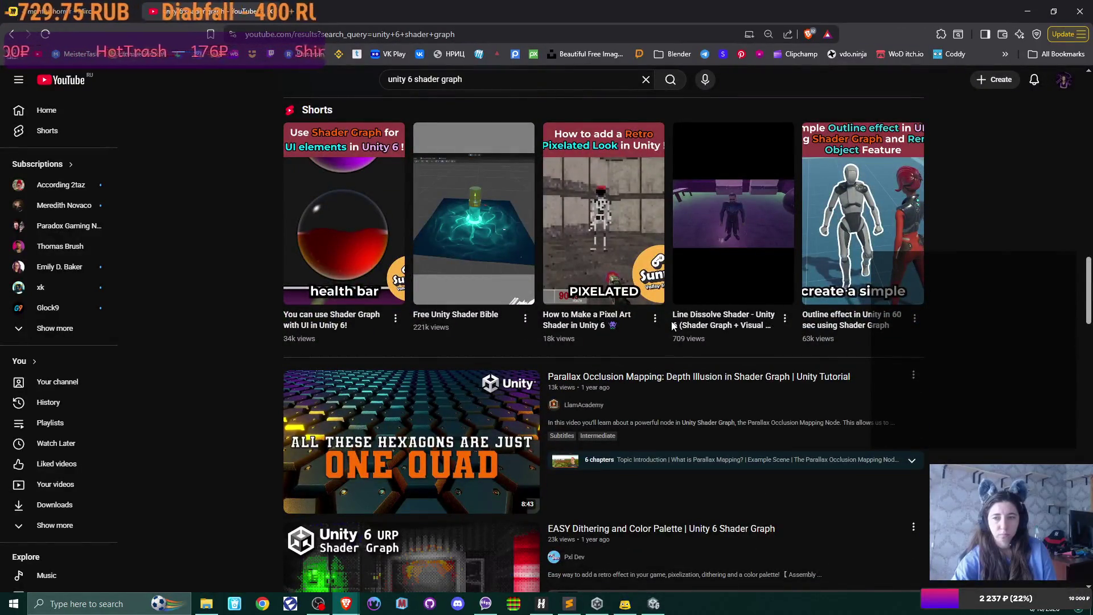
scroll(673, 325, down, 3)
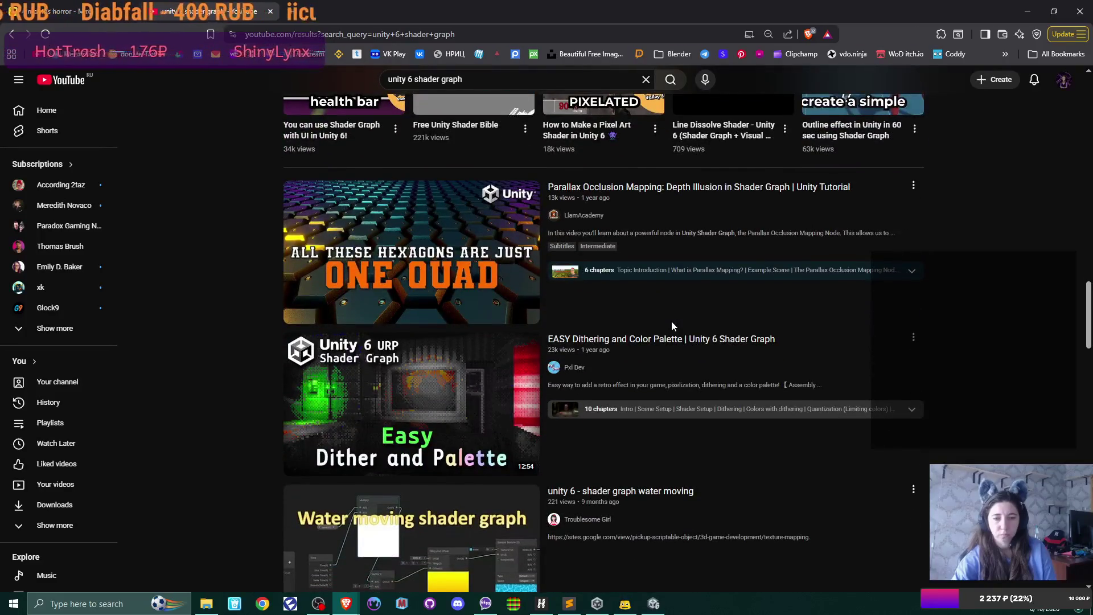
scroll(672, 325, down, 2)
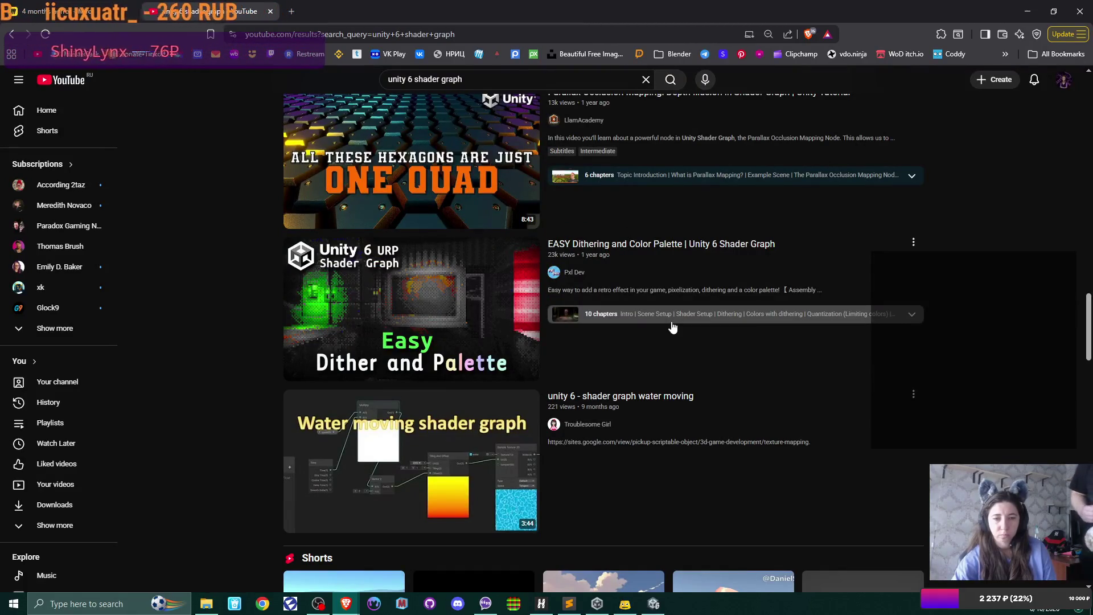
mouse_move(673, 326)
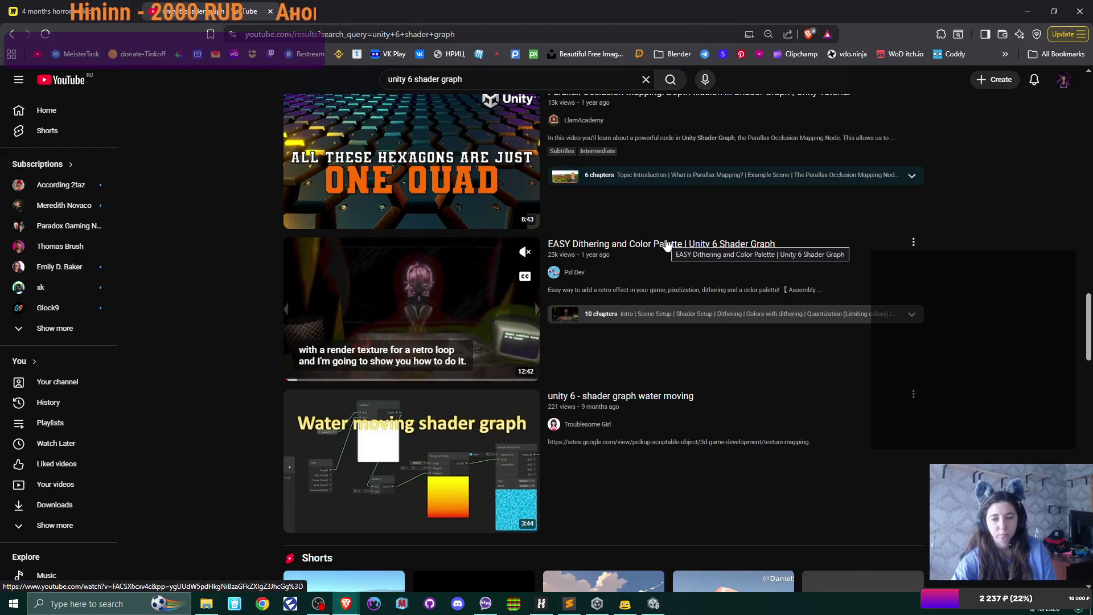
scroll(703, 359, down, 2)
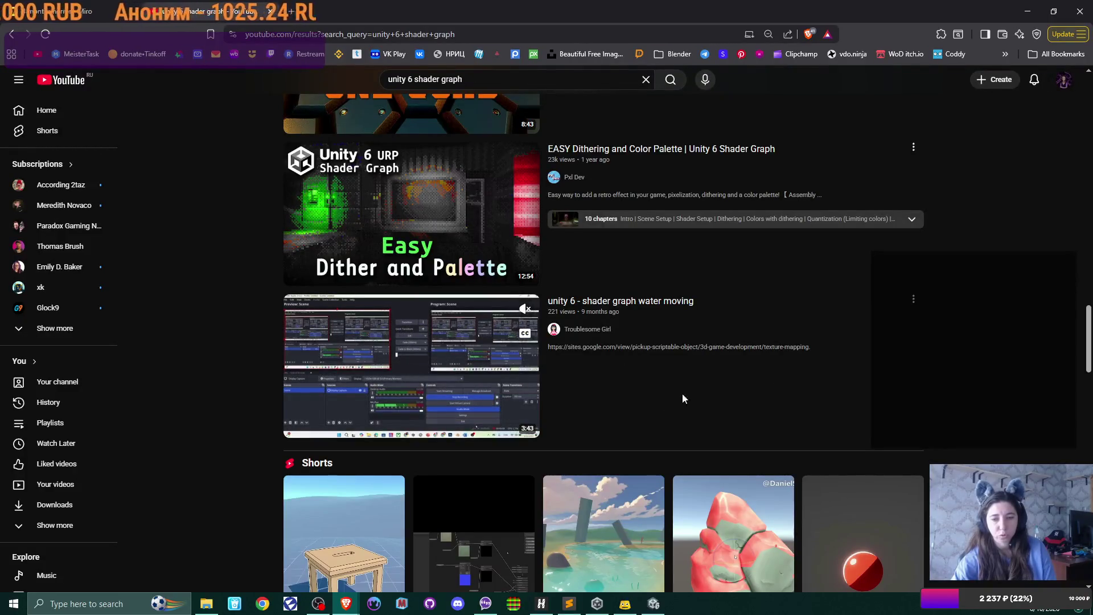
scroll(704, 341, down, 2)
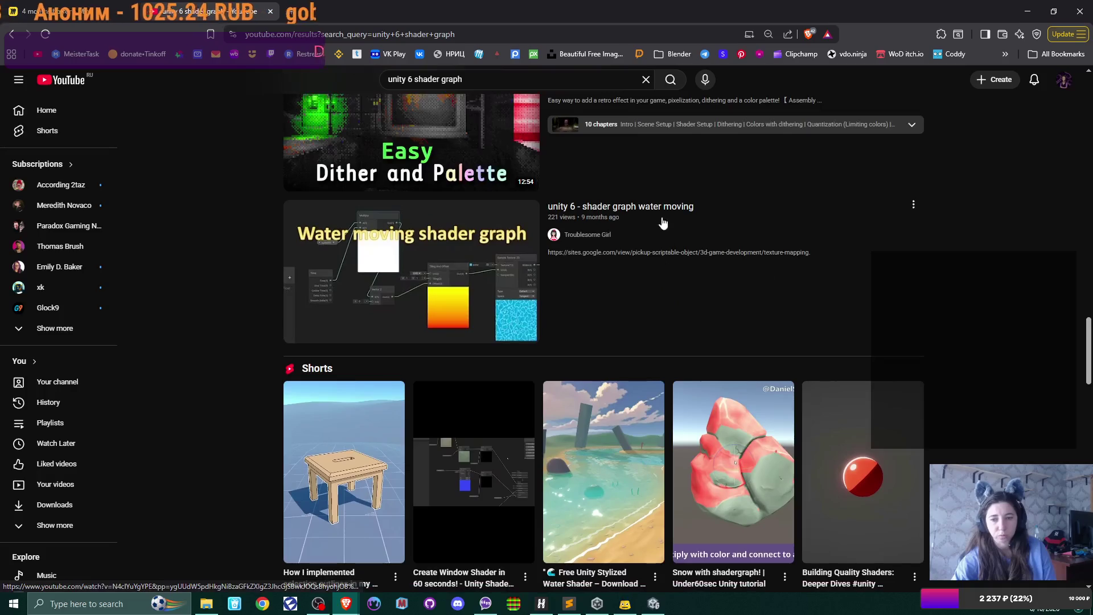
middle_click(658, 207)
Watch the water moving tutorial to about 1:46, where Time drives Tiling And Offset, then close it.
click(392, 7)
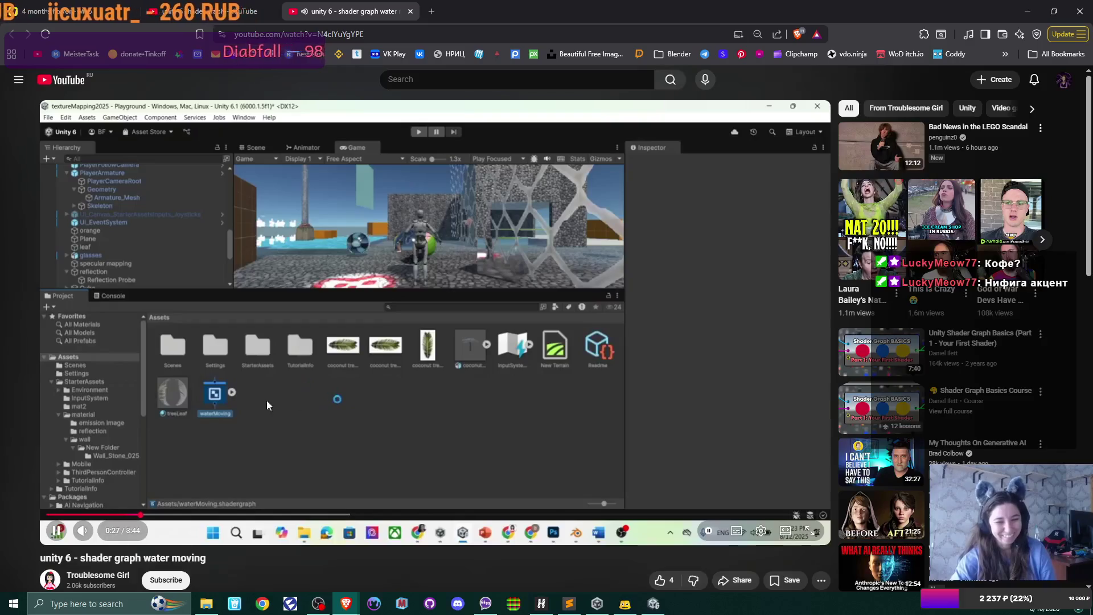
click(228, 394)
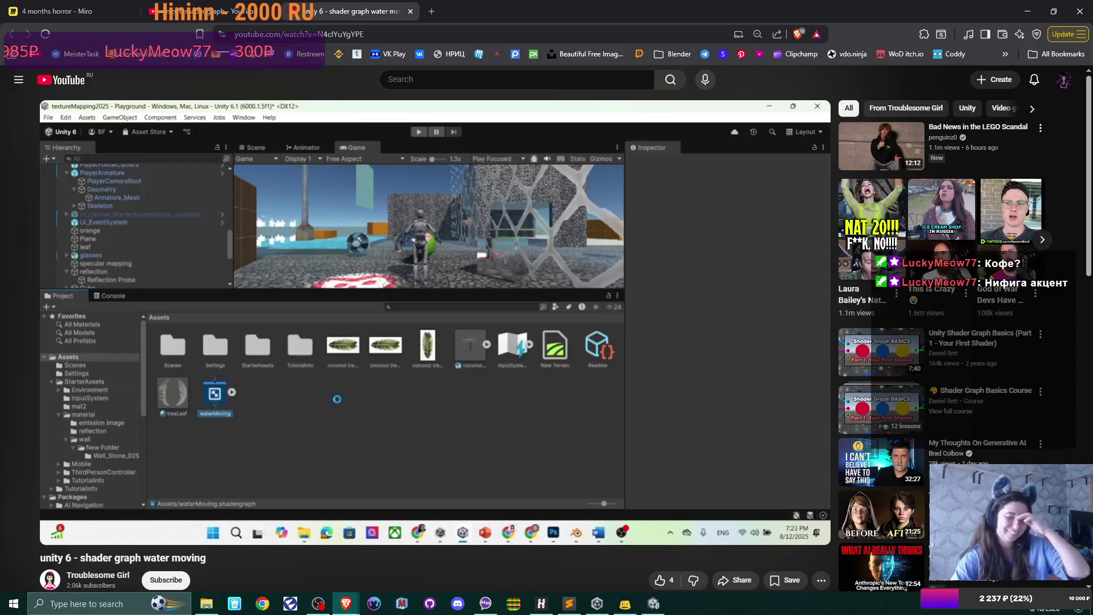
click(427, 349)
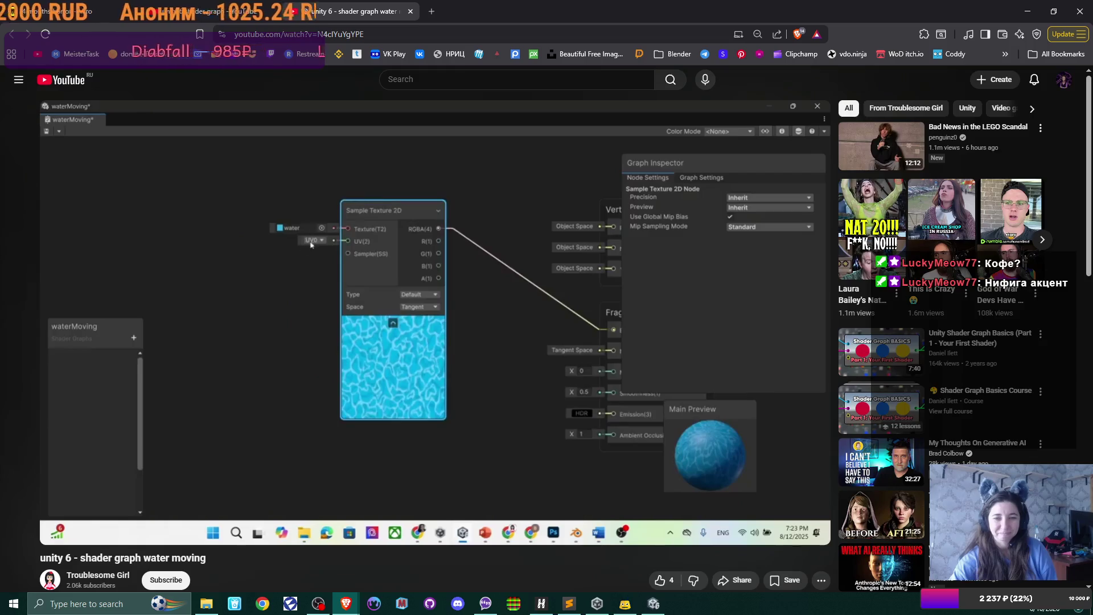
mouse_move(435, 292)
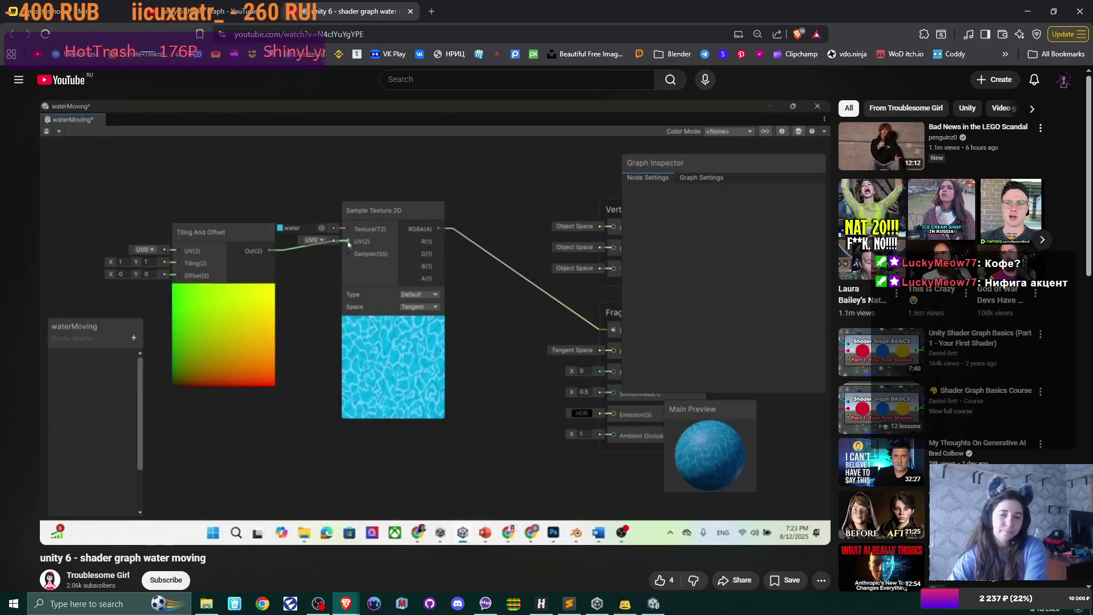
mouse_move(394, 285)
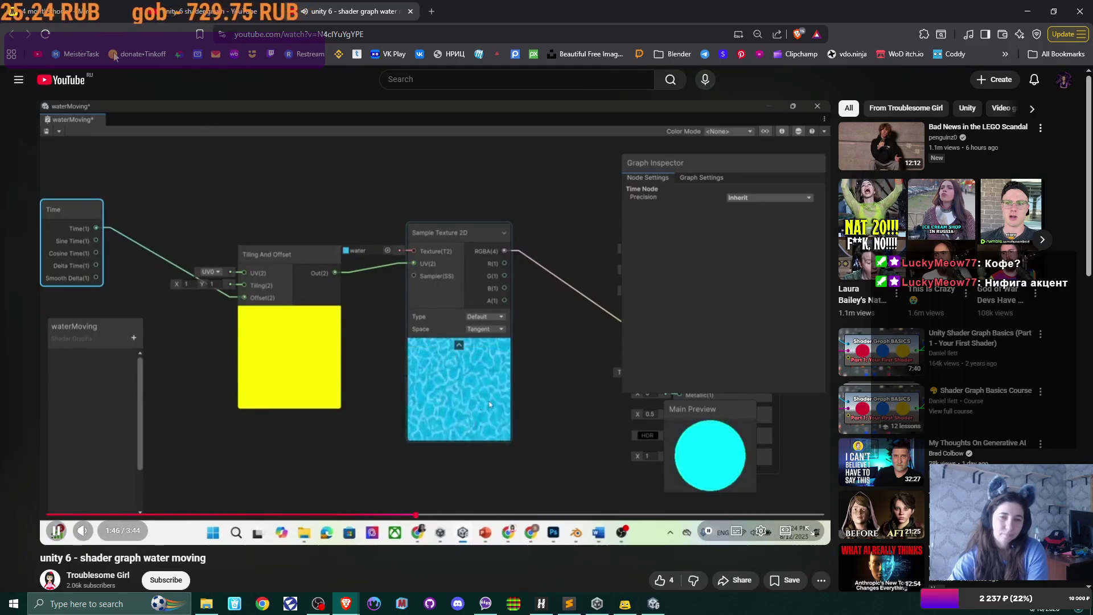
click(410, 11)
scroll(846, 303, down, 8)
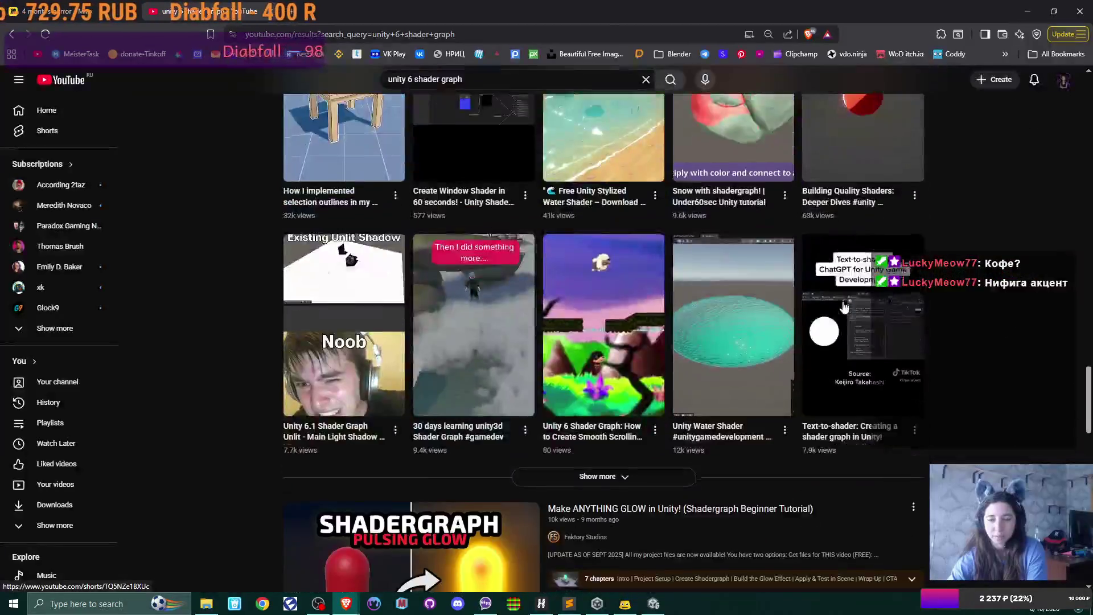
scroll(844, 308, down, 3)
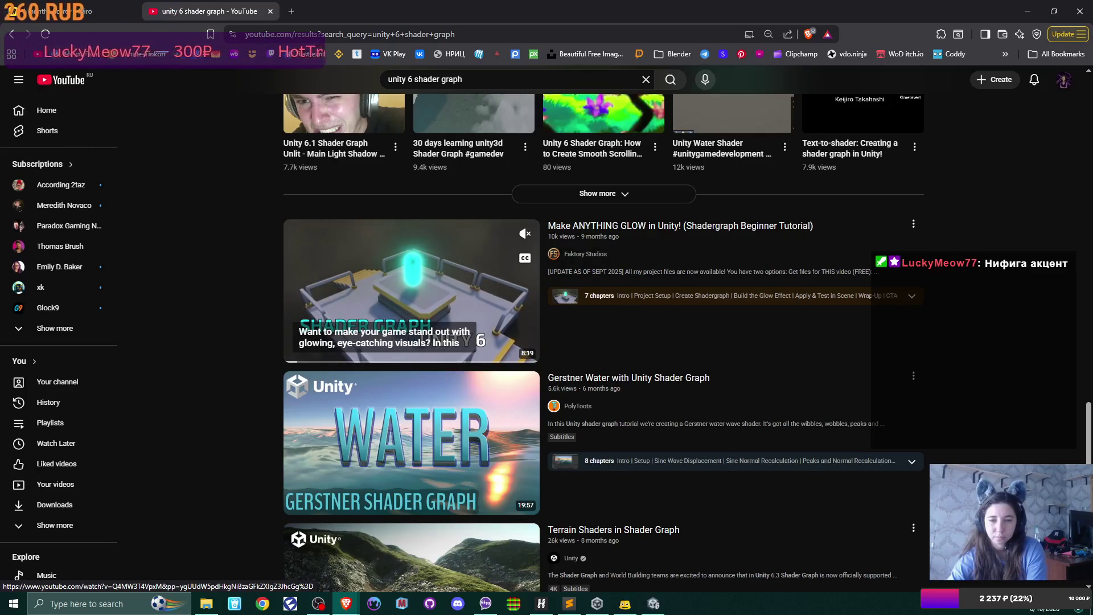
scroll(641, 300, down, 7)
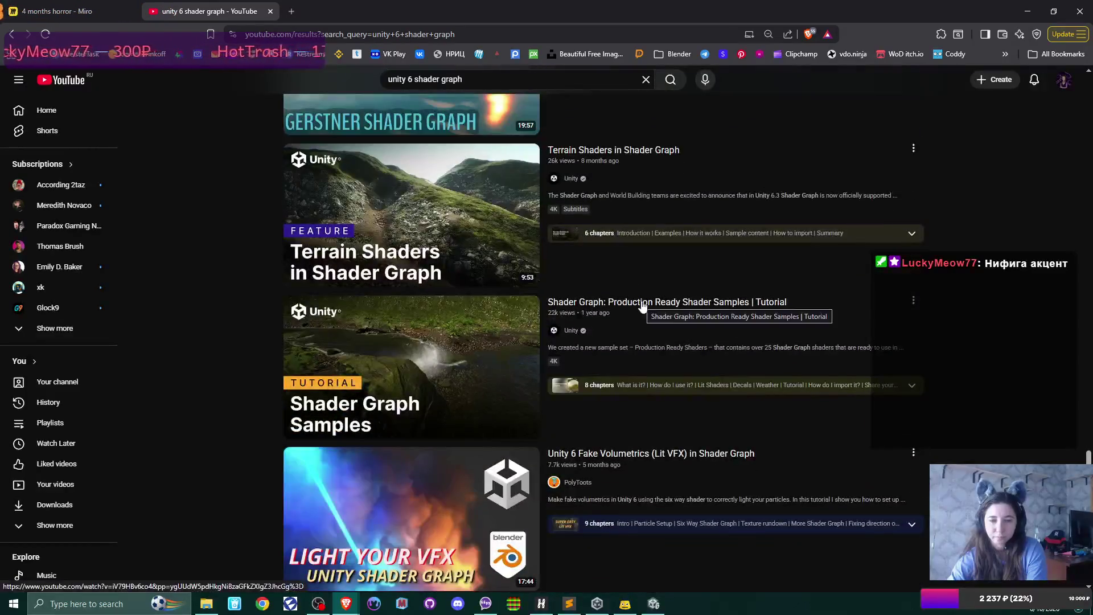
scroll(641, 304, up, 3)
scroll(641, 305, down, 9)
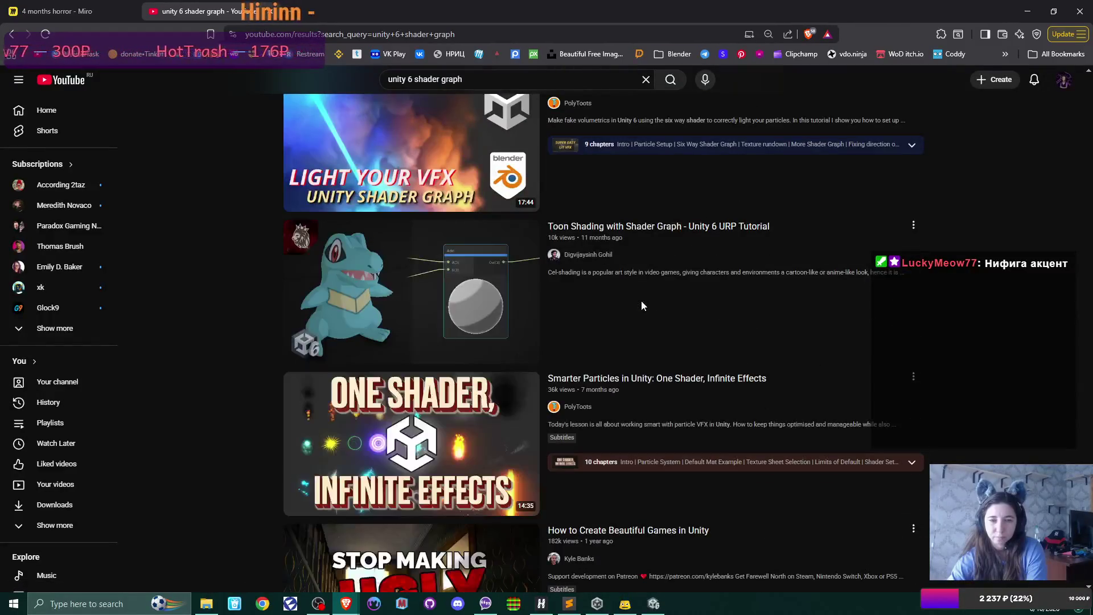
scroll(641, 303, down, 2)
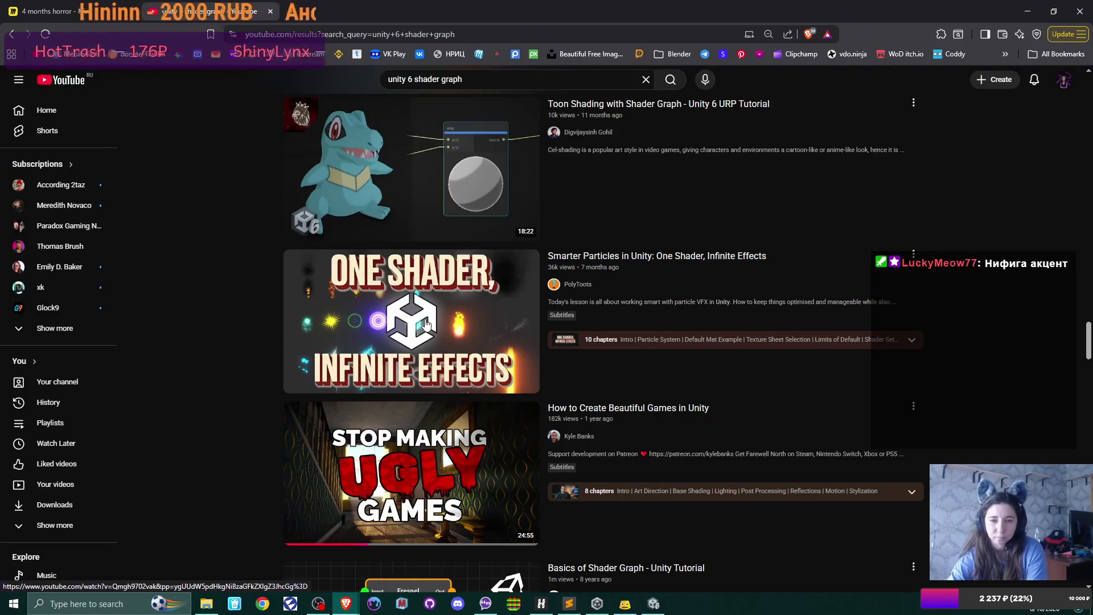
mouse_move(427, 324)
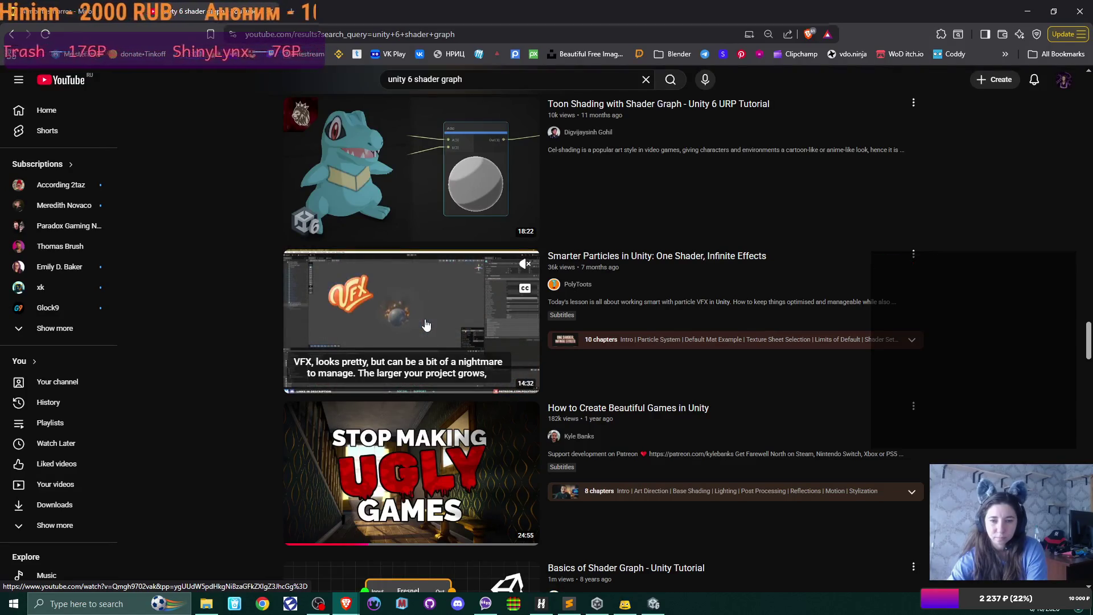
scroll(426, 324, down, 3)
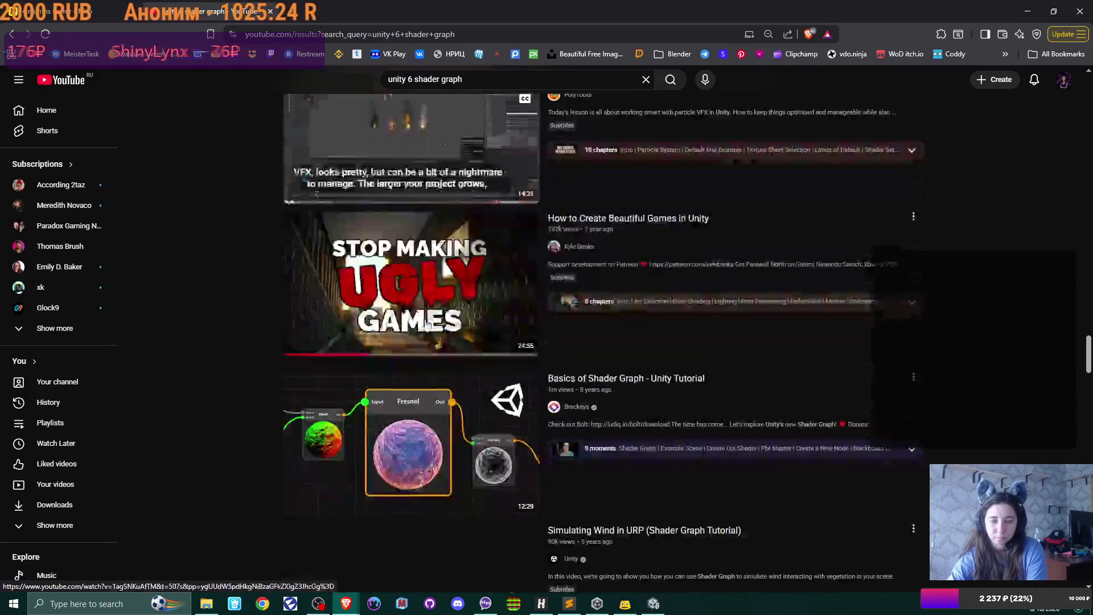
scroll(426, 323, down, 6)
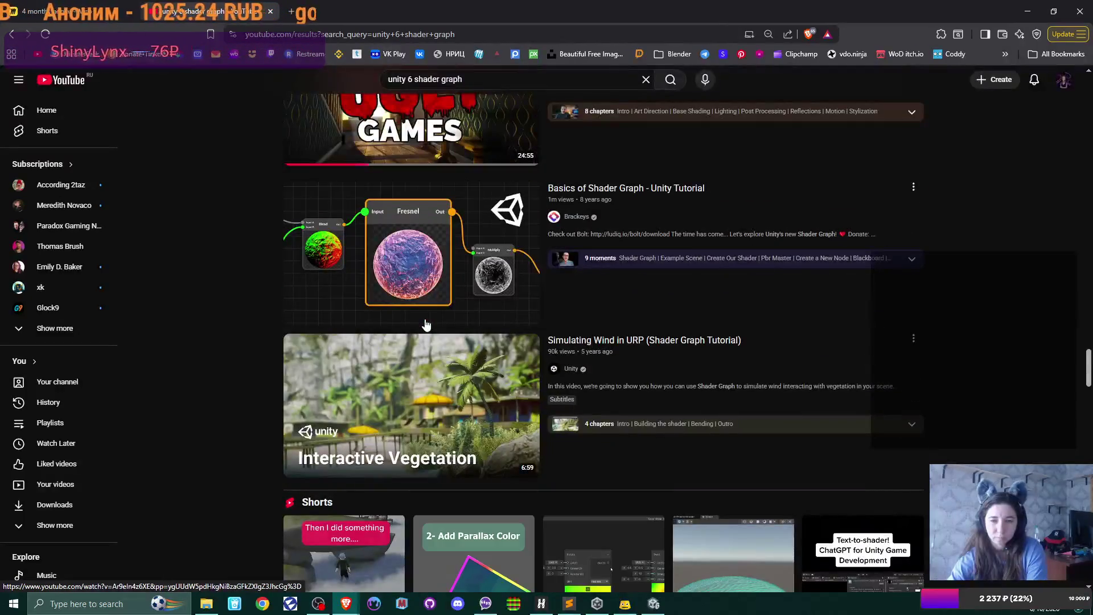
scroll(425, 324, down, 2)
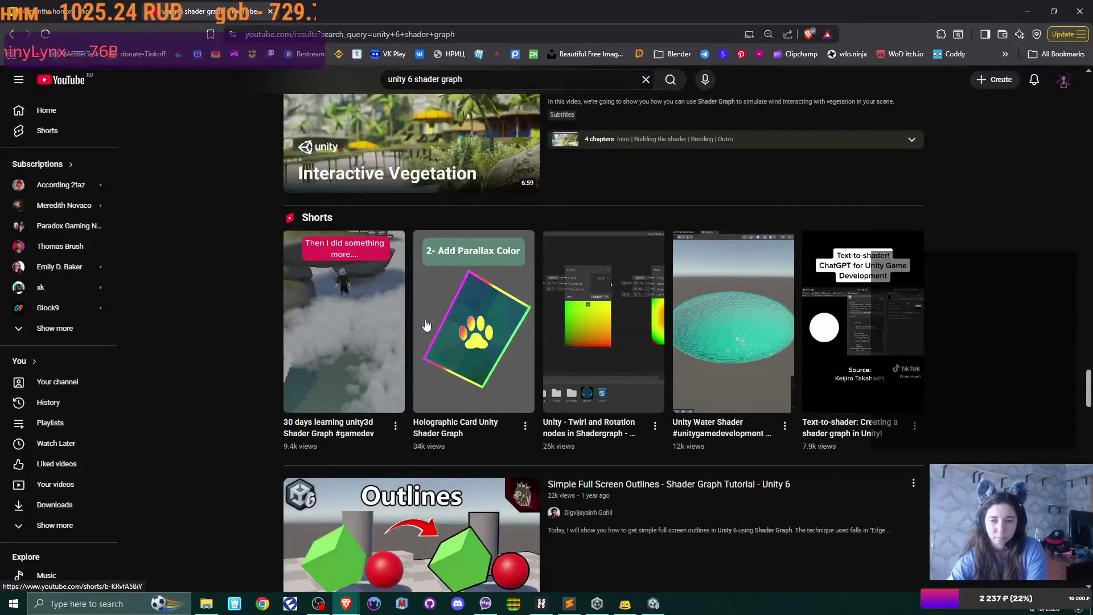
scroll(427, 324, down, 5)
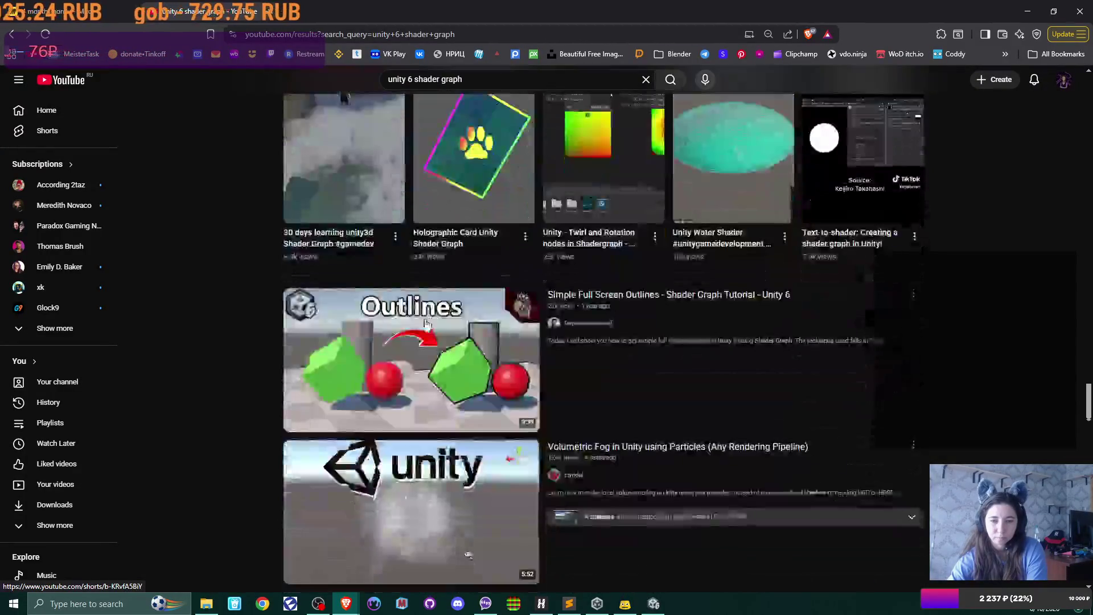
scroll(426, 325, down, 3)
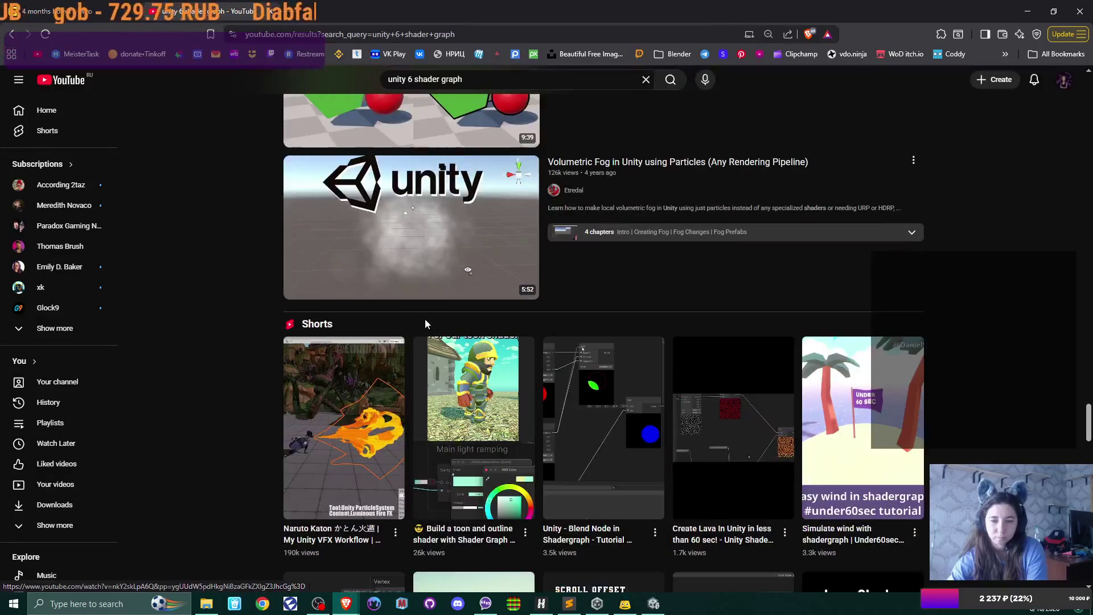
scroll(424, 324, down, 5)
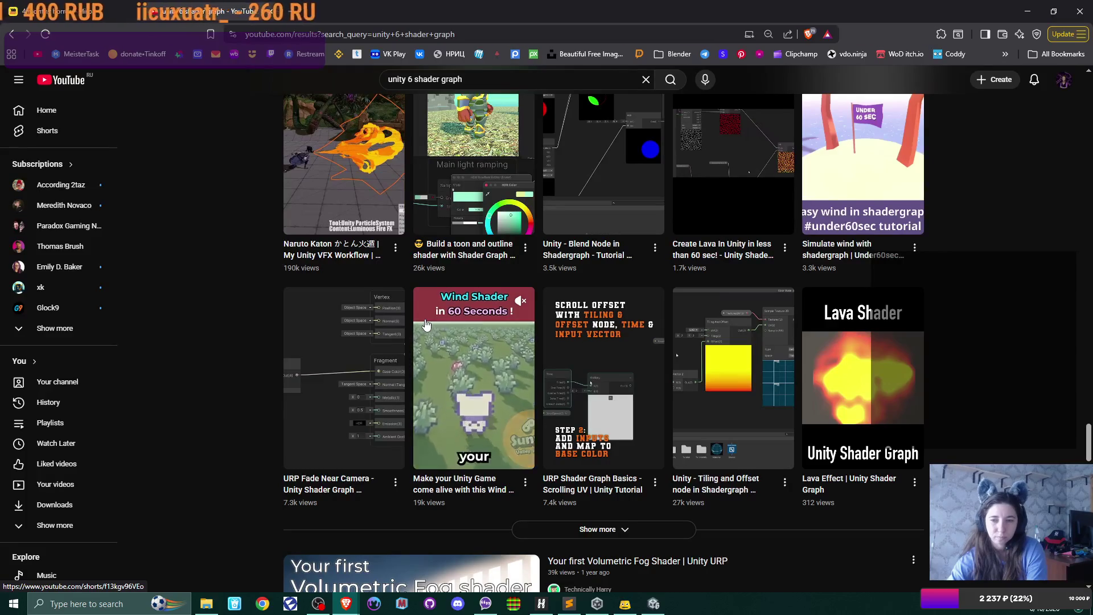
scroll(426, 324, down, 3)
scroll(425, 320, down, 2)
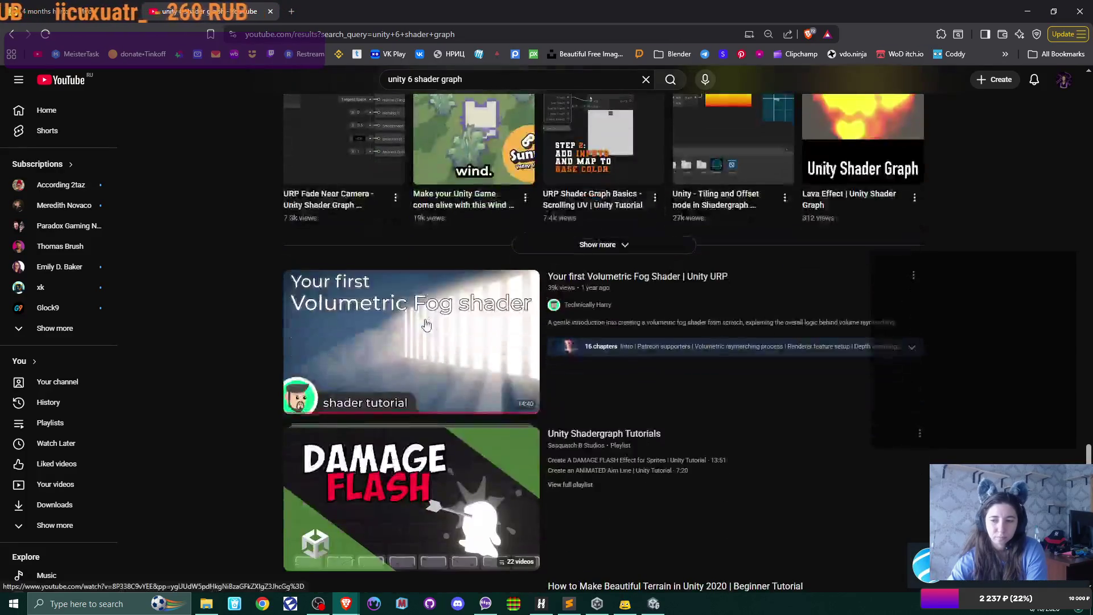
scroll(425, 325, down, 3)
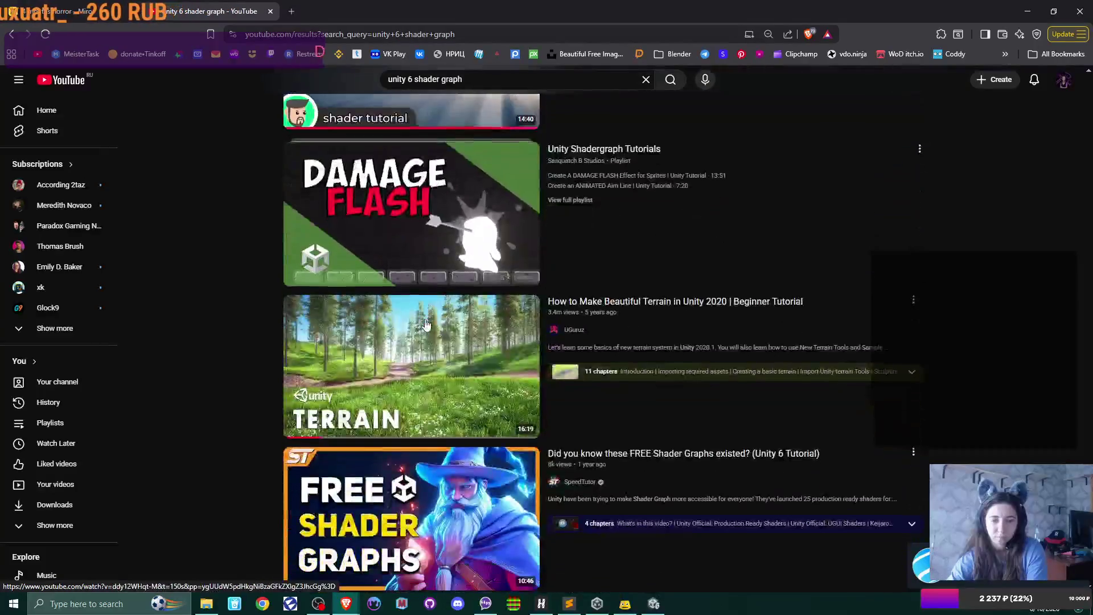
scroll(426, 324, up, 15)
scroll(426, 324, up, 10)
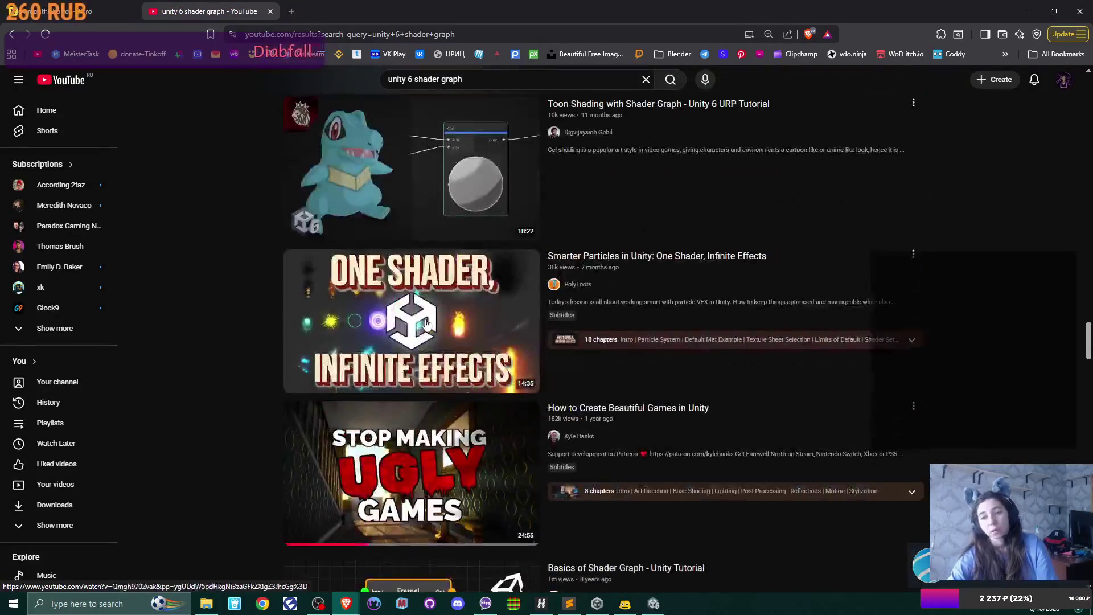
scroll(428, 325, up, 10)
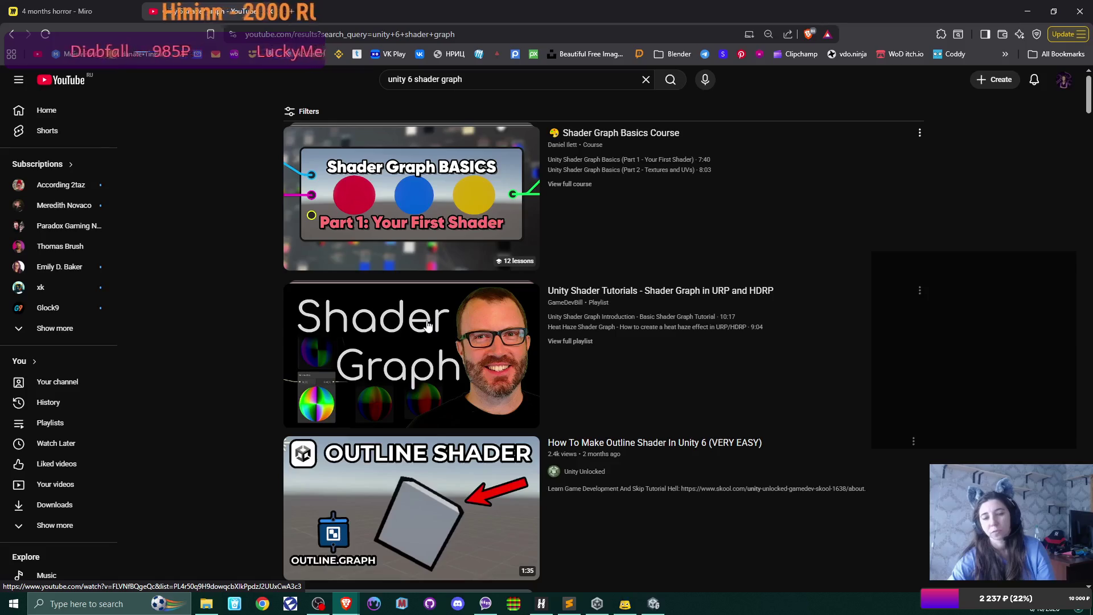
mouse_move(428, 325)
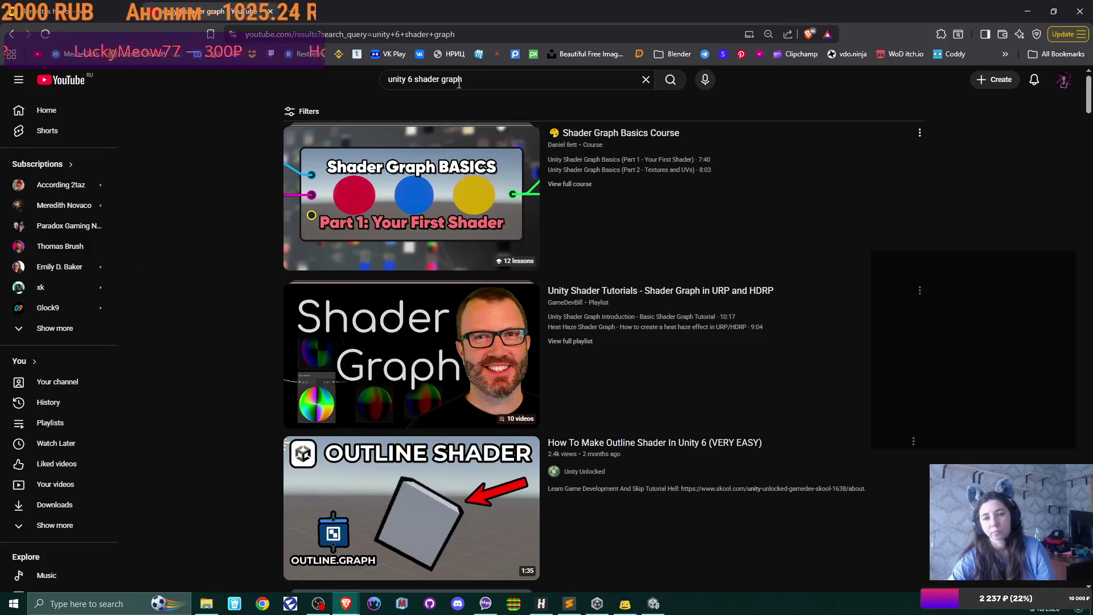
click(502, 80)
text(co)
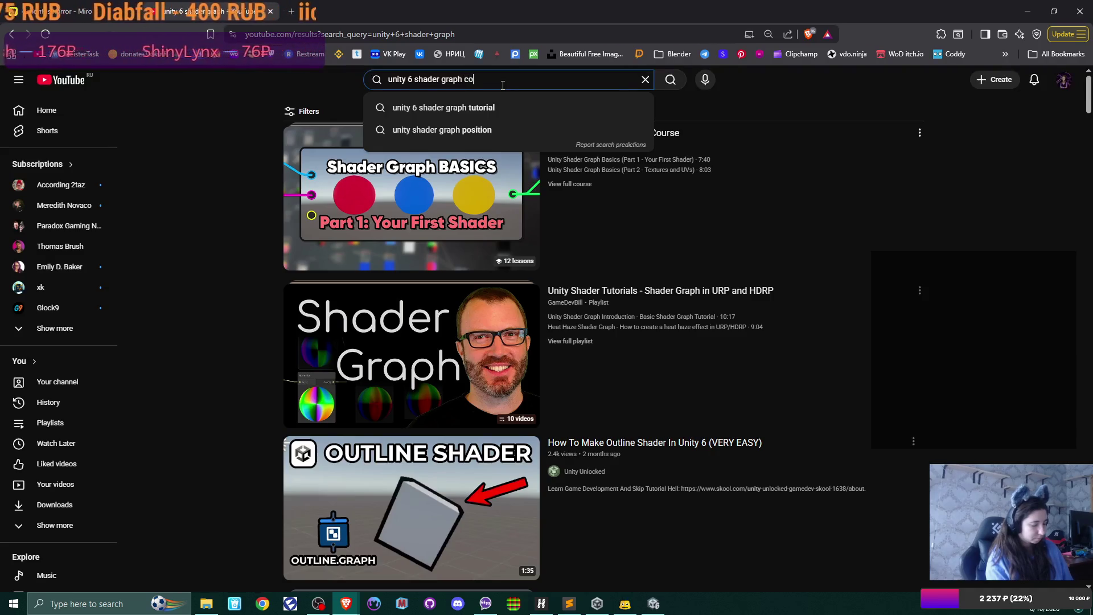
Search YouTube for 'unity 6 shader graph concentric circle' and open the Free Unity Shader Bible short.
text(nc)
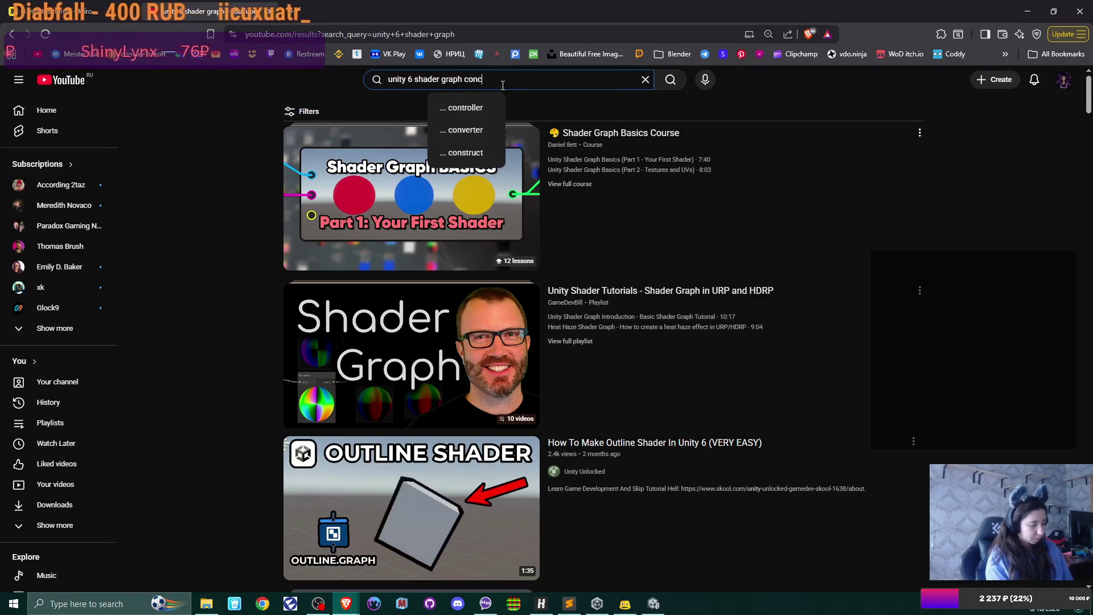
text(entric)
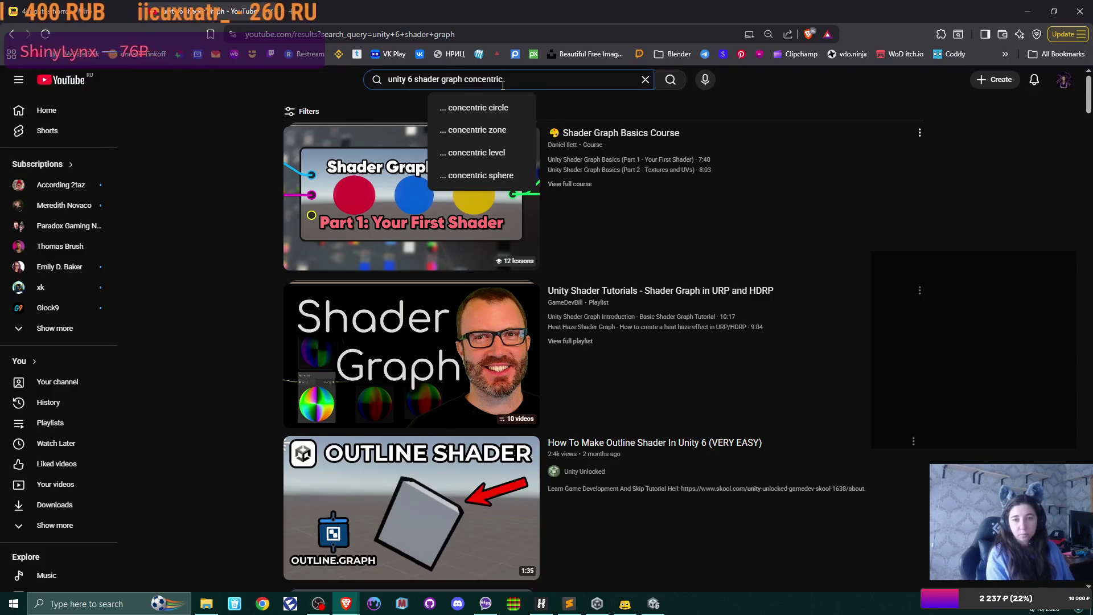
key(Down)
key(Return)
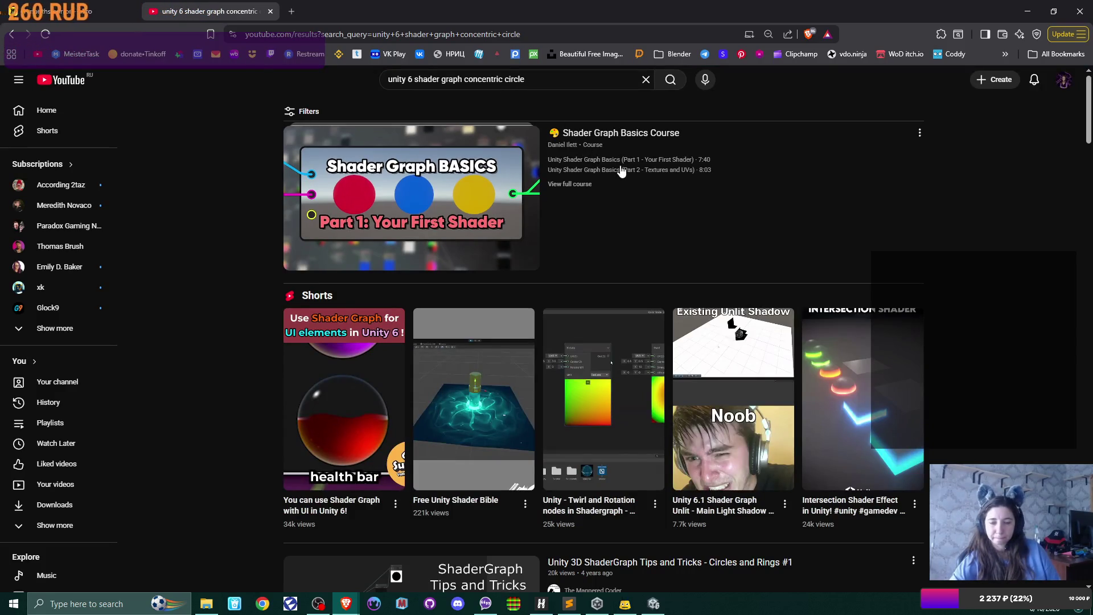
scroll(621, 171, down, 2)
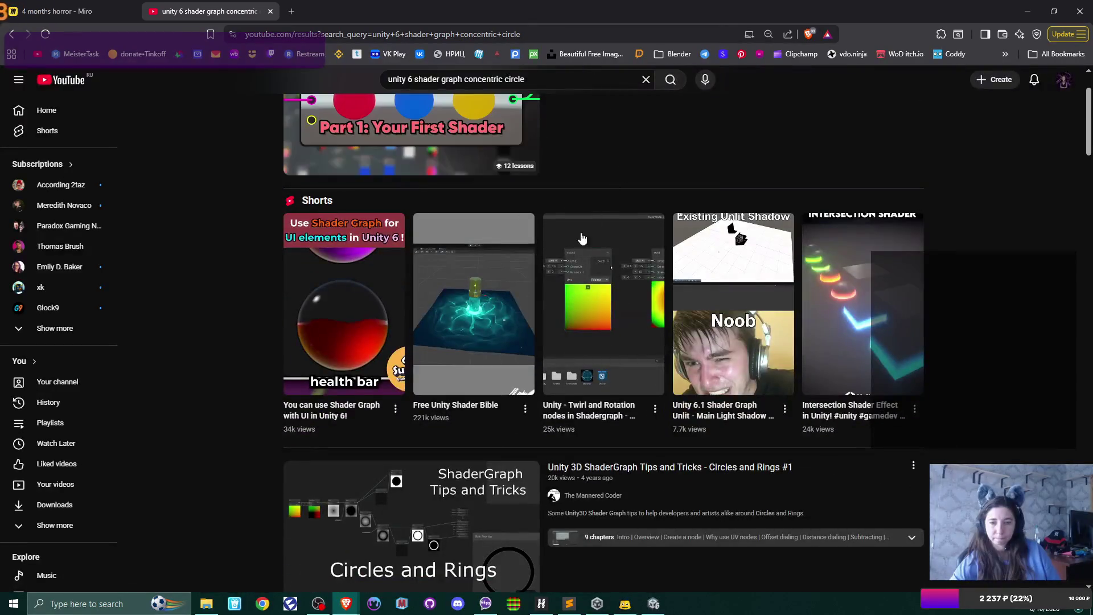
click(492, 342)
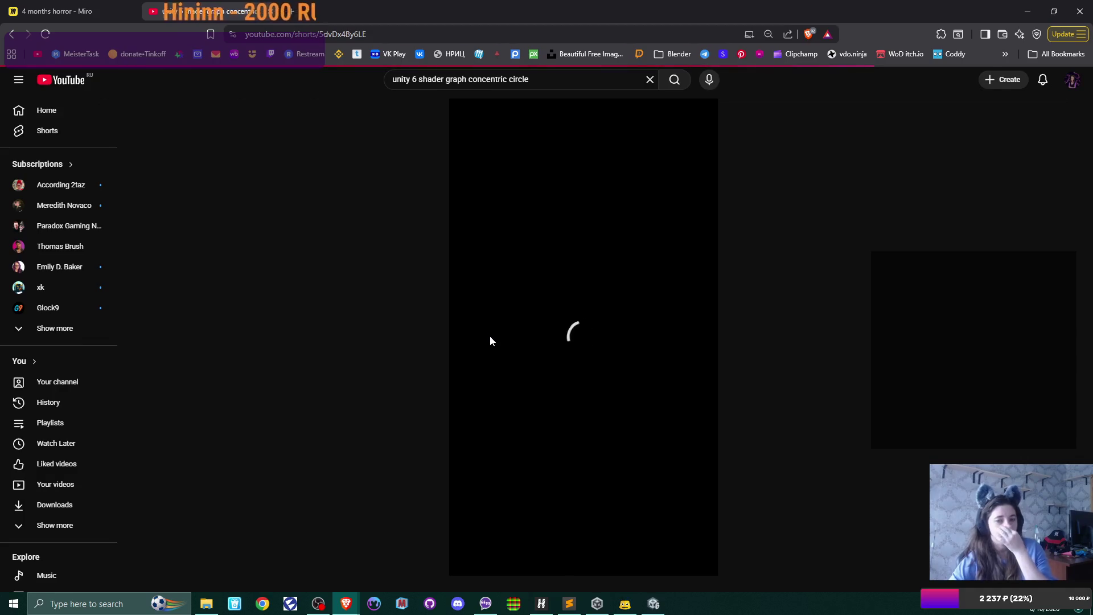